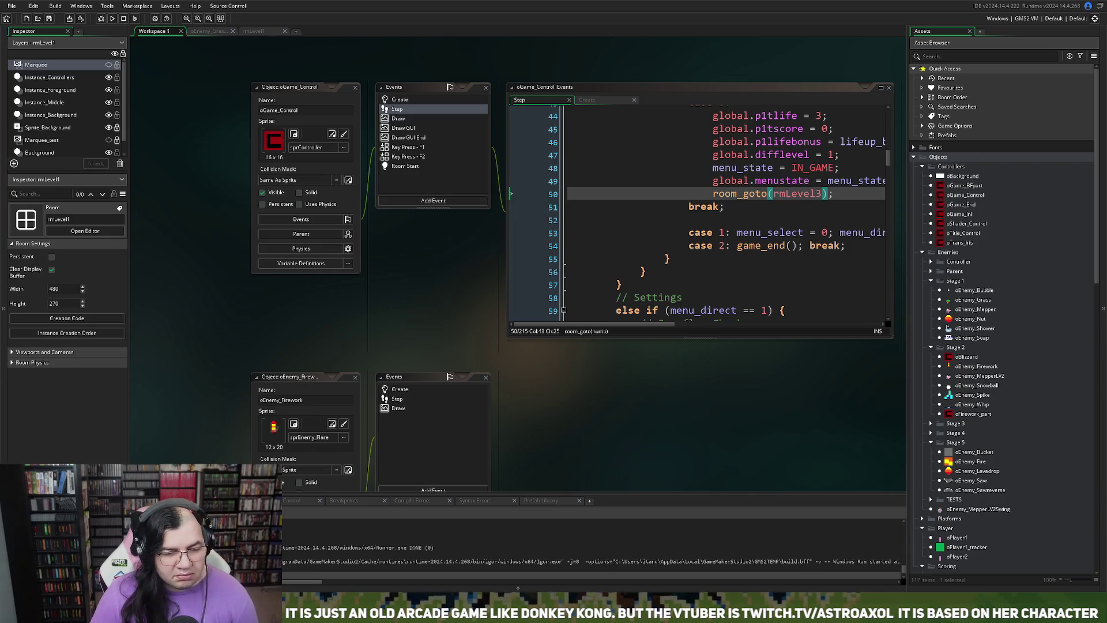
- Drag the oGame_Control Step code window larger, then scroll the workspace to look over the enemy objects
scroll(698, 210, up, 2)
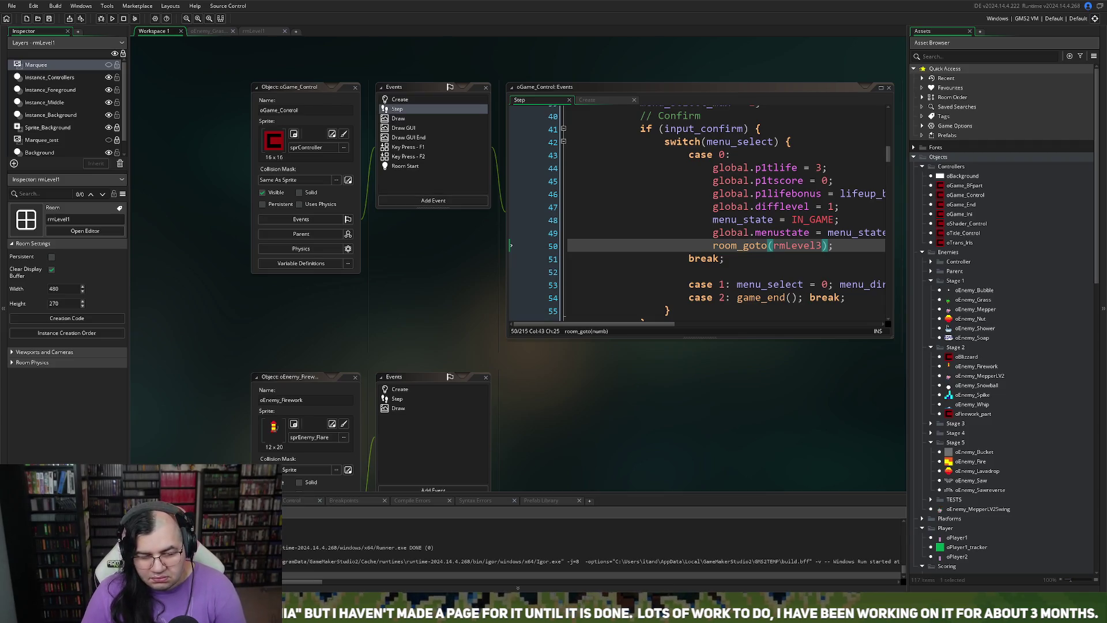
mouse_move(507, 337)
mouse_down()
mouse_move(342, 403)
mouse_move(428, 398)
mouse_up()
scroll(380, 327, down, 3)
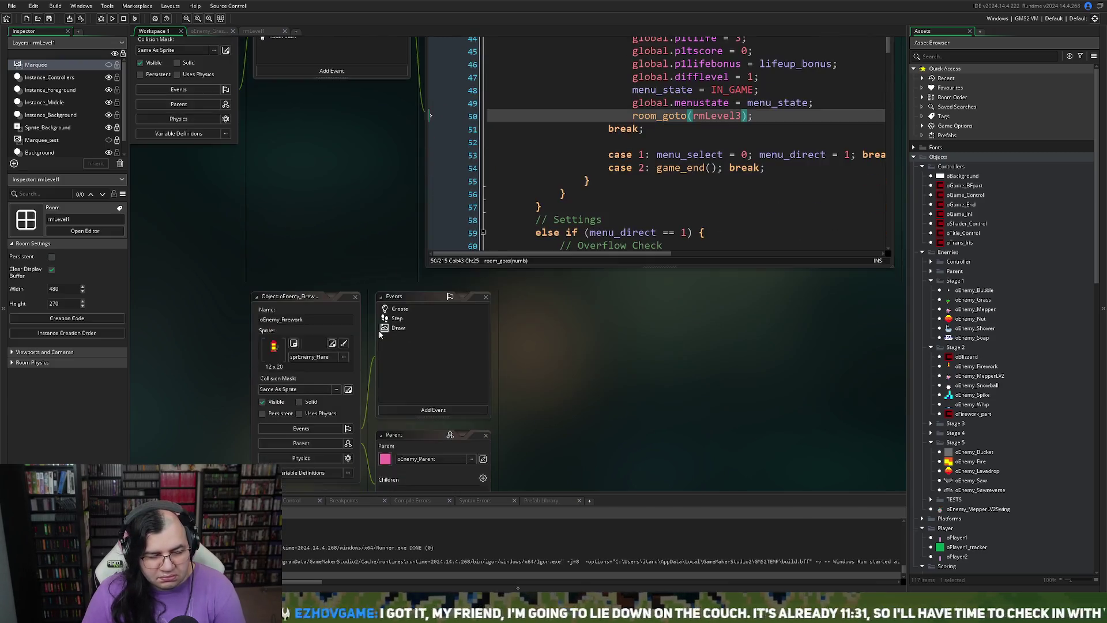
scroll(379, 334, down, 3)
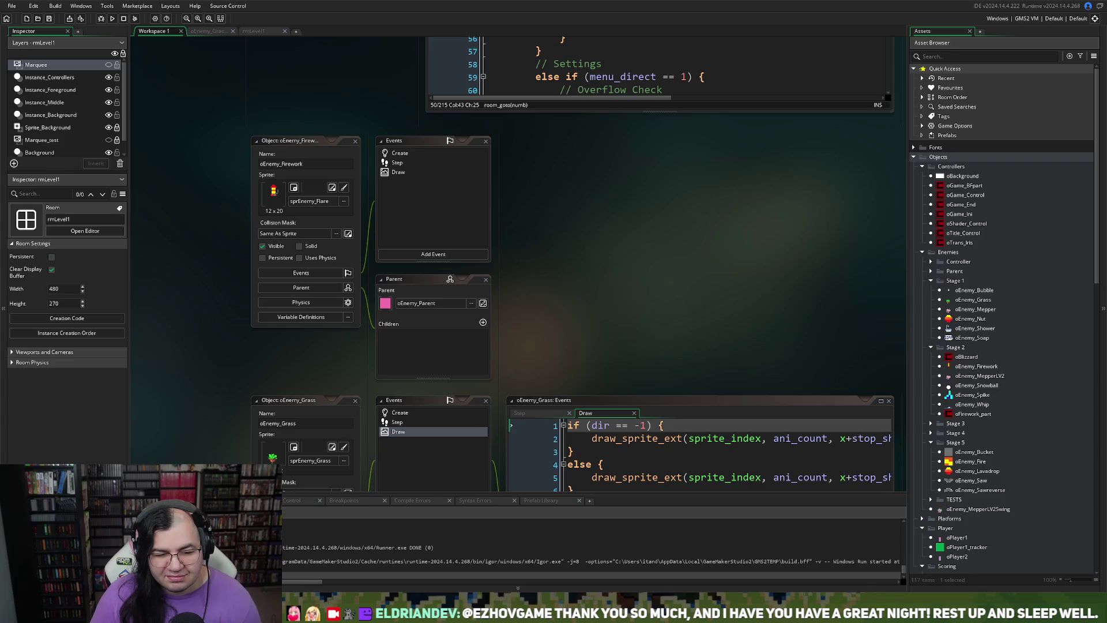
scroll(577, 288, down, 1)
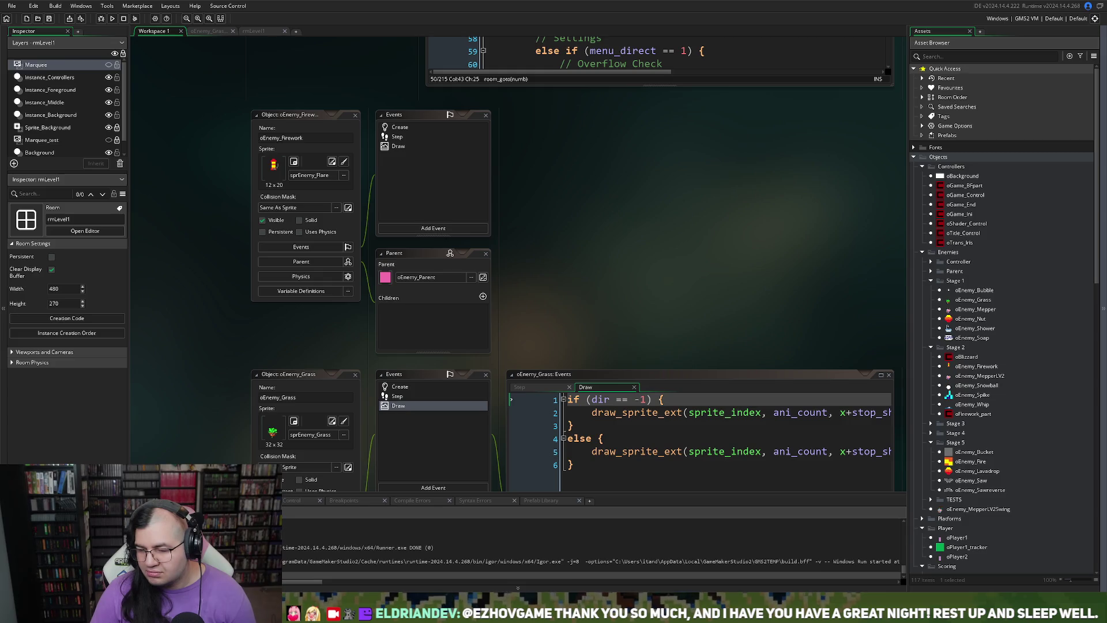
scroll(577, 260, down, 2)
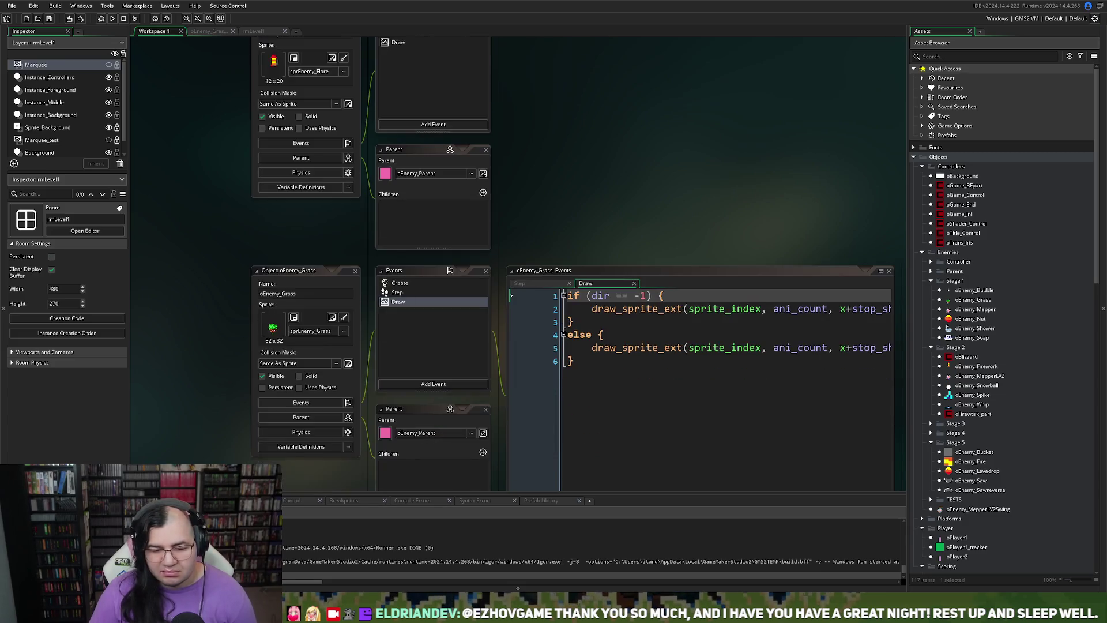
scroll(577, 259, down, 1)
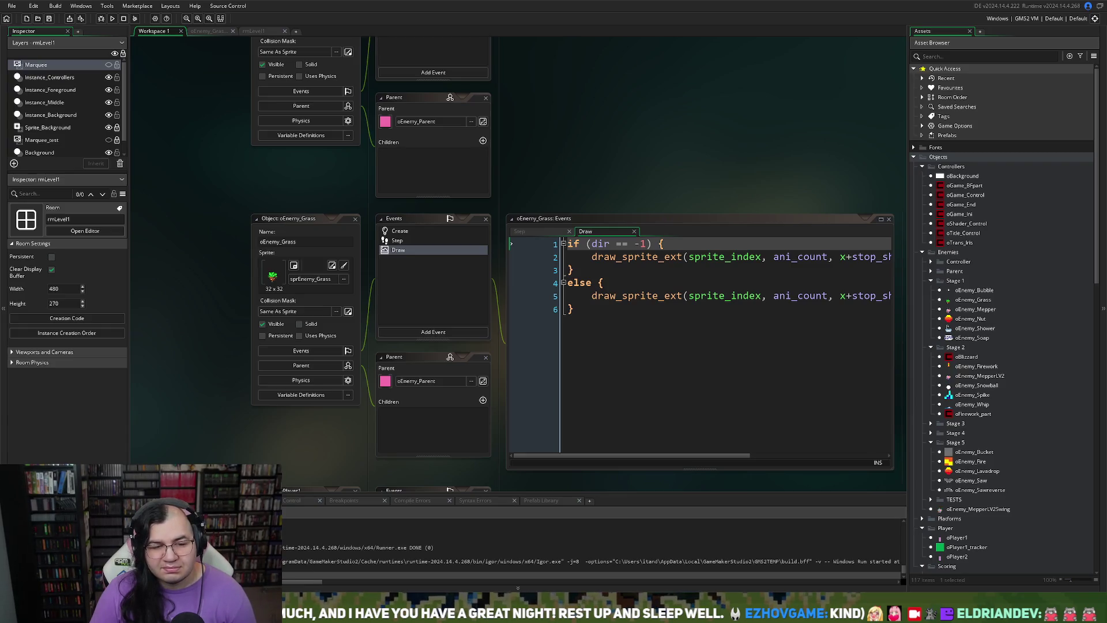
scroll(581, 178, up, 5)
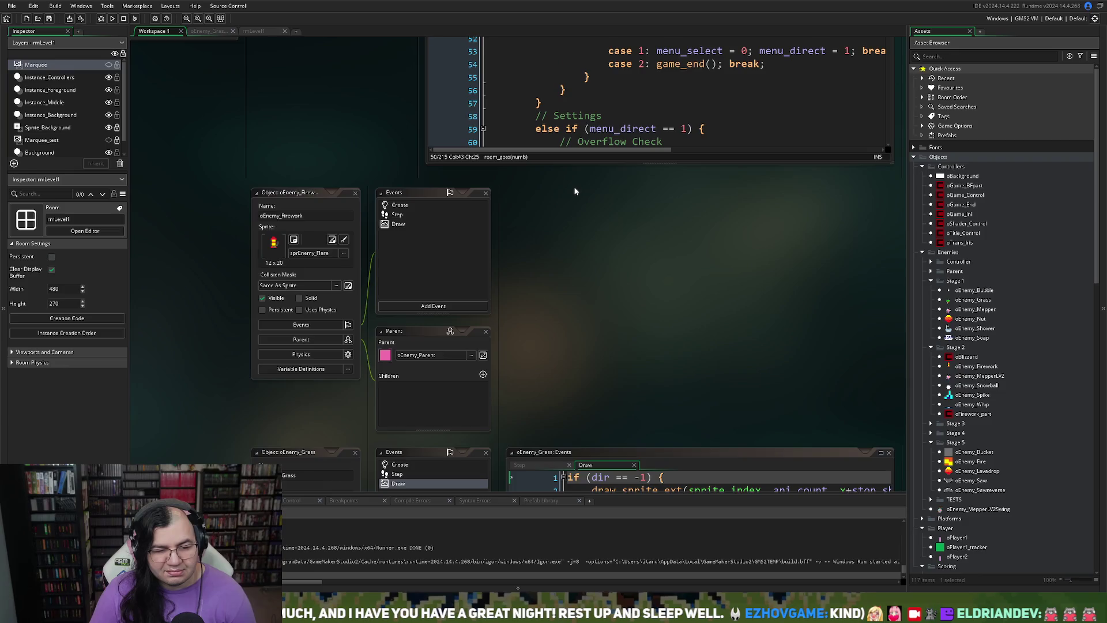
scroll(575, 192, up, 5)
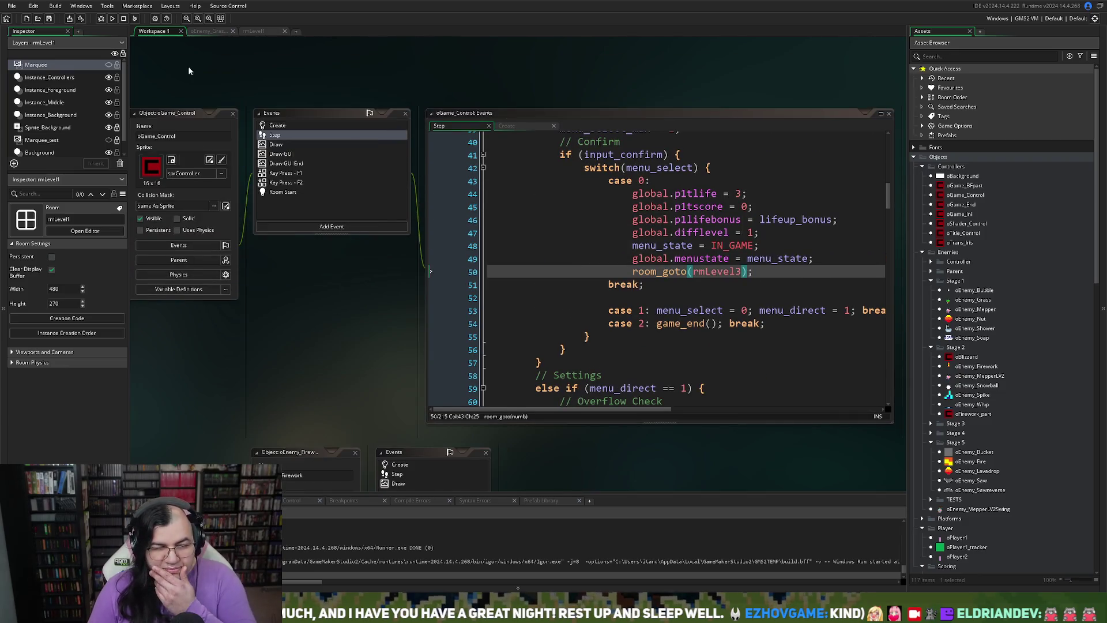
- Review the stop and shake variables on lines 11–15 of the oEnemy_Grass Create code, then close it
click(215, 32)
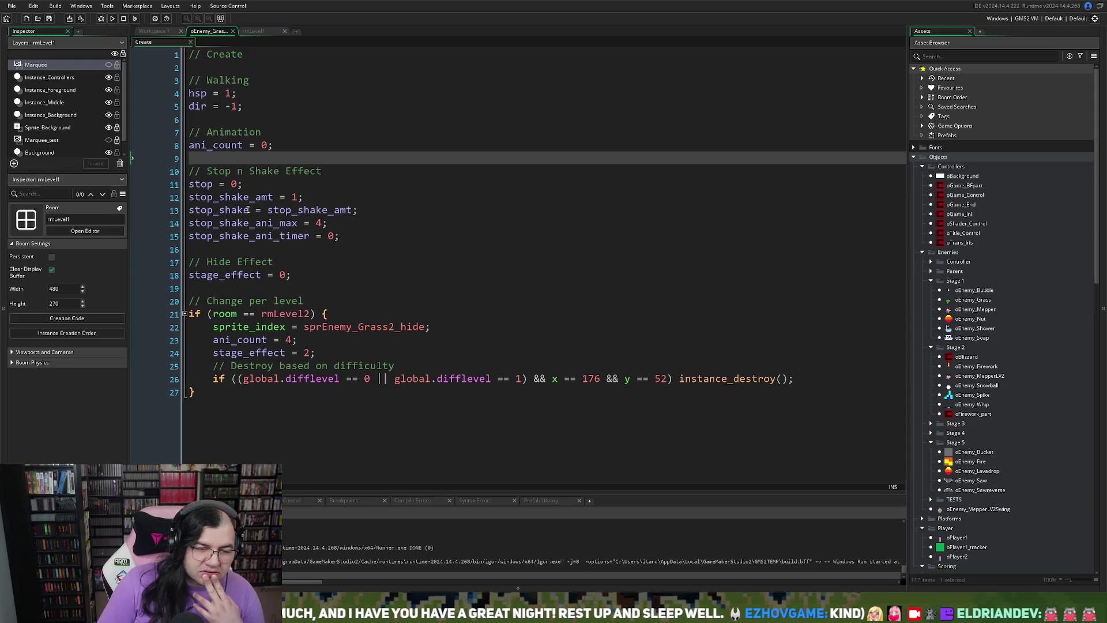
mouse_move(189, 184)
mouse_down()
mouse_move(199, 212)
mouse_move(324, 244)
mouse_up()
click(327, 244)
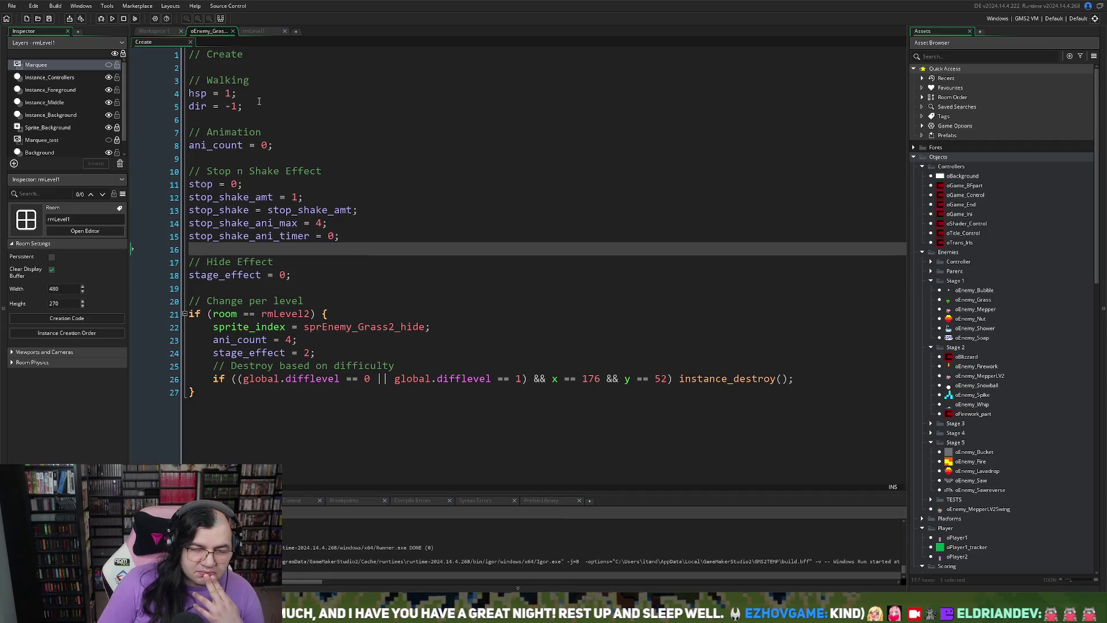
click(233, 32)
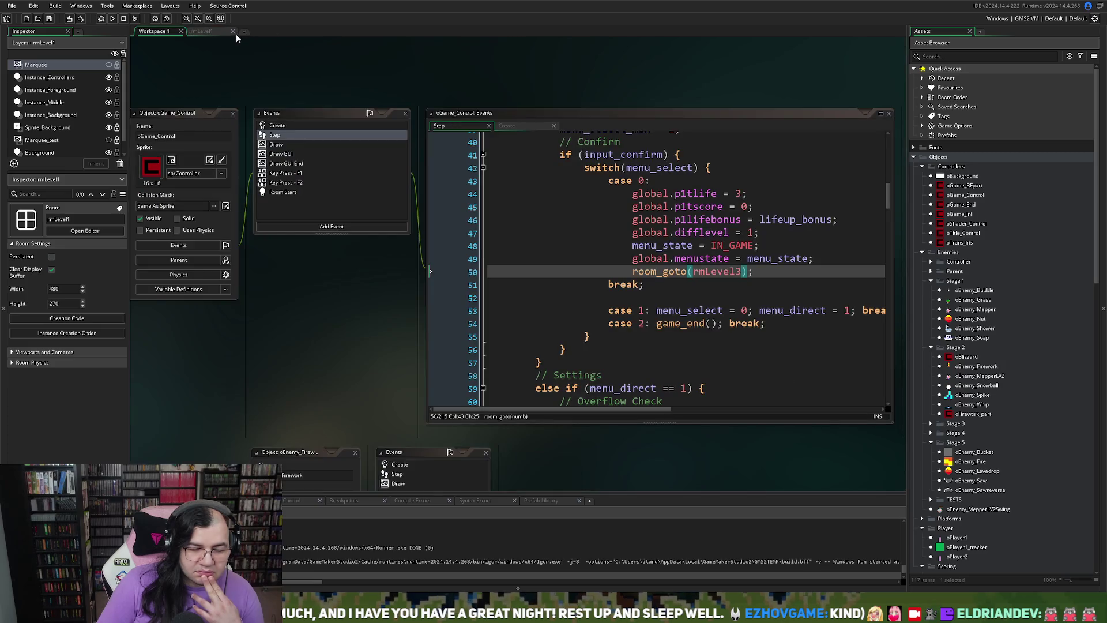
- Close the rmLevel1 room editor and scroll down to the oEnemy_Firework and oEnemy_Grass windows
click(233, 31)
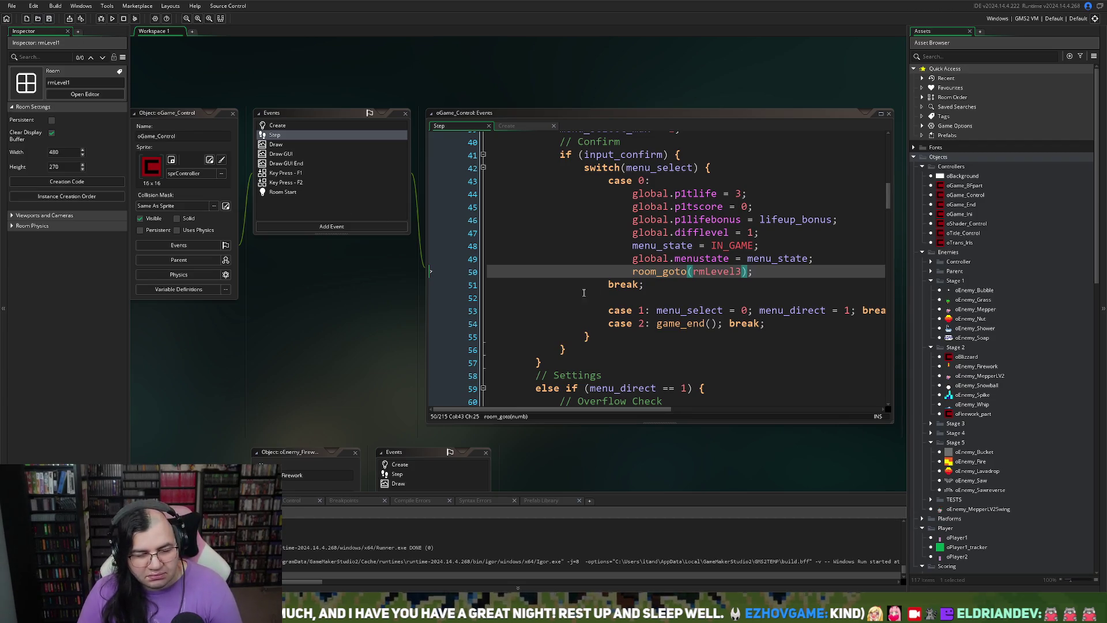
scroll(584, 293, down, 10)
scroll(362, 337, down, 5)
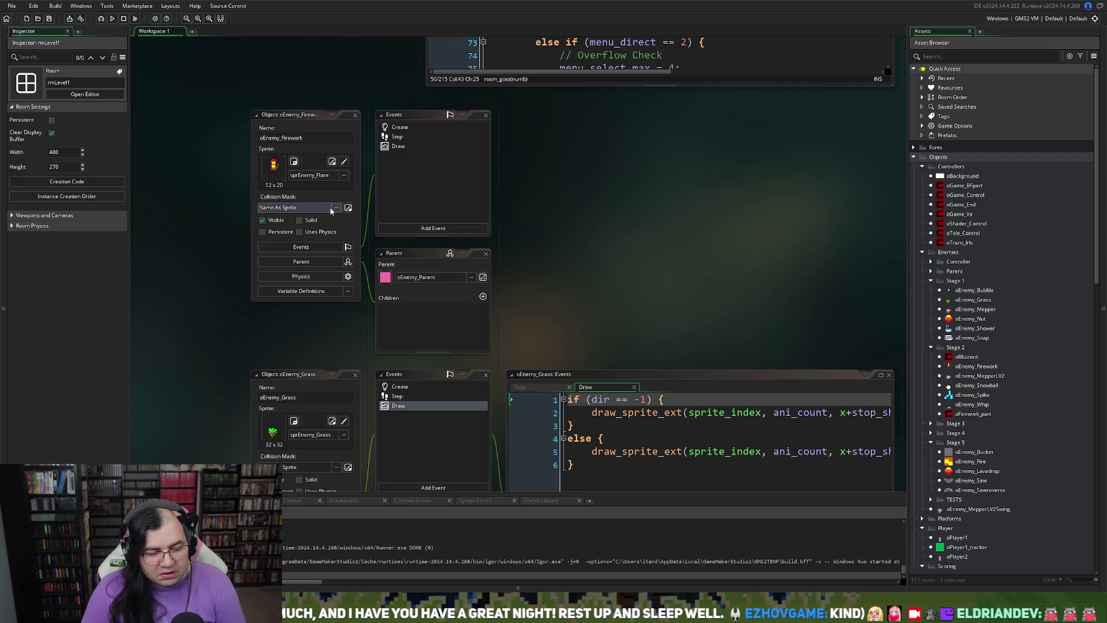
scroll(577, 245, up, 10)
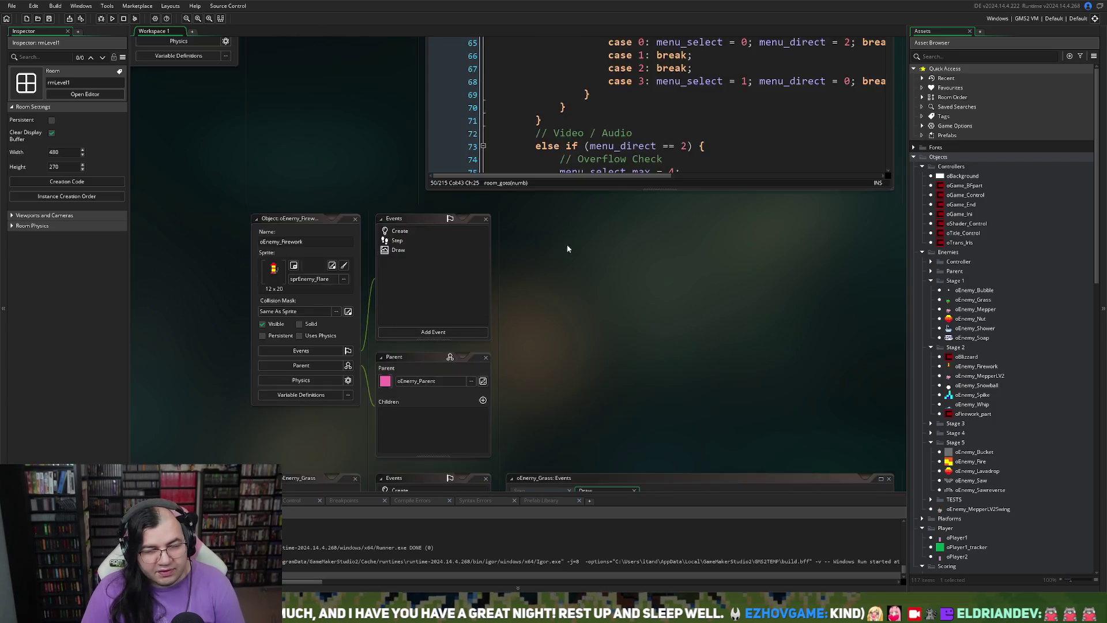
scroll(570, 254, up, 5)
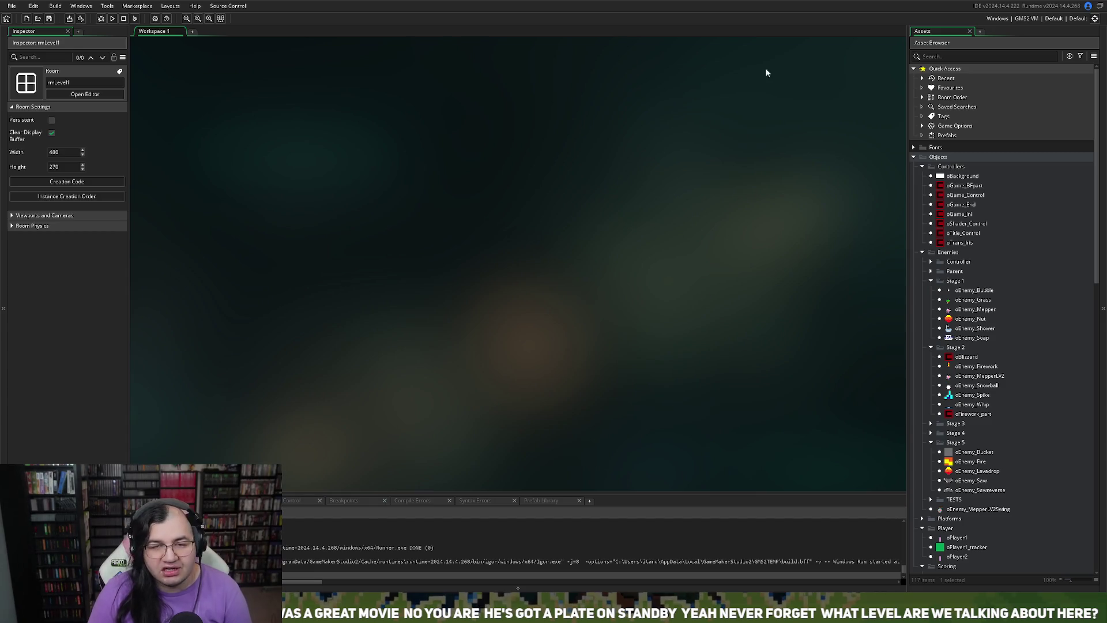
scroll(957, 404, down, 5)
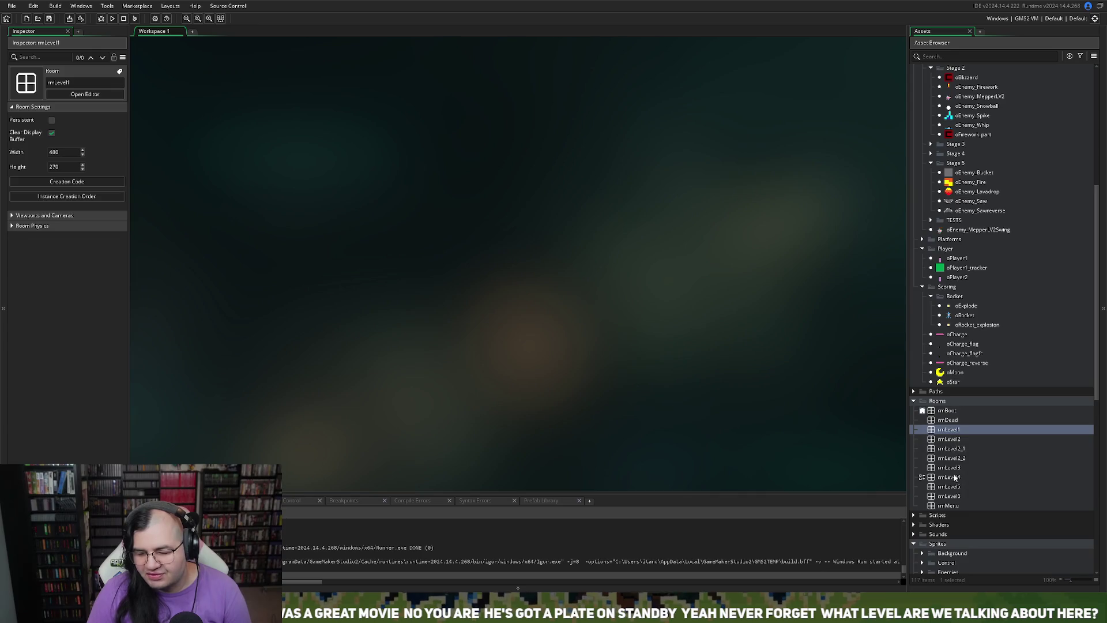
- Open rmLevel5 from the Rooms list to show its 480×270 layout of platforms and enemies
double_click(951, 487)
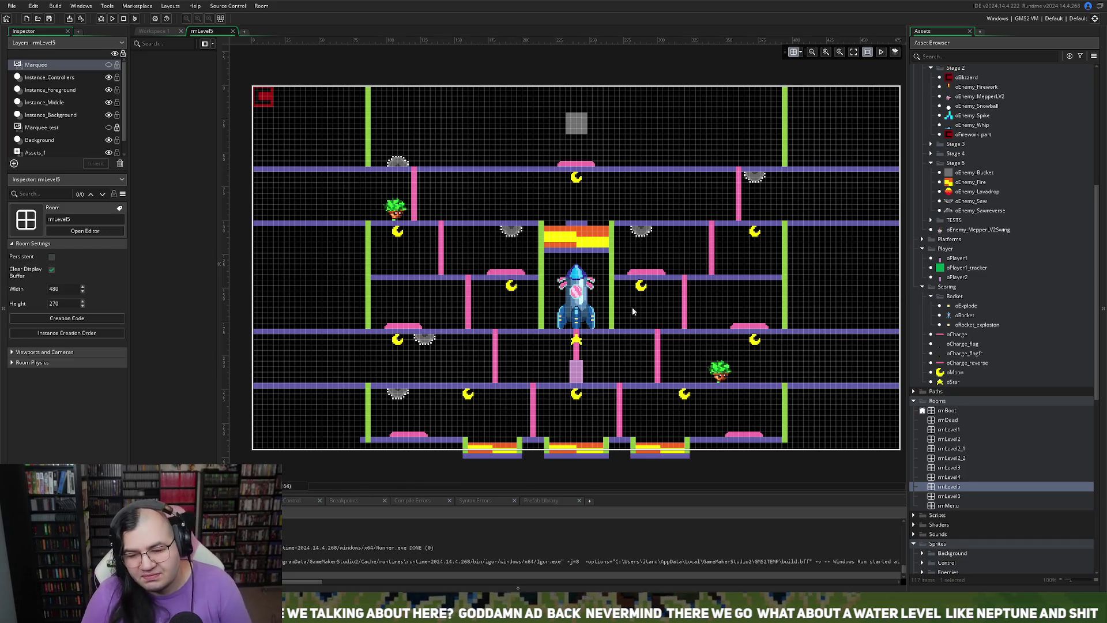
click(999, 458)
scroll(988, 465, down, 10)
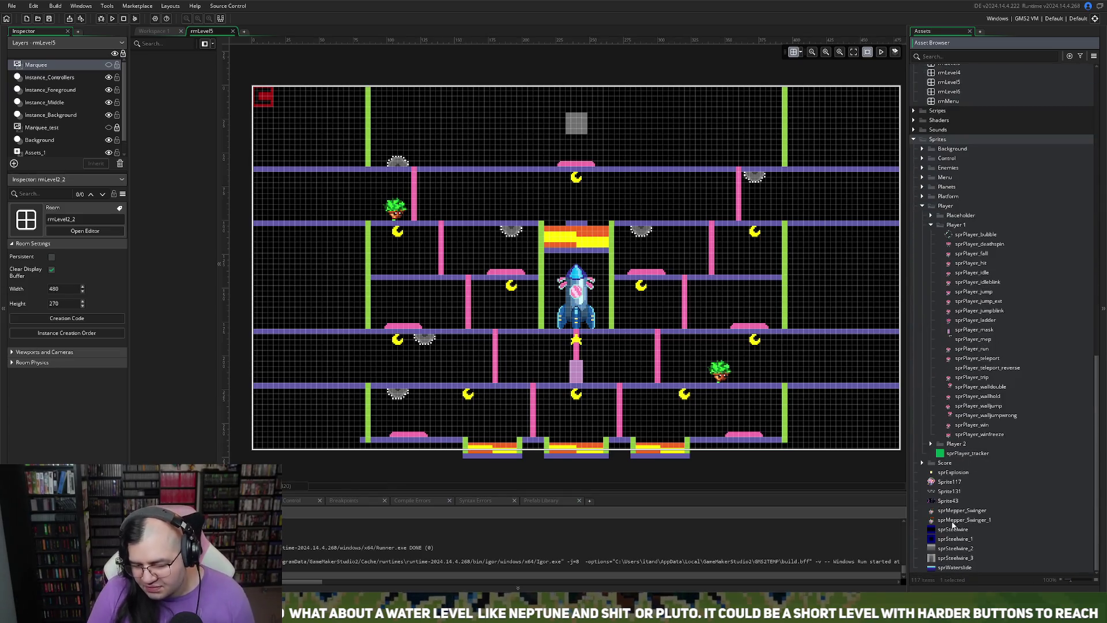
- Collapse Player 1 and expand the Enemies sprite group through its Stage 2 and Stage 4 folders
click(932, 227)
click(923, 377)
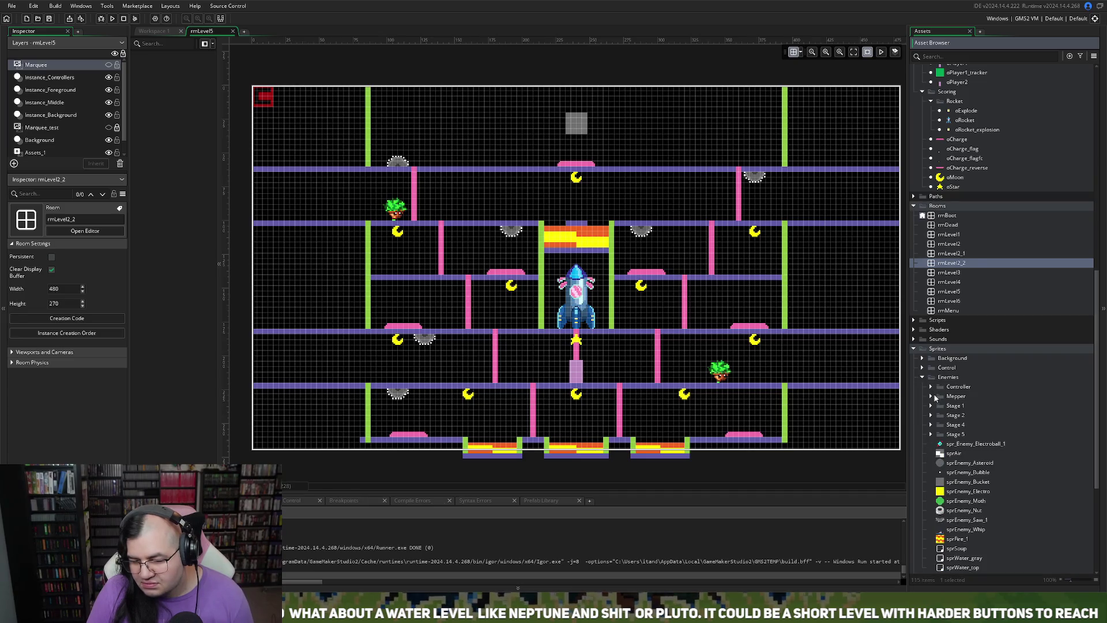
click(931, 415)
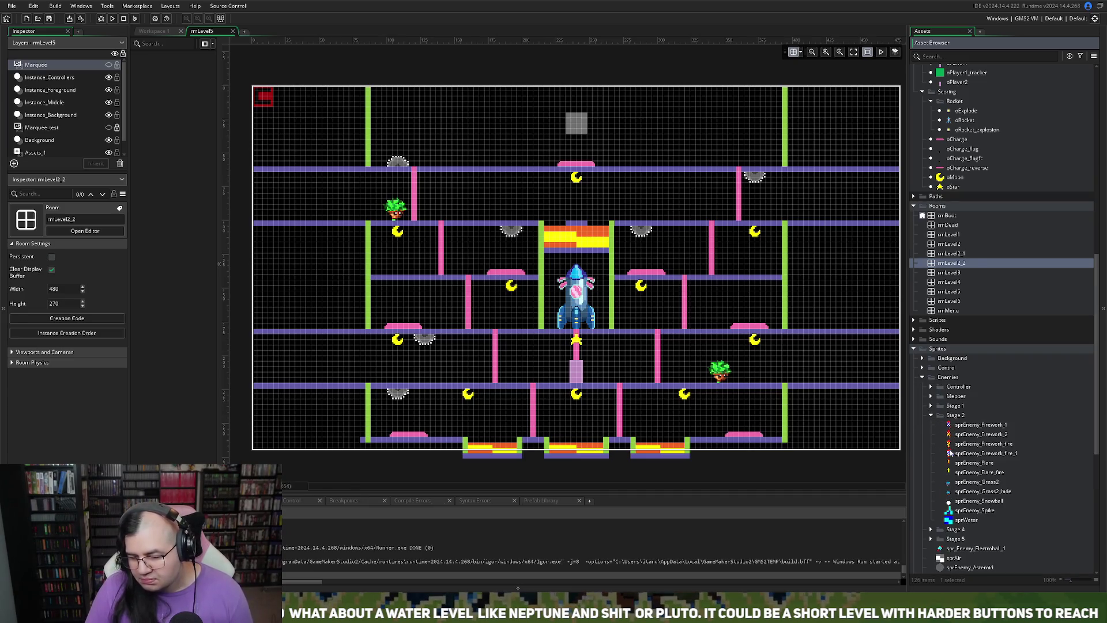
scroll(949, 453, down, 3)
click(931, 444)
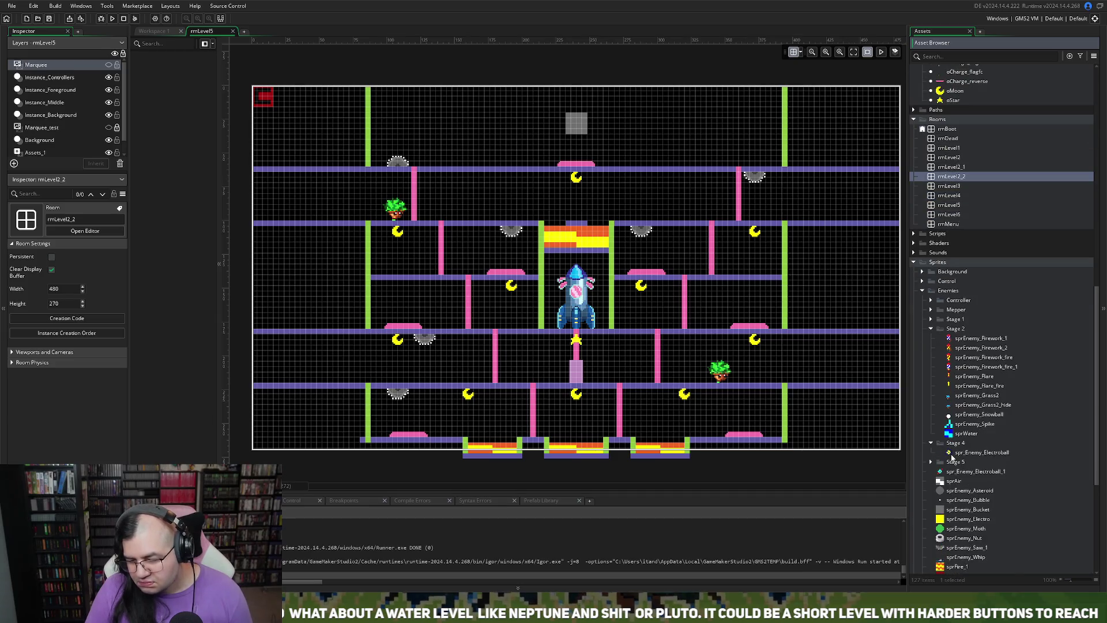
right_click(950, 454)
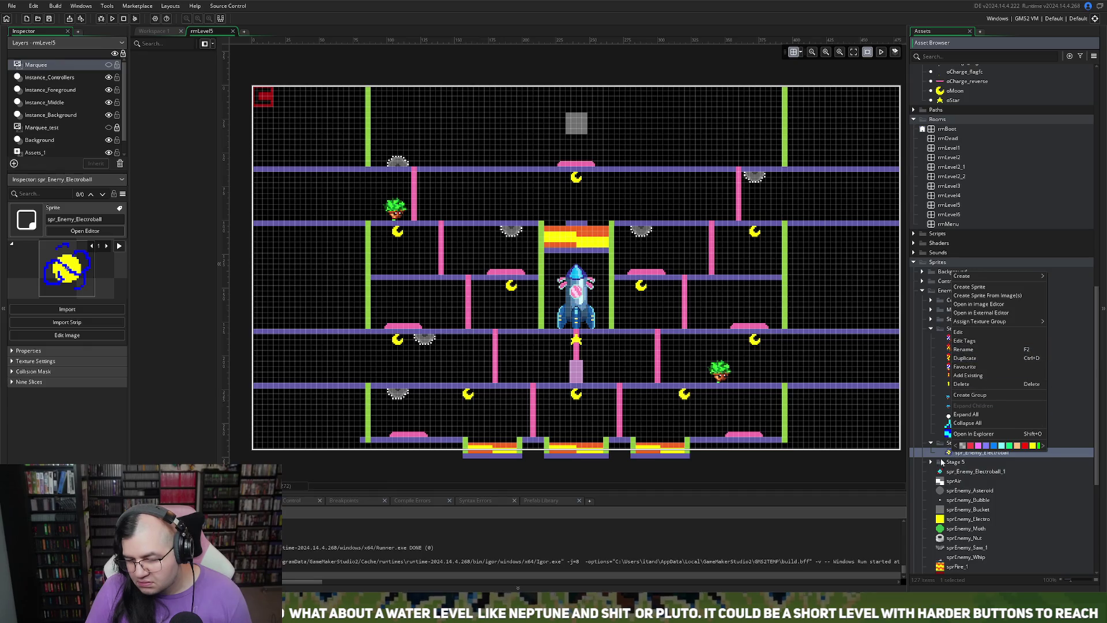
- Create a new blank sprite, Sprite139, in the Stage 5 enemy sprites folder
click(931, 461)
right_click(981, 491)
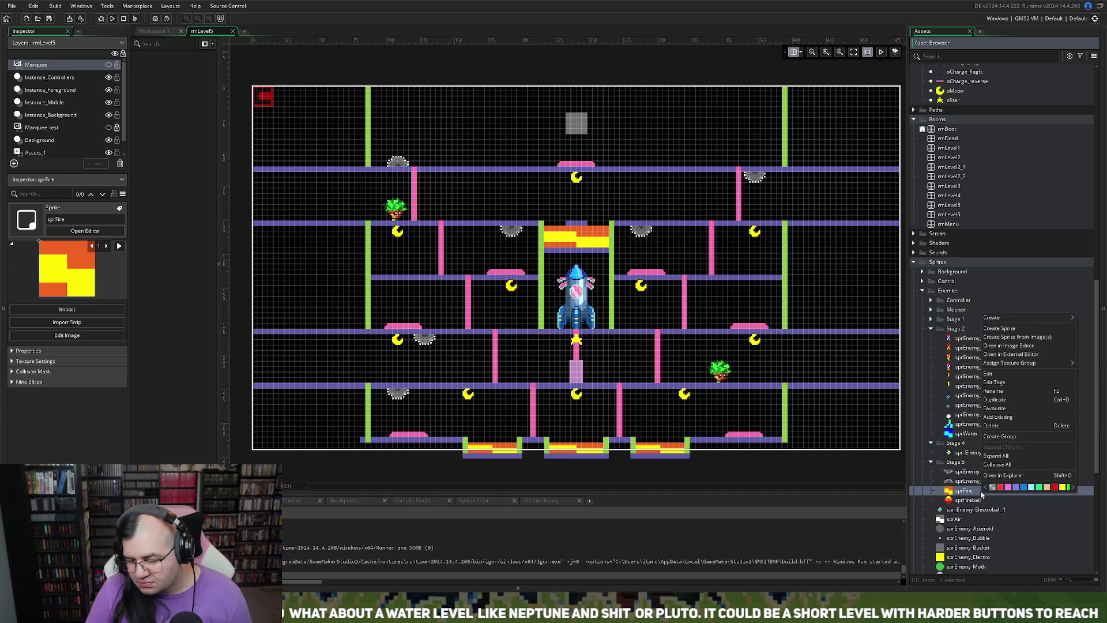
click(1000, 328)
click(374, 161)
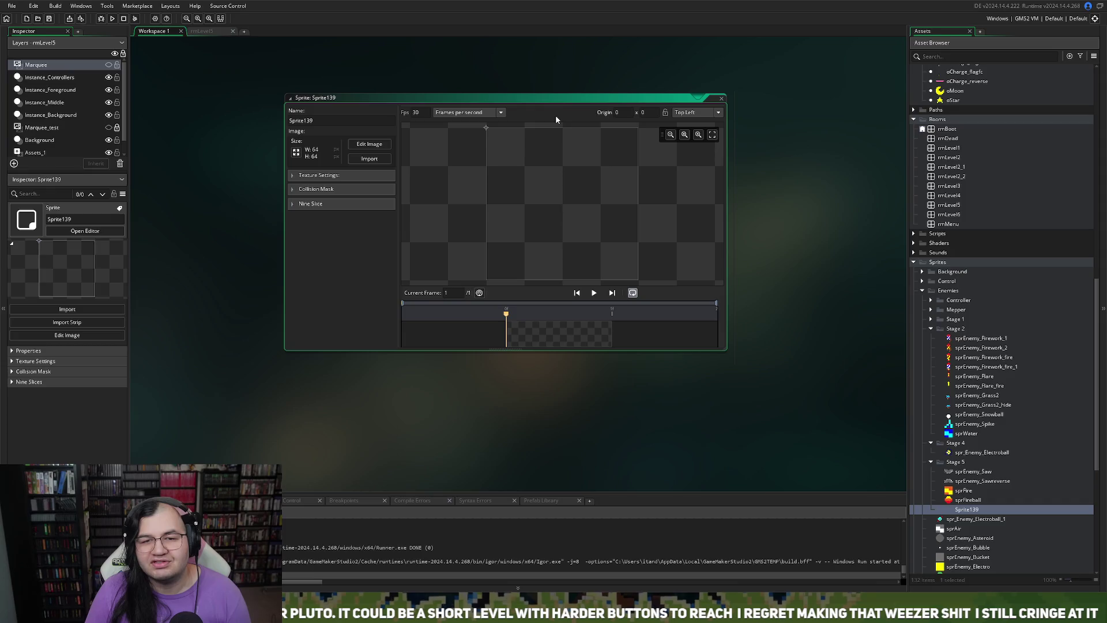
- Shrink the IDE to a smaller window, then maximize it to fill the screen
double_click(299, 4)
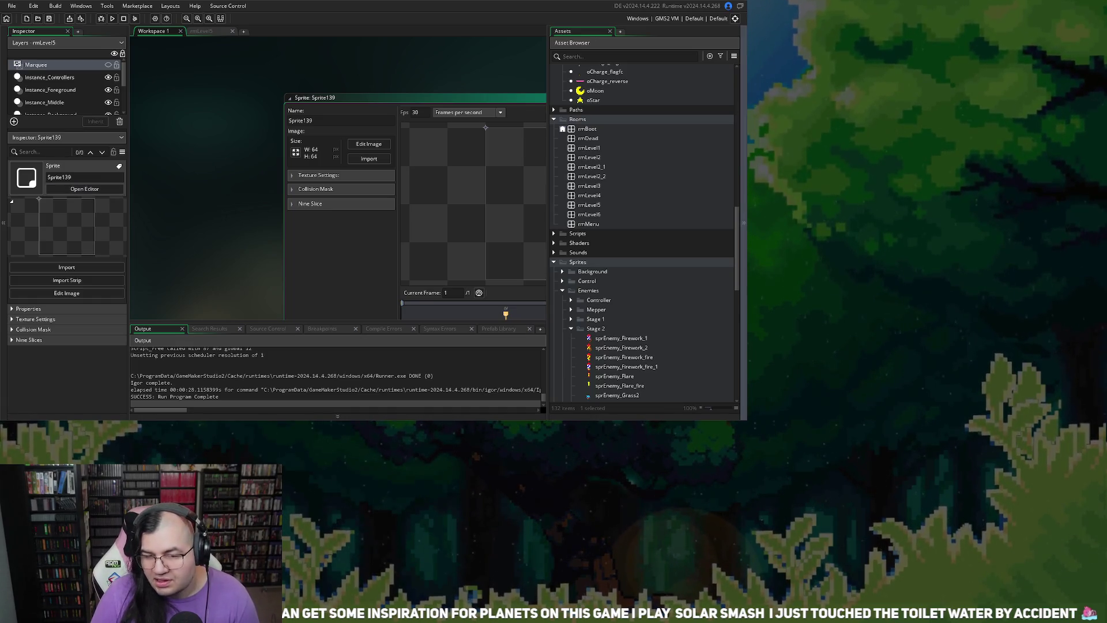
key(super+Up)
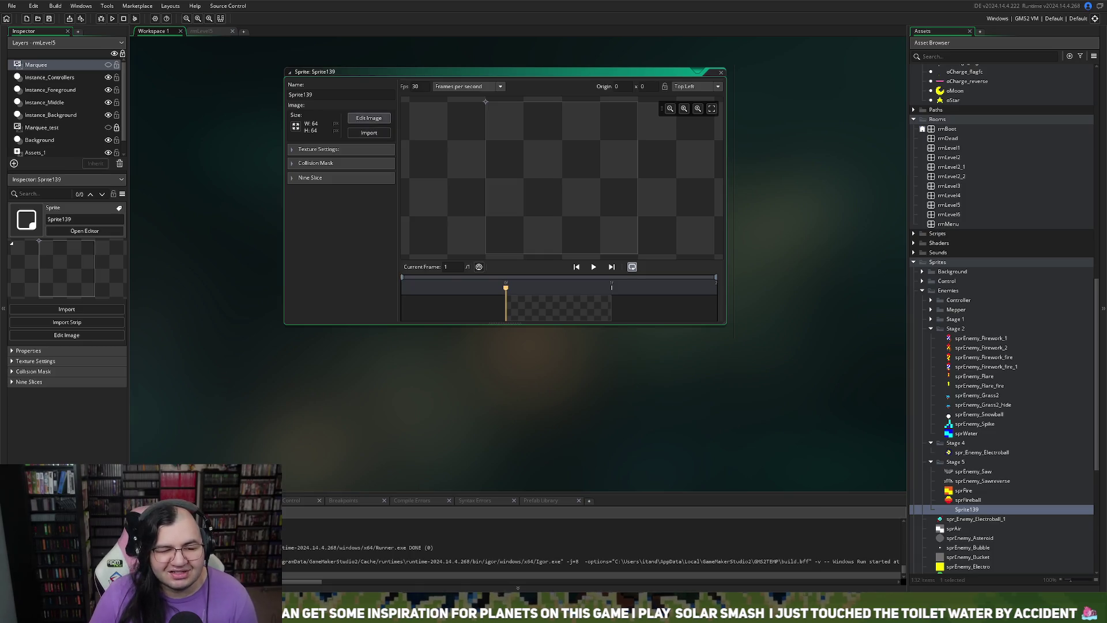
- Import the 8-frame red grass enemy frames into Sprite139, preview them, and set 10 fps
click(368, 118)
click(283, 31)
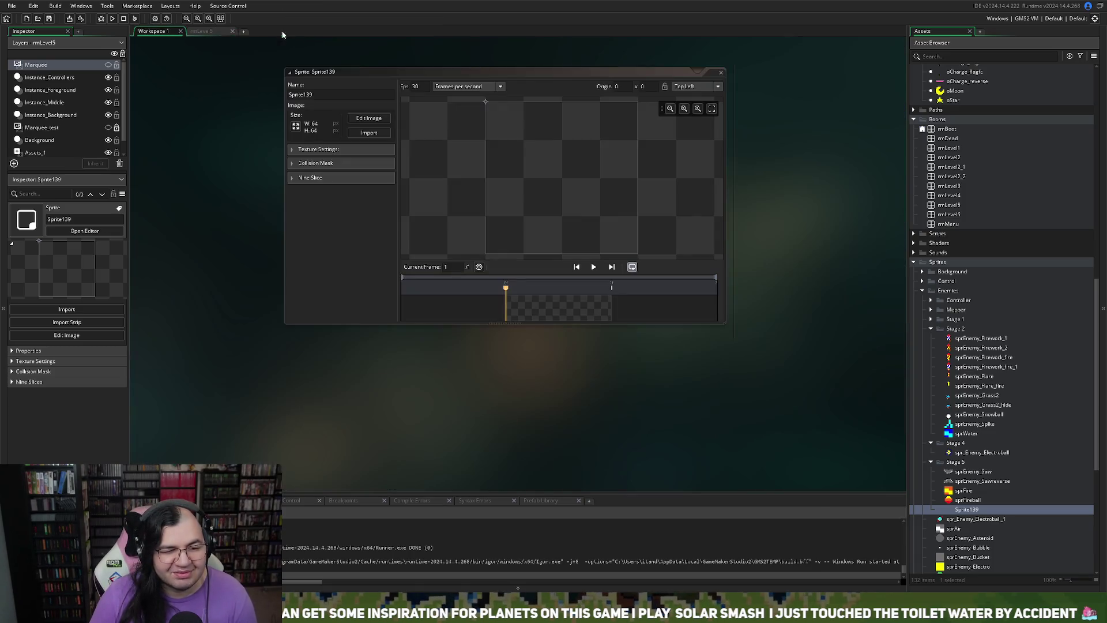
click(370, 133)
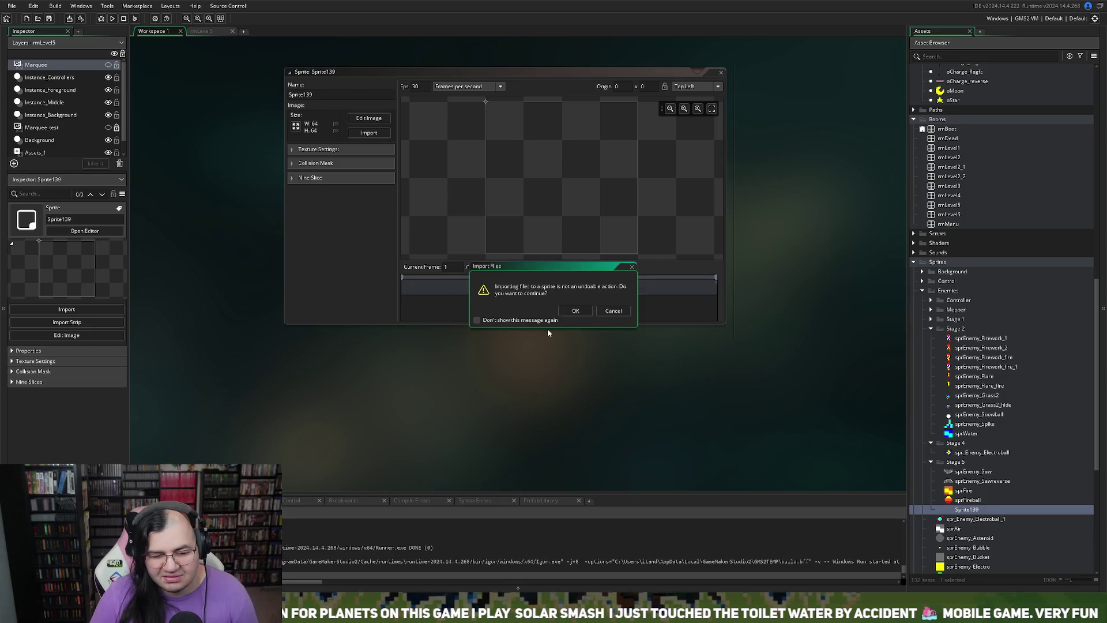
click(578, 312)
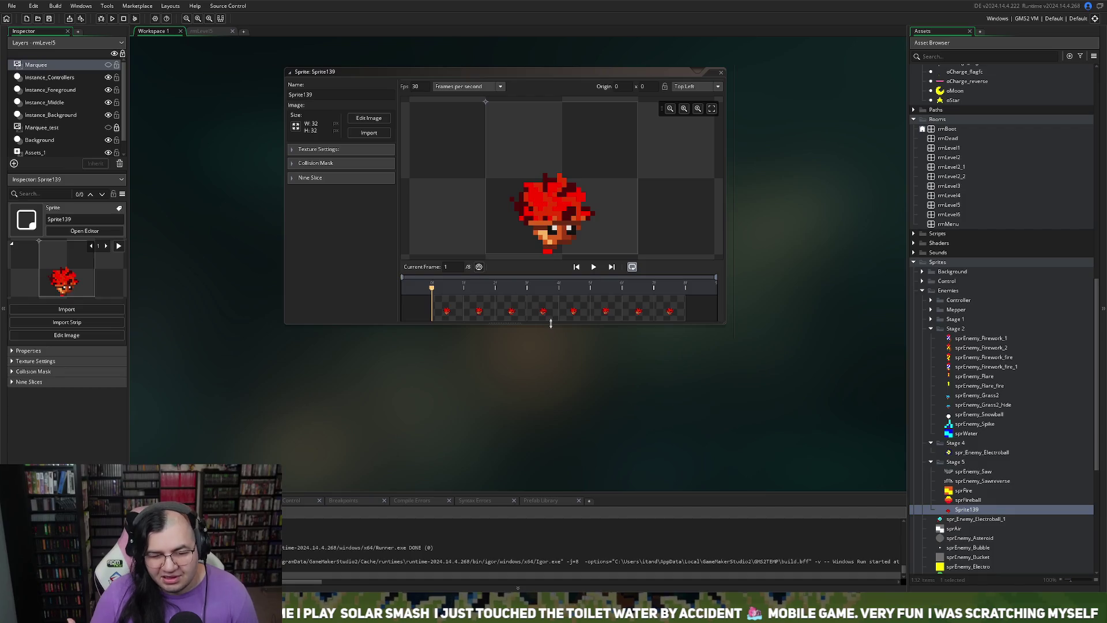
click(586, 269)
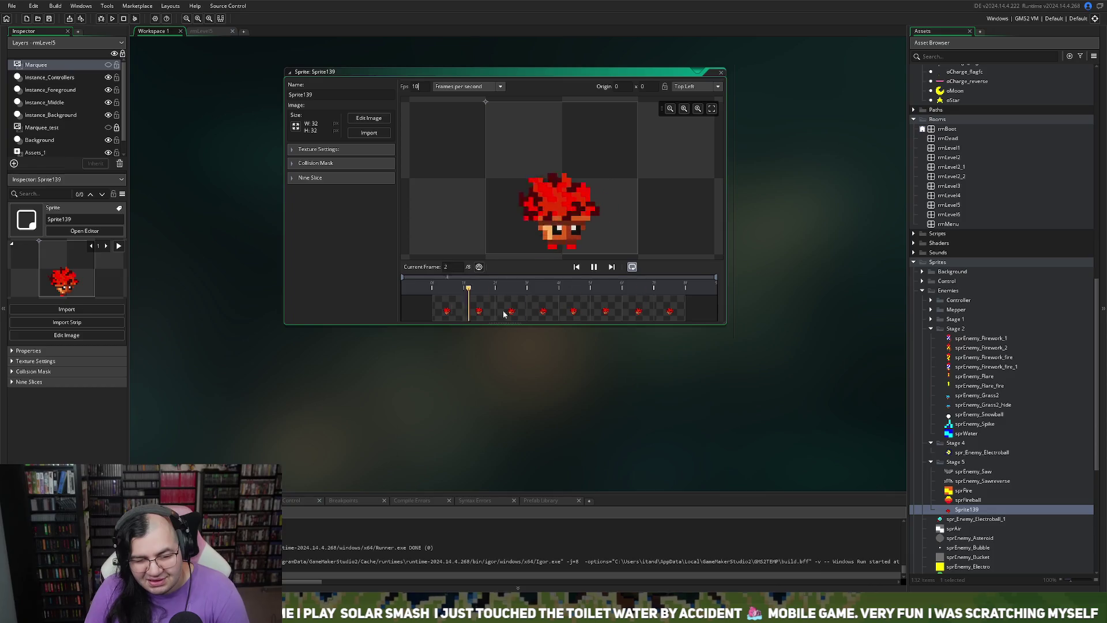
click(507, 369)
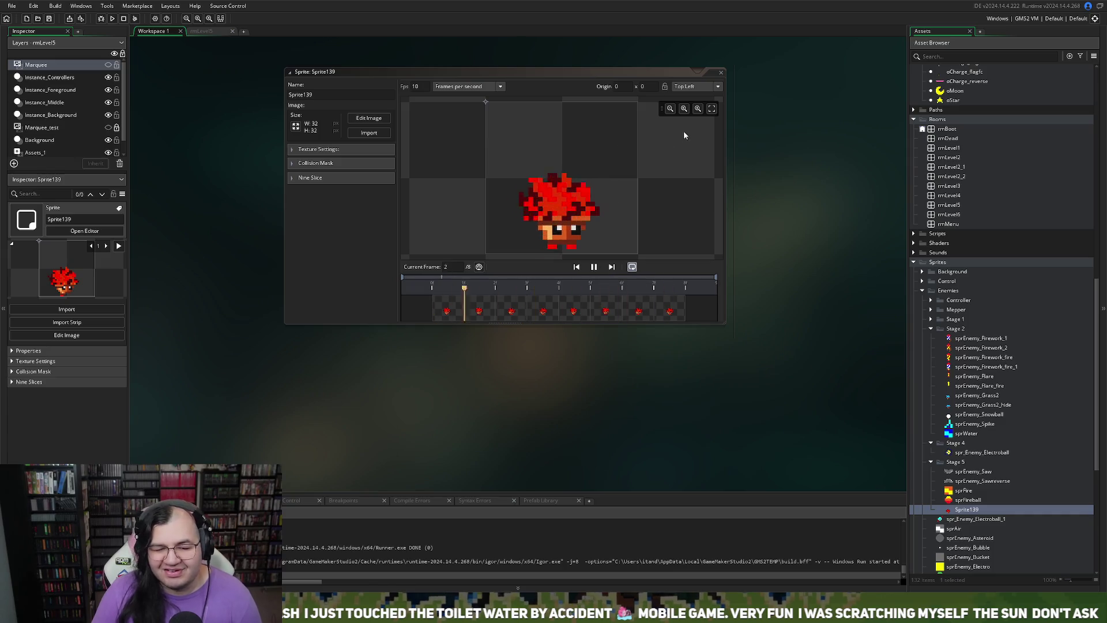
click(720, 74)
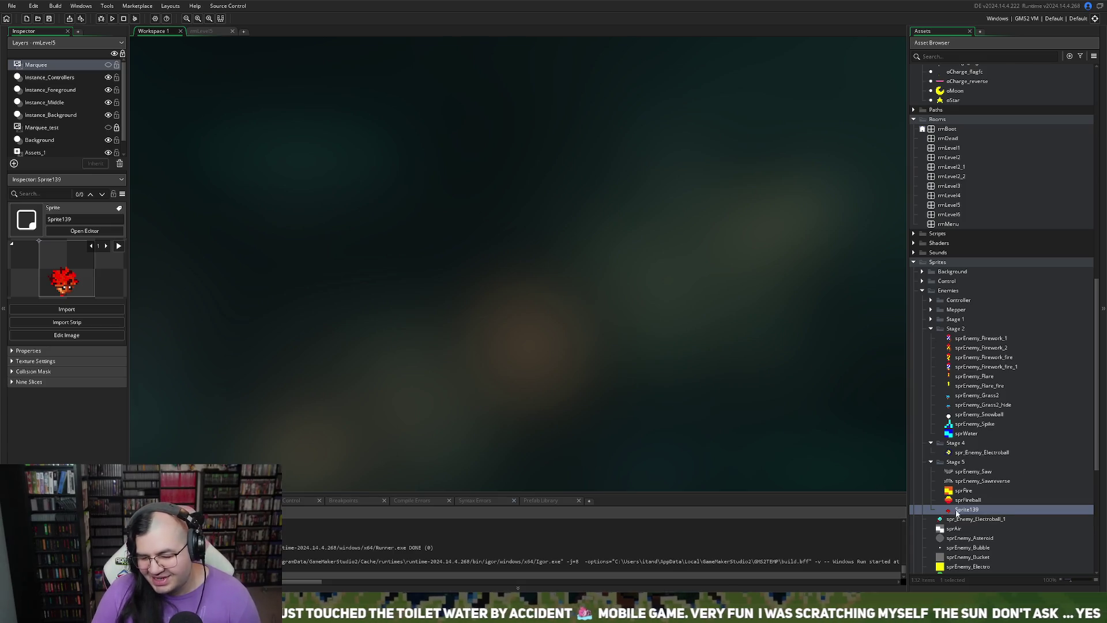
- Rename Sprite139 in the Stage 5 enemy sprites to sprEnemy_Grass5
right_click(961, 509)
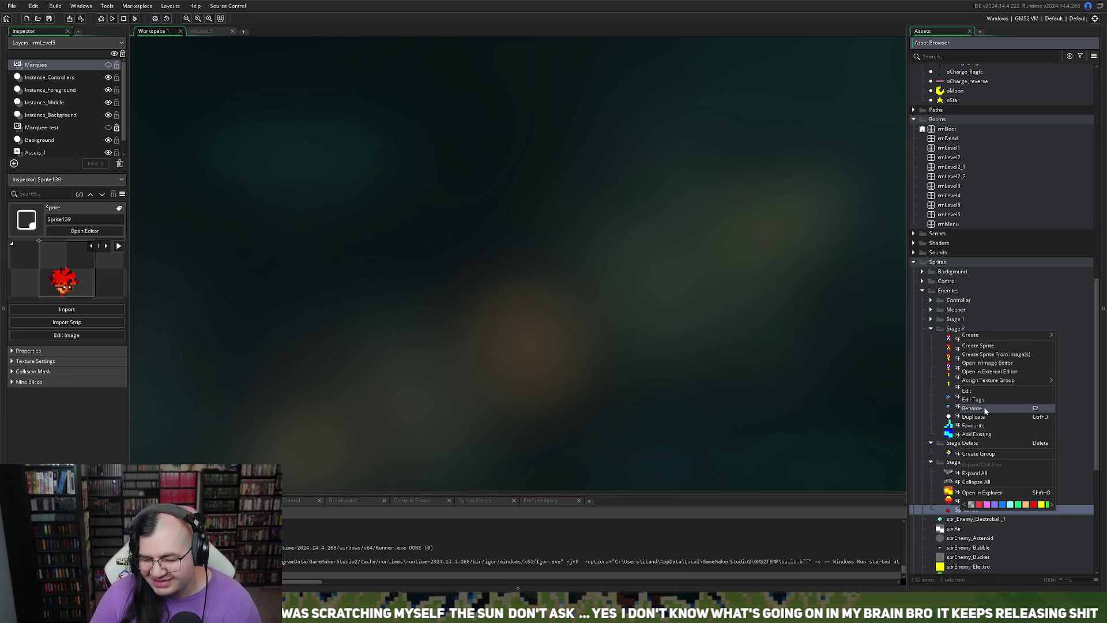
key(Escape)
text(spr)
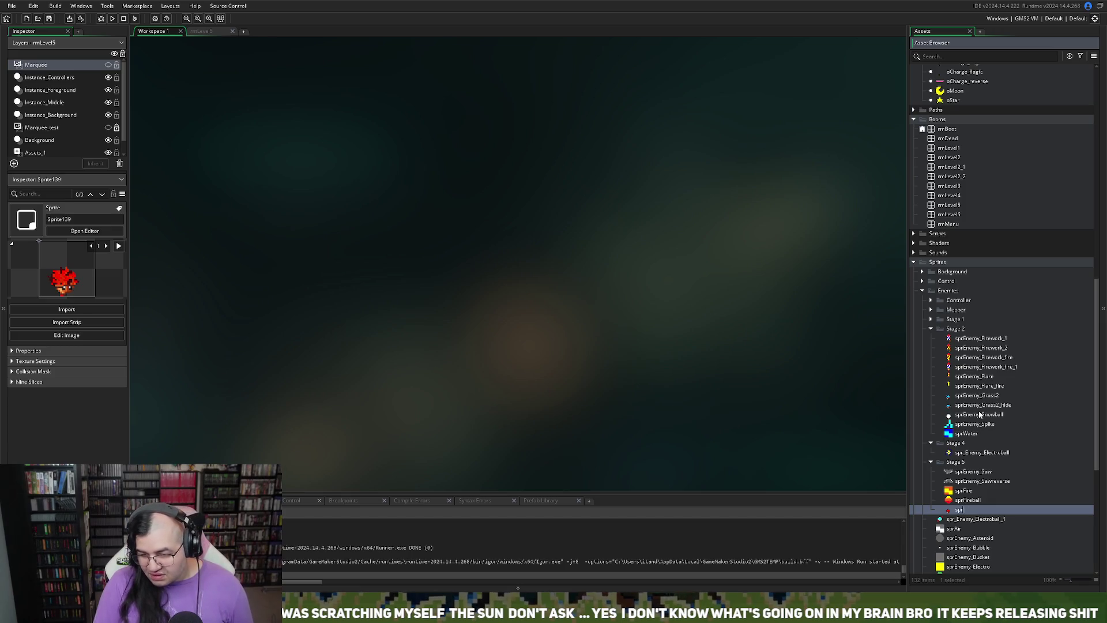
text(Enemy_Grass)
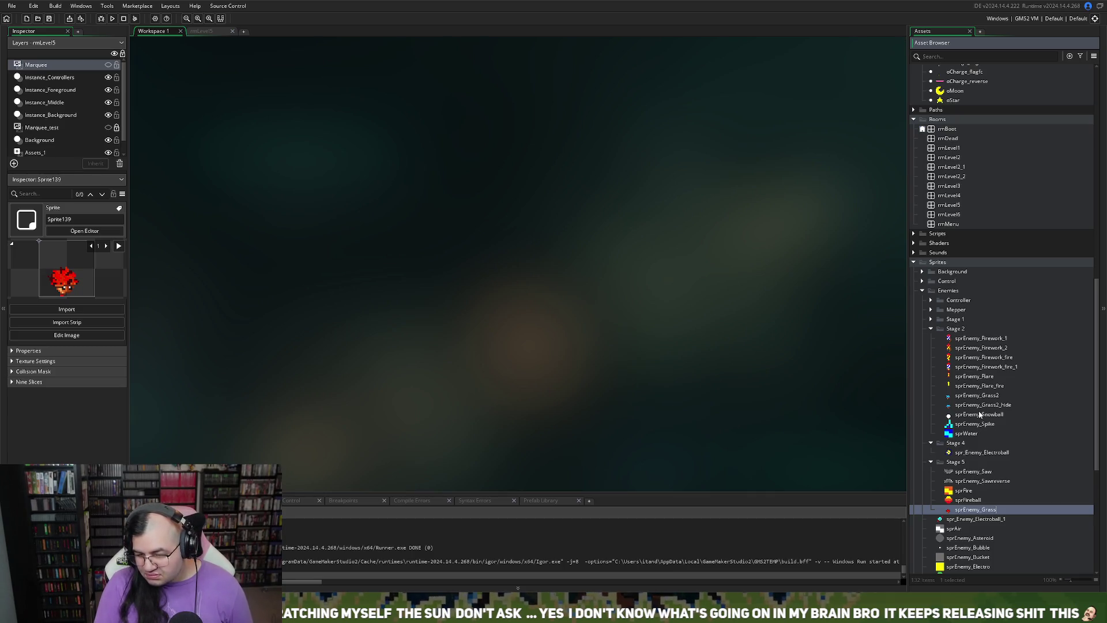
key(Return)
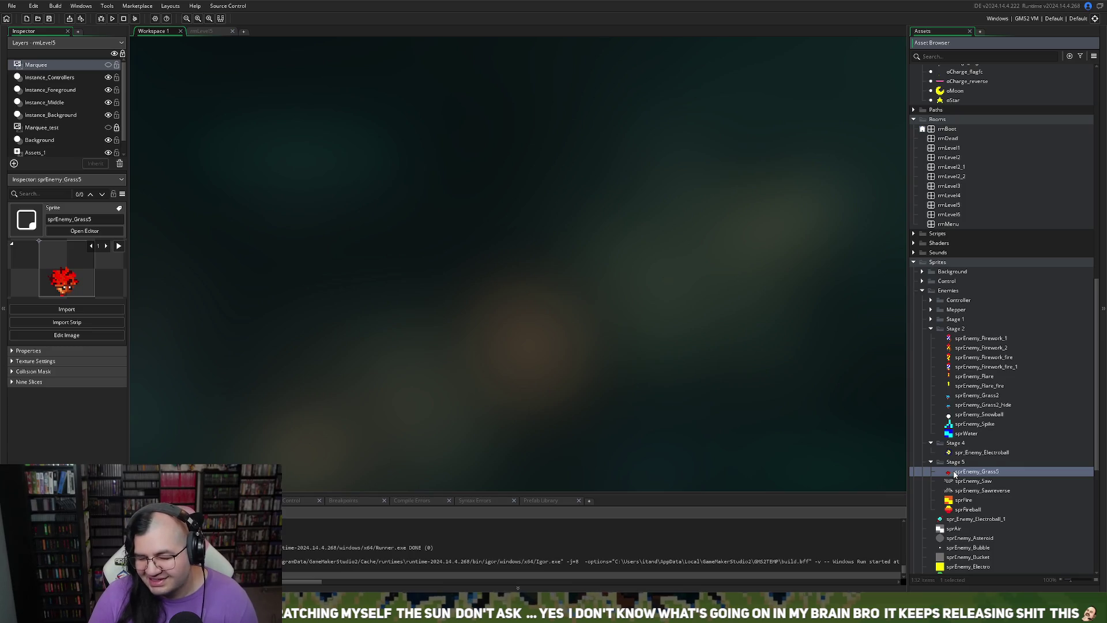
- Play the sprEnemy_Grass5 animation to check it, close it, and bring up its asset actions
double_click(954, 475)
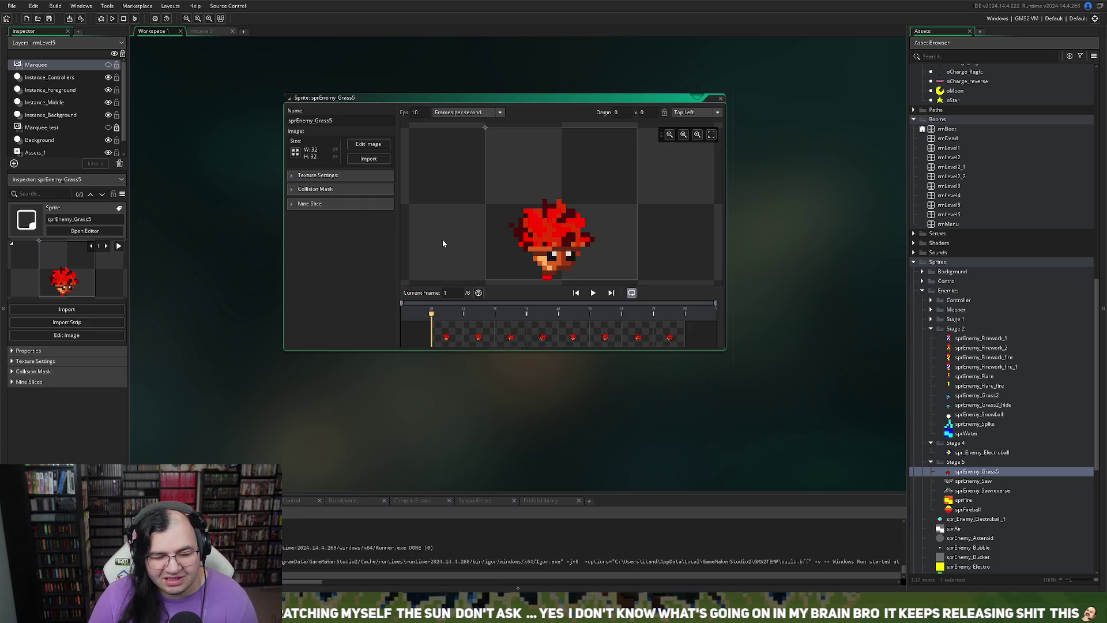
click(593, 293)
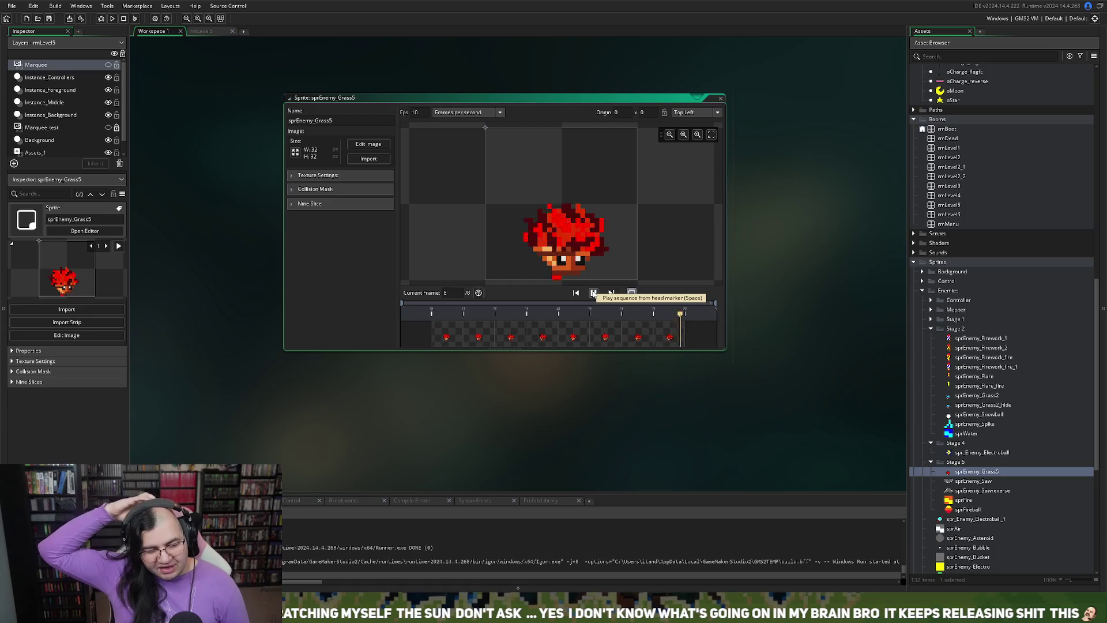
scroll(594, 294, up, 1)
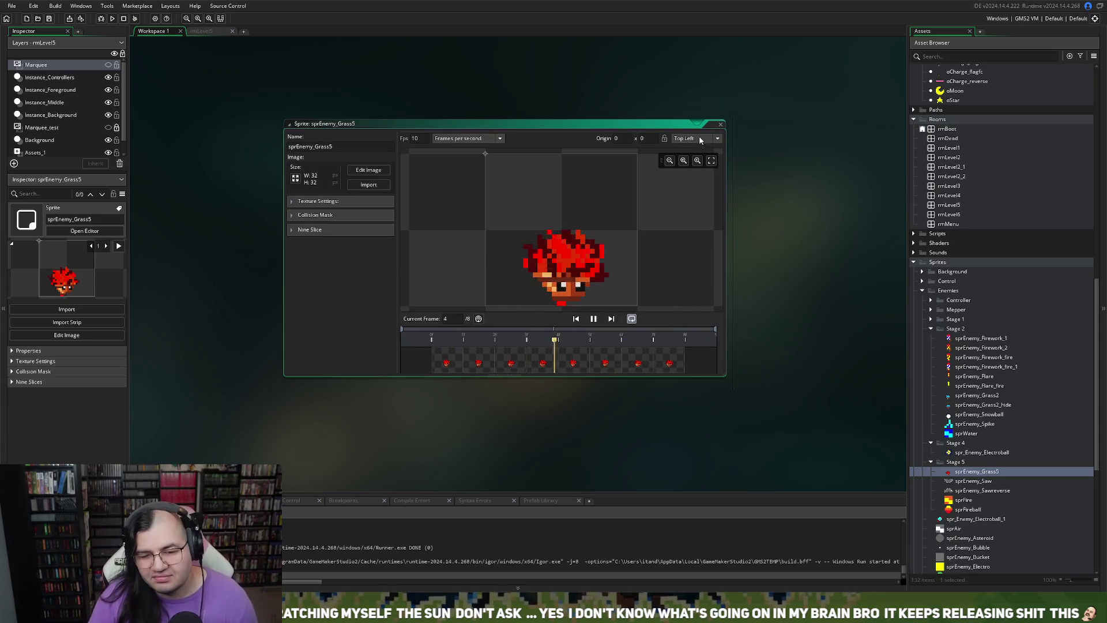
click(721, 125)
right_click(966, 472)
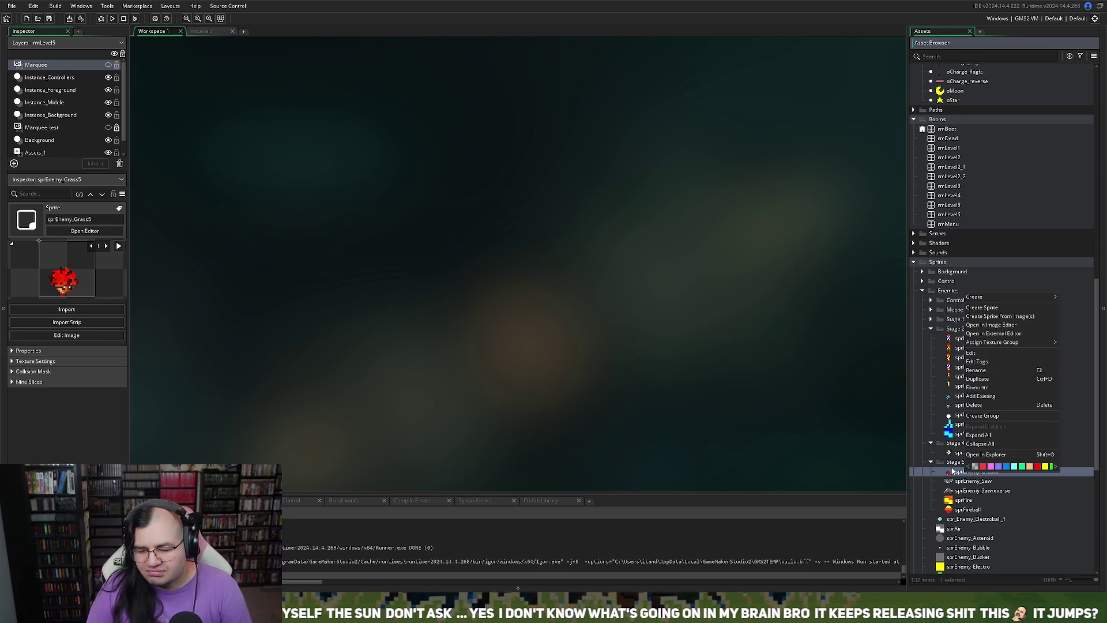
click(955, 476)
- Duplicate sprEnemy_Grass5 as sprEnemy_Grass5_1, open it on frame 2, and pick dark red
right_click(954, 473)
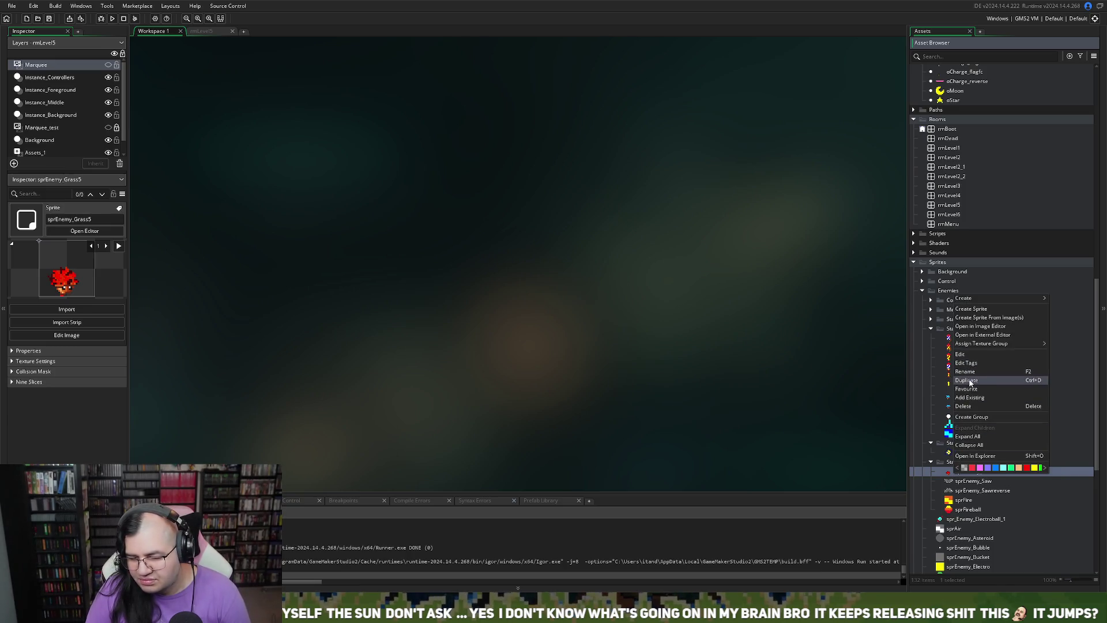
click(967, 381)
double_click(955, 483)
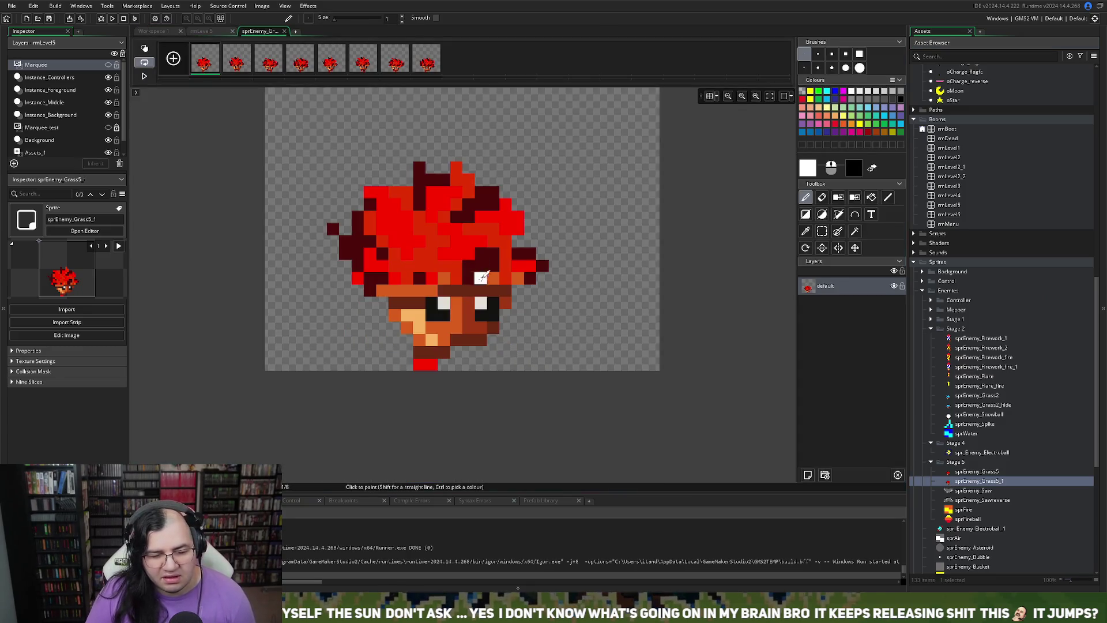
key(Right)
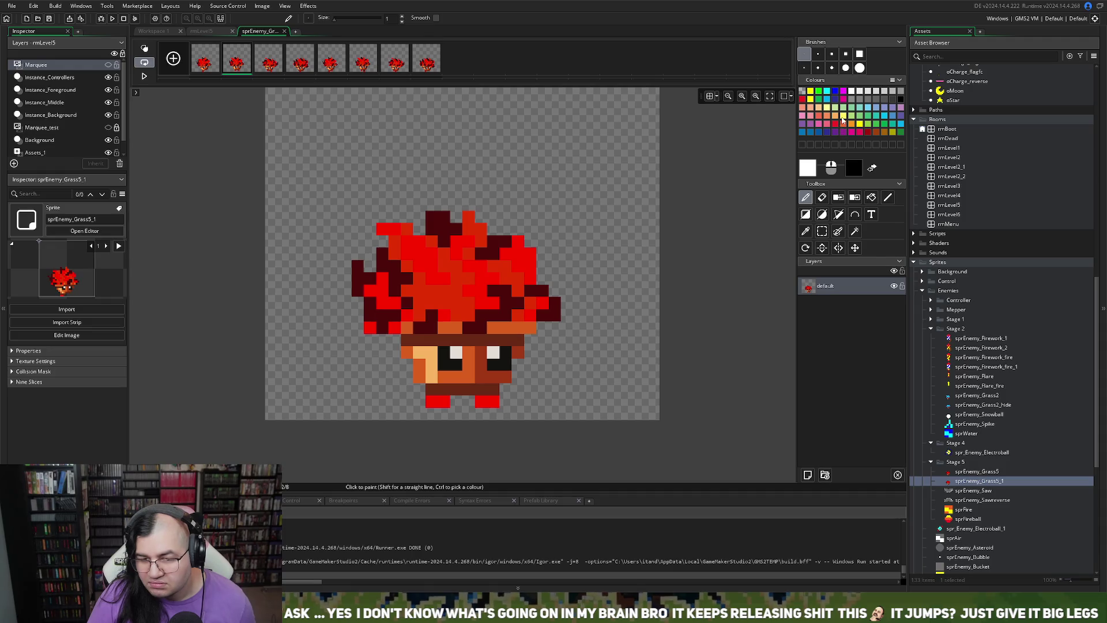
click(866, 137)
- Paint dark red soles under both feet, then delete the first animation frame
drag(428, 414, 489, 411)
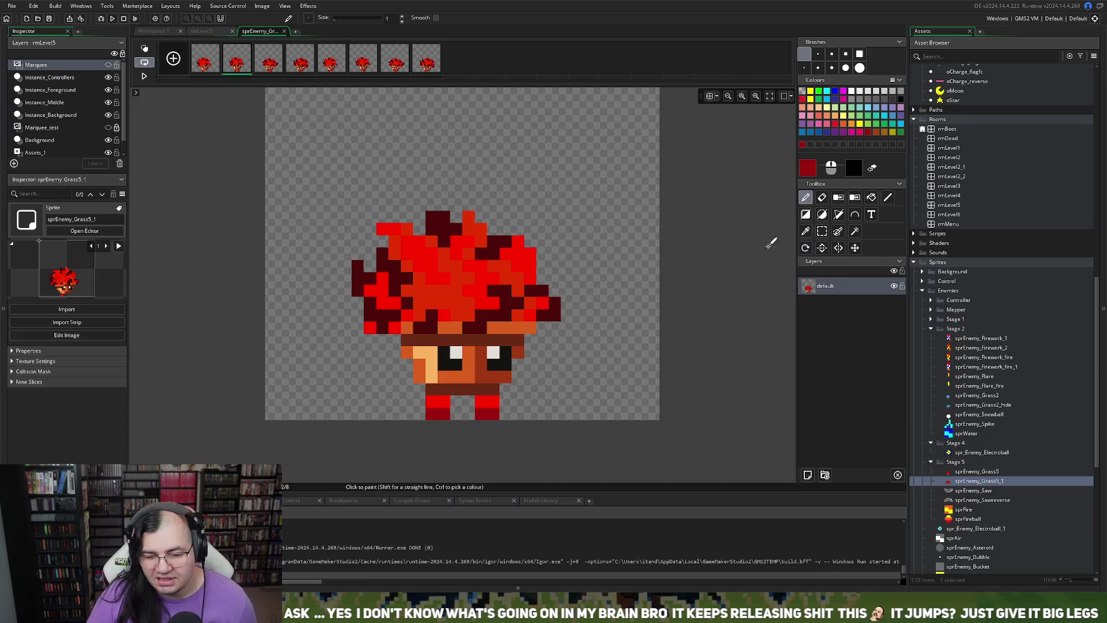
click(208, 63)
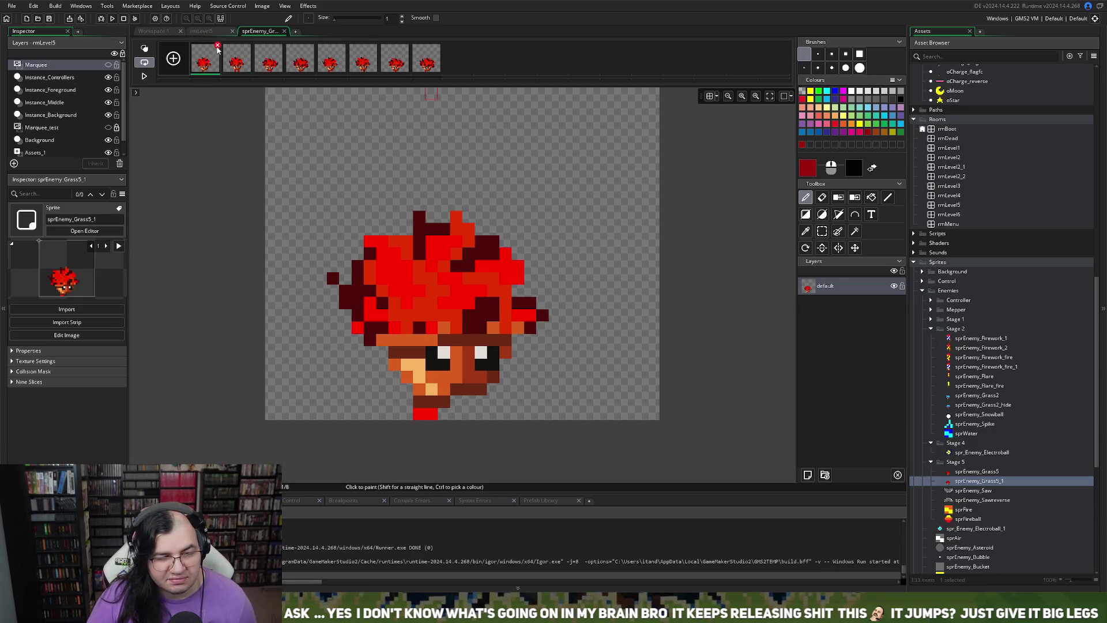
click(218, 46)
click(539, 276)
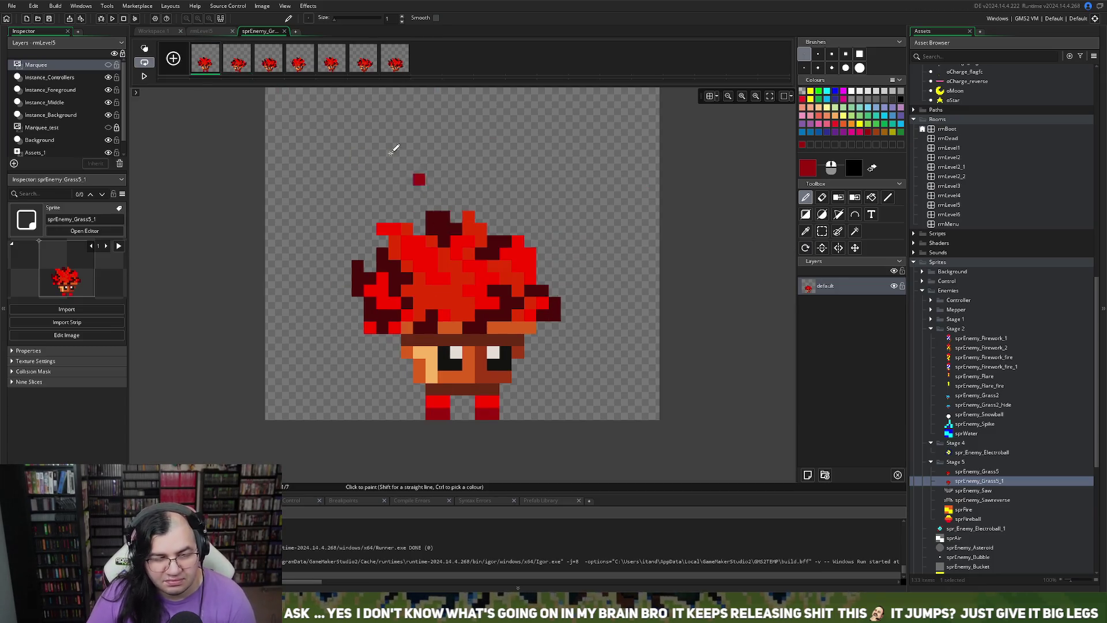
- Step back and forth through frames 2 to 6 to compare the poses
click(247, 69)
click(275, 67)
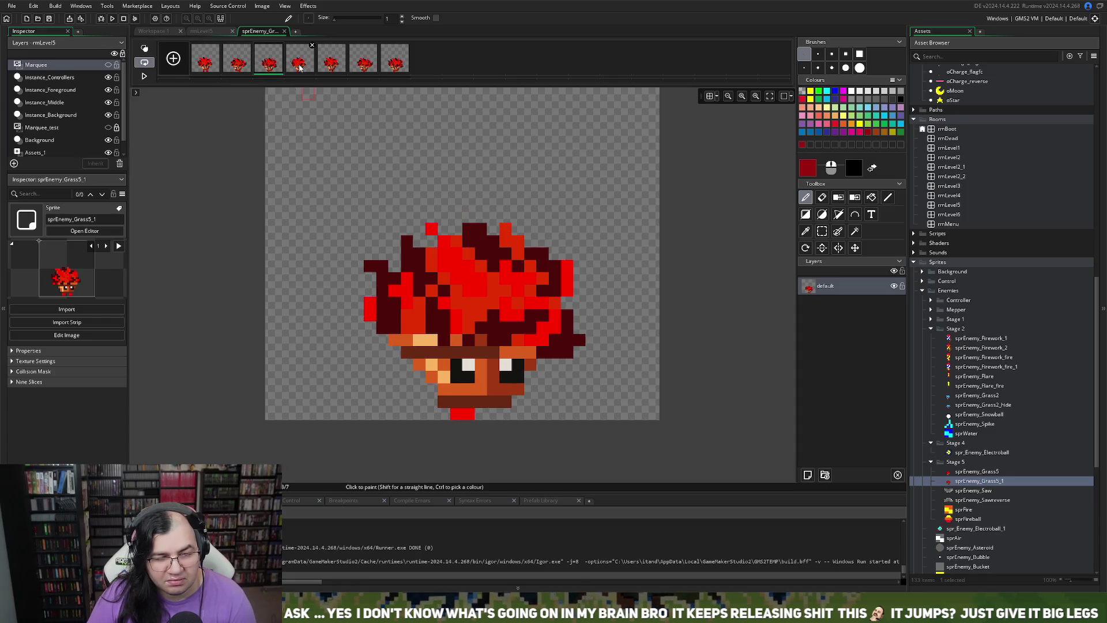
click(299, 67)
click(331, 68)
click(364, 69)
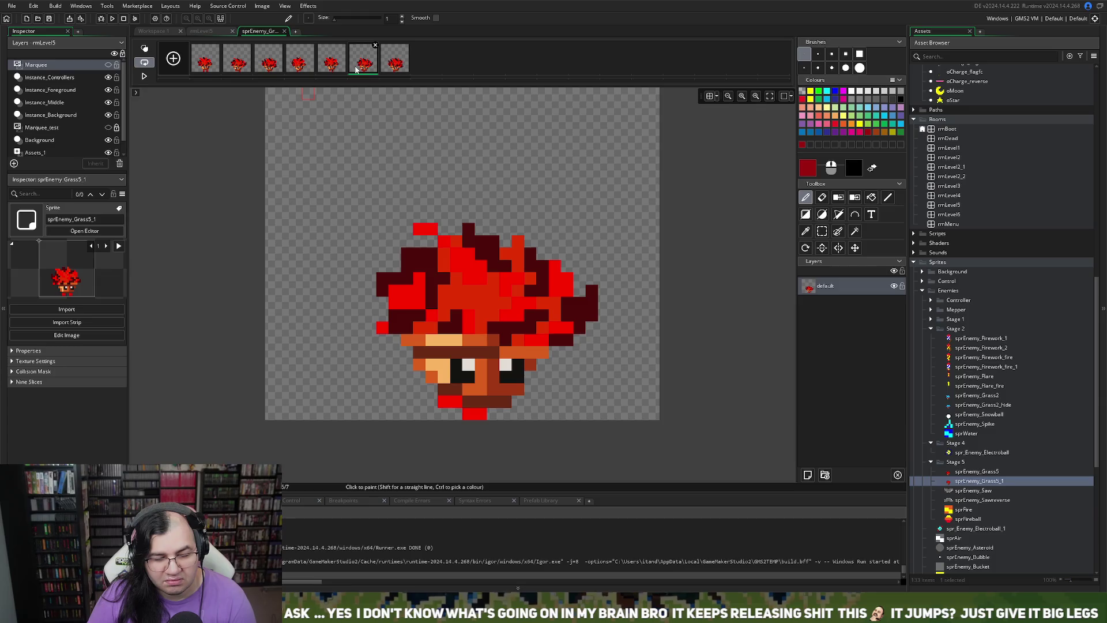
click(340, 68)
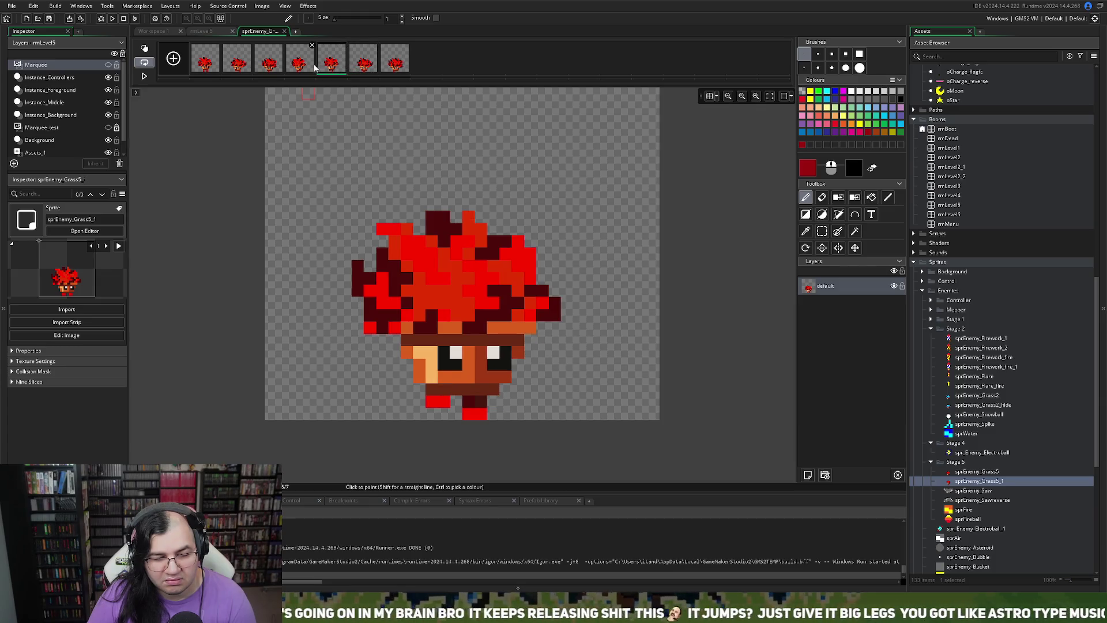
click(309, 66)
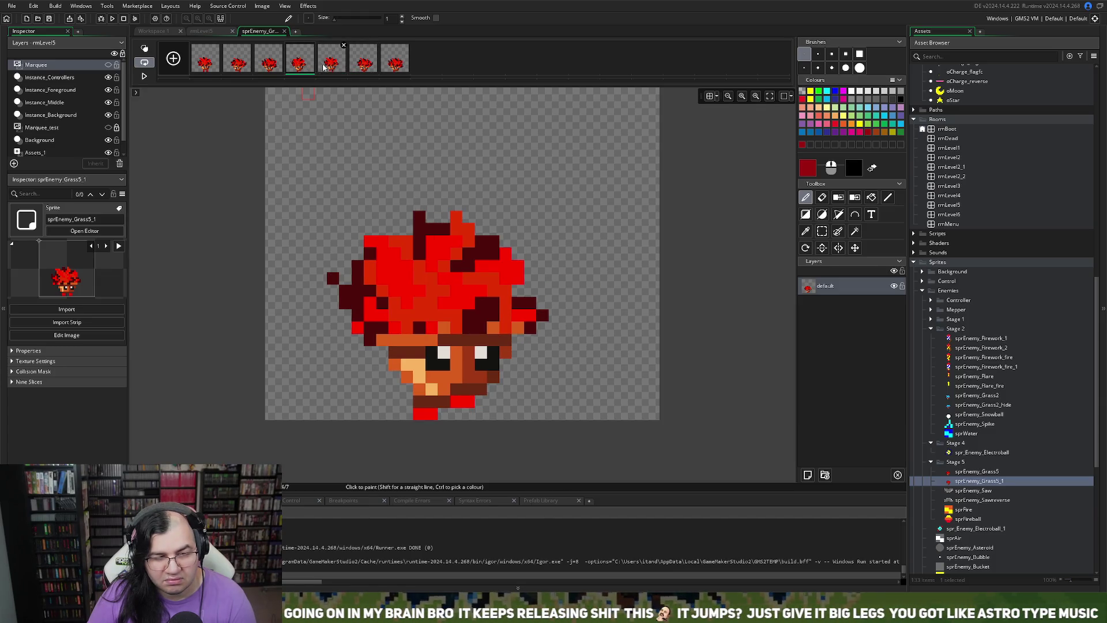
click(328, 69)
click(306, 67)
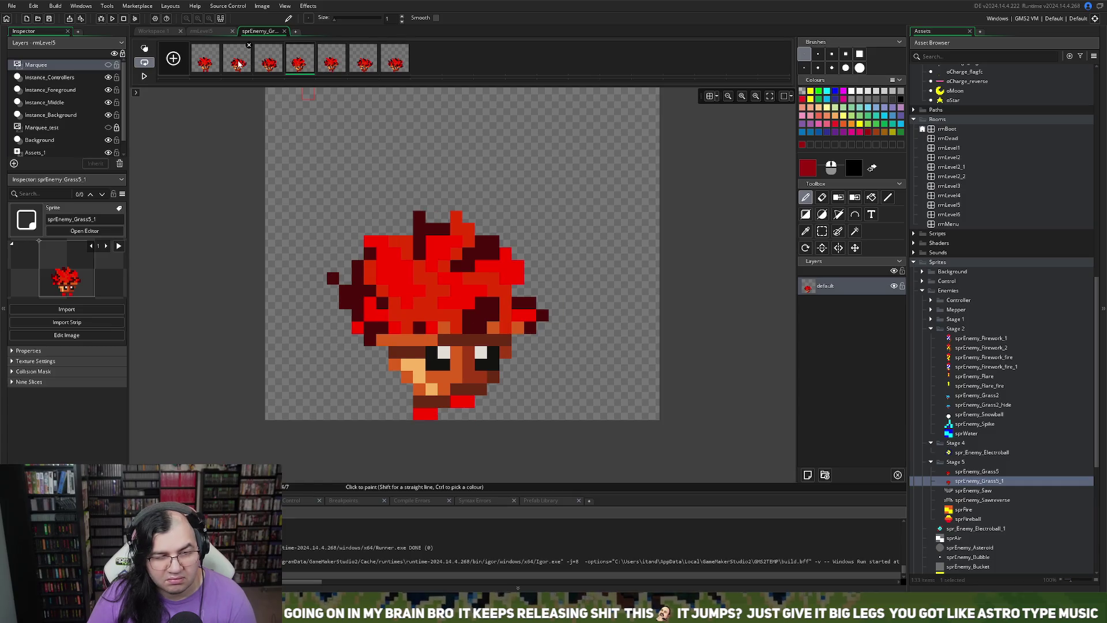
click(239, 64)
click(273, 67)
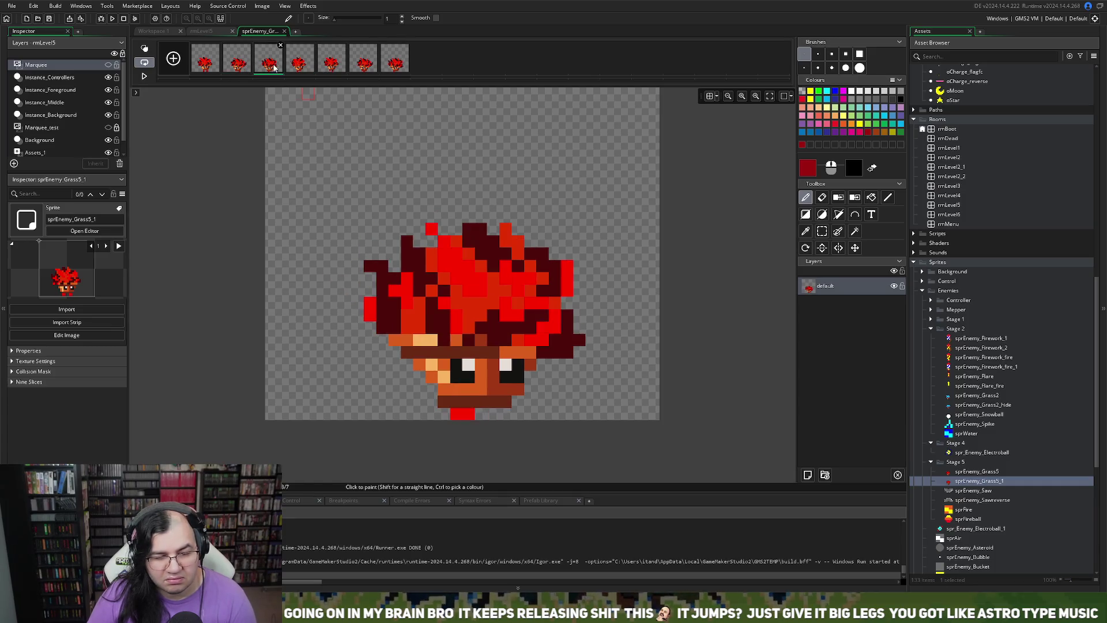
click(300, 68)
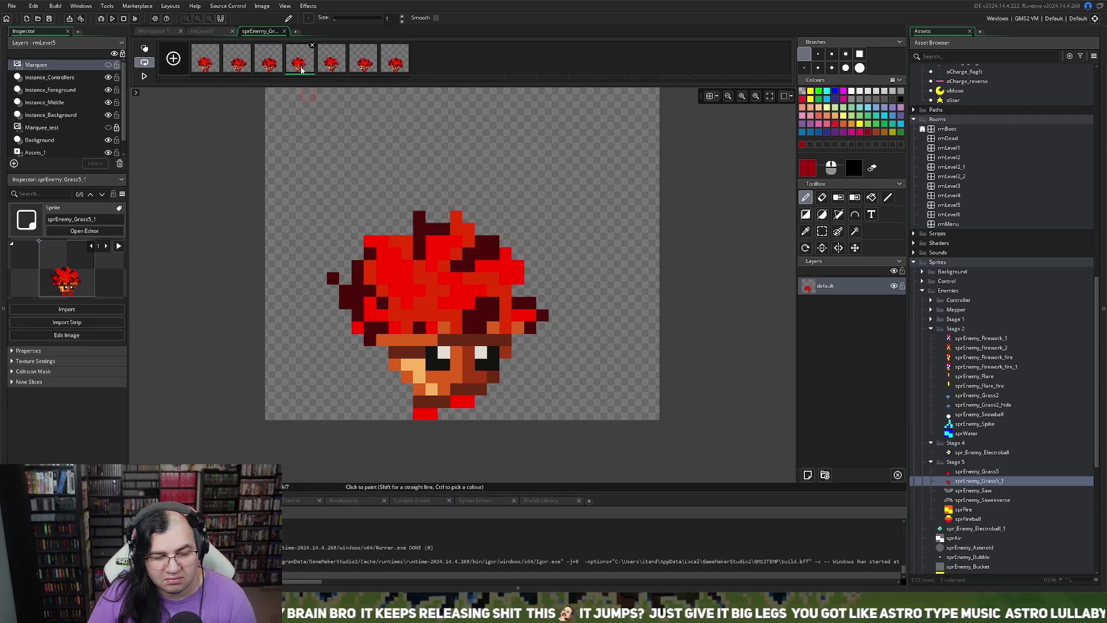
click(236, 67)
click(268, 68)
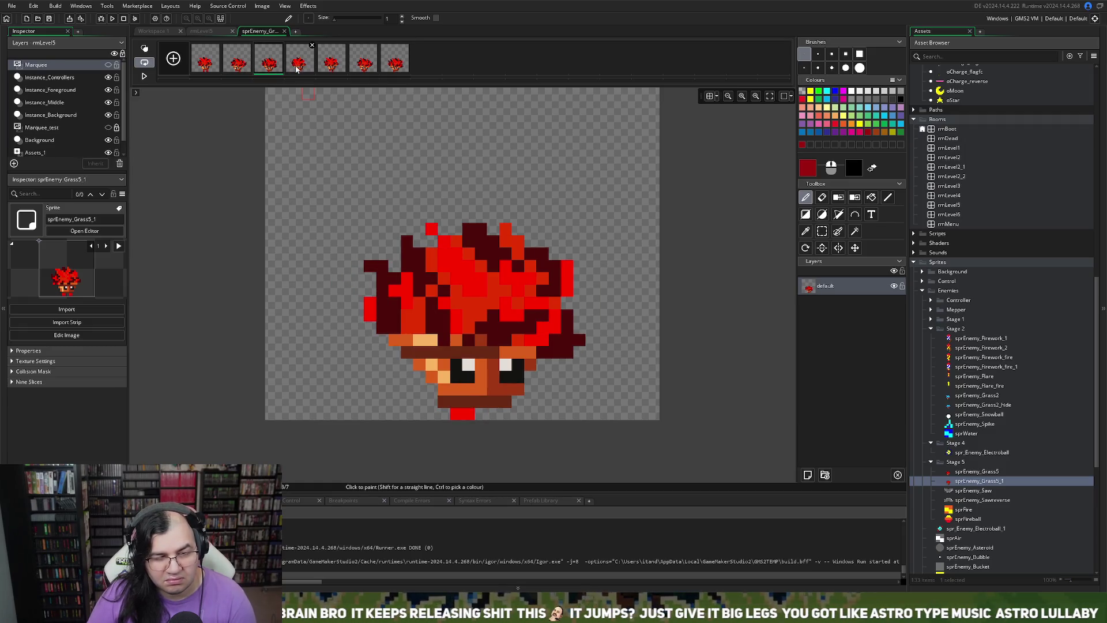
click(294, 67)
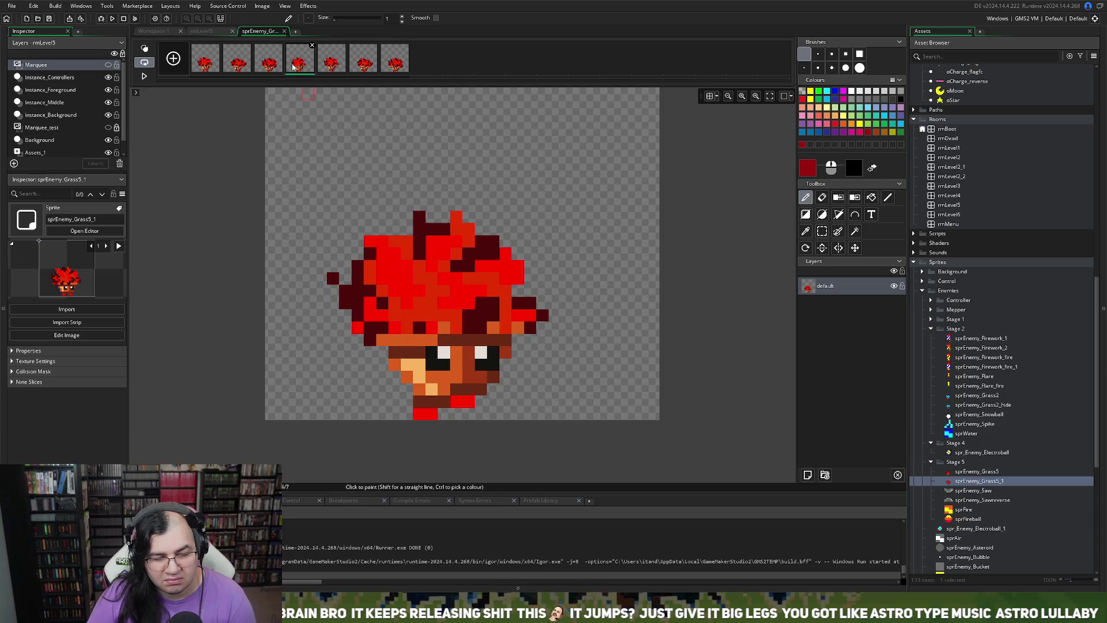
click(332, 68)
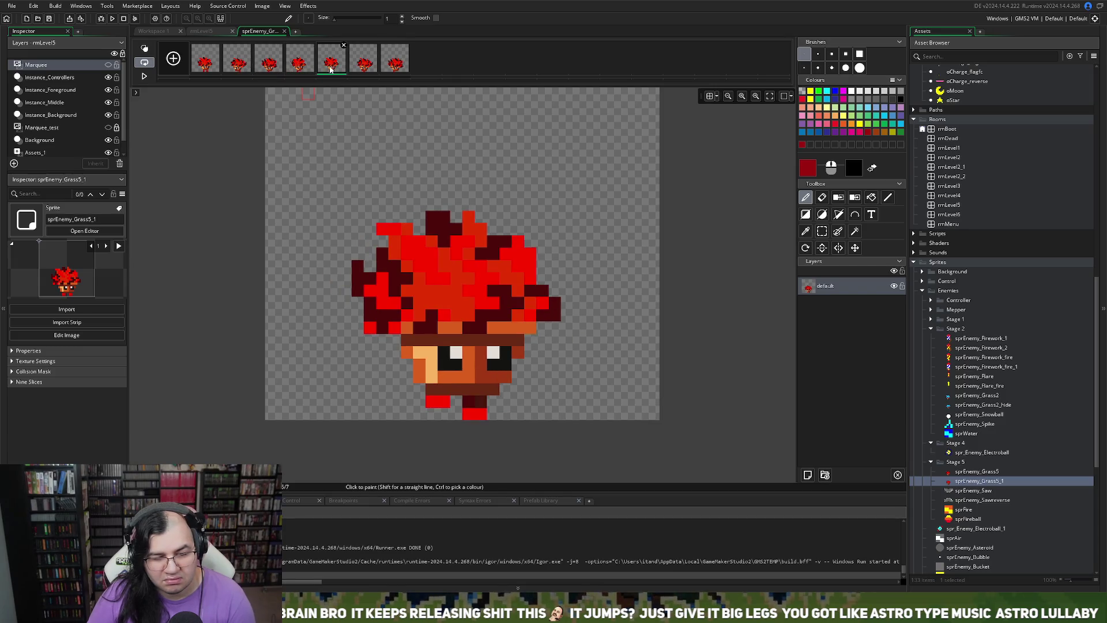
- Delete frame 2 and one more frame, then play the five-frame animation from frame 1
click(239, 63)
click(249, 45)
key(Return)
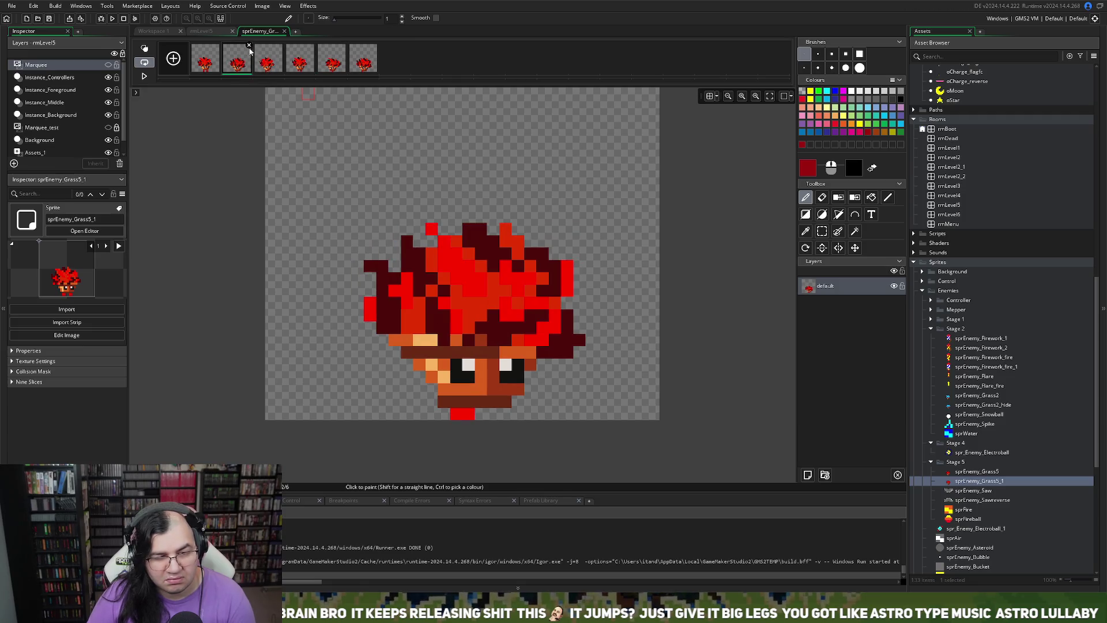
click(249, 45)
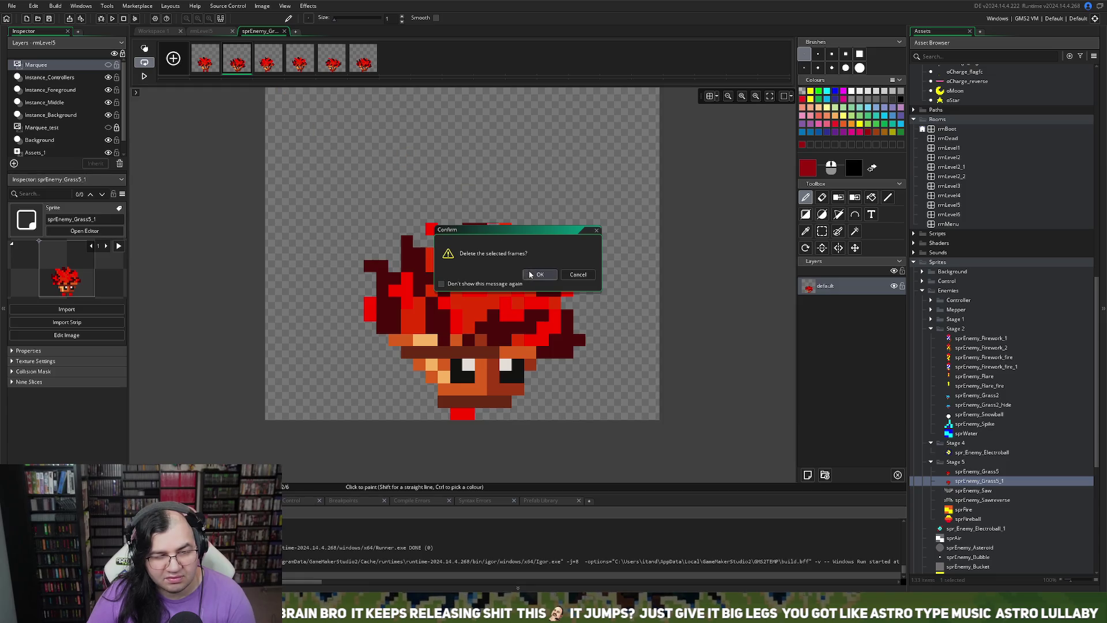
click(531, 274)
click(306, 64)
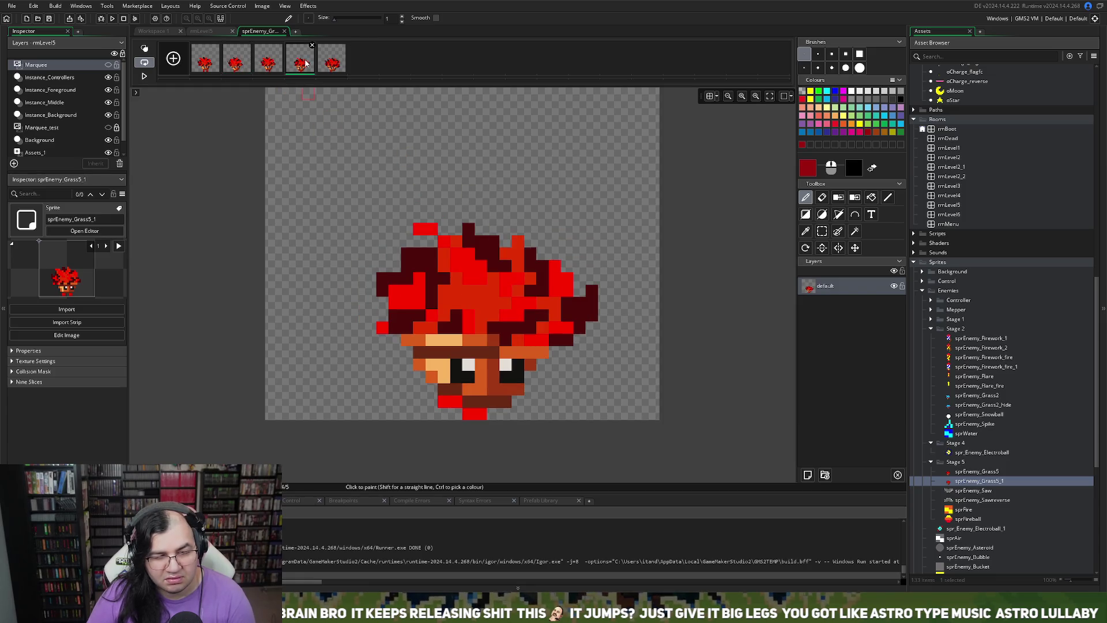
click(331, 63)
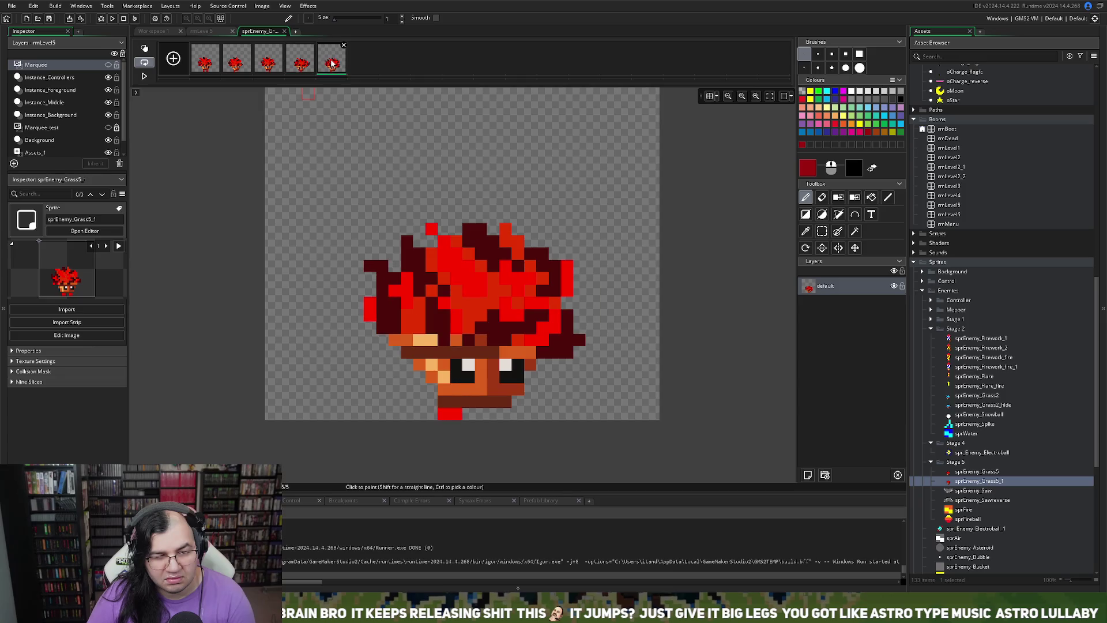
click(208, 67)
click(144, 76)
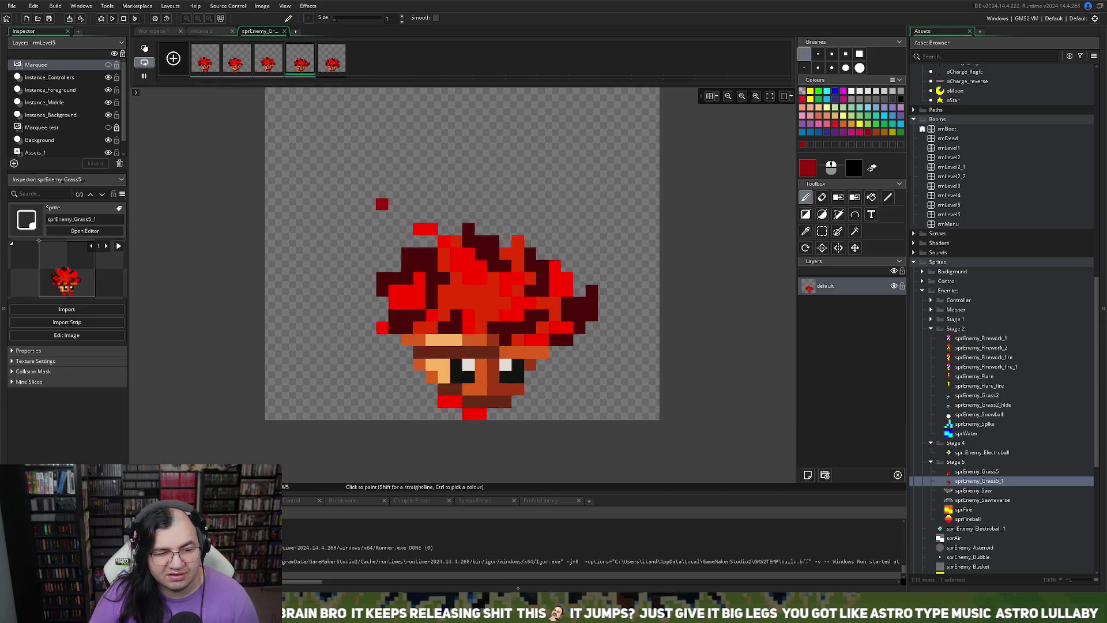
- Return to the sprite settings and name the sprite sprEnemy_Grass5_dance
click(284, 32)
click(332, 121)
text(sprEnemy_Grass5_dance)
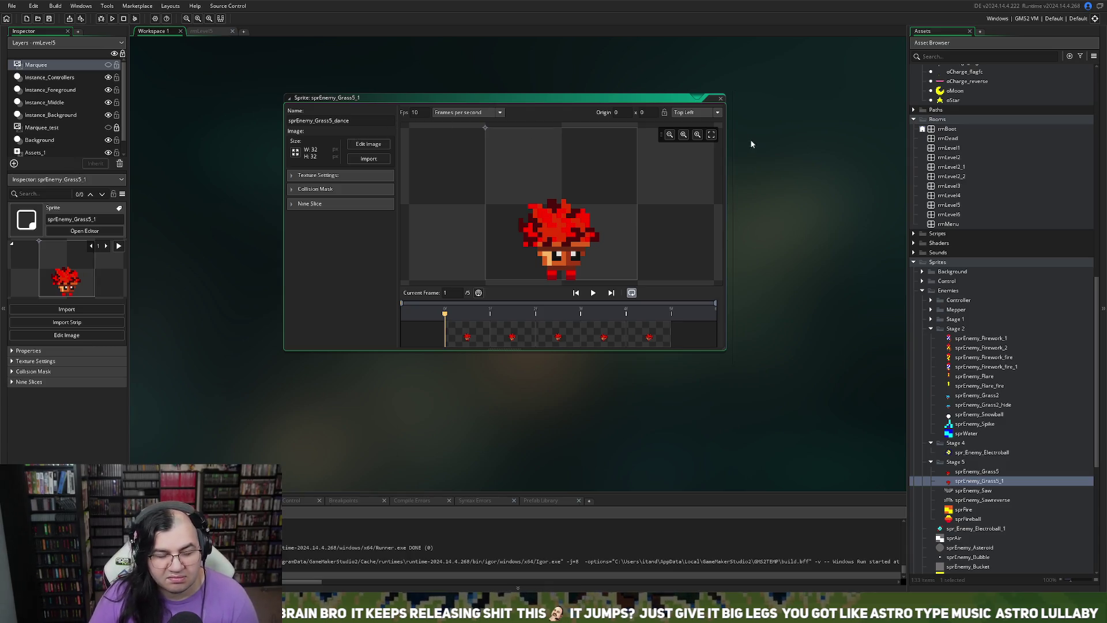
- Duplicate sprEnemy_Grass5_dance into sprEnemy_Grass5_dance_1 and open the copy's five frames in the image editor
click(722, 99)
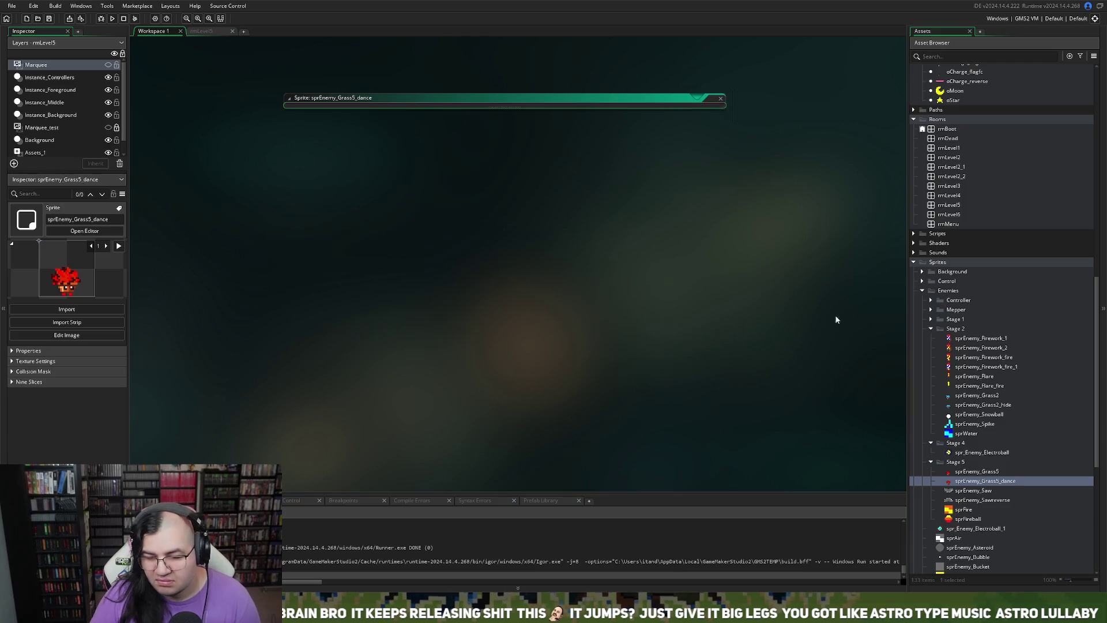
right_click(969, 482)
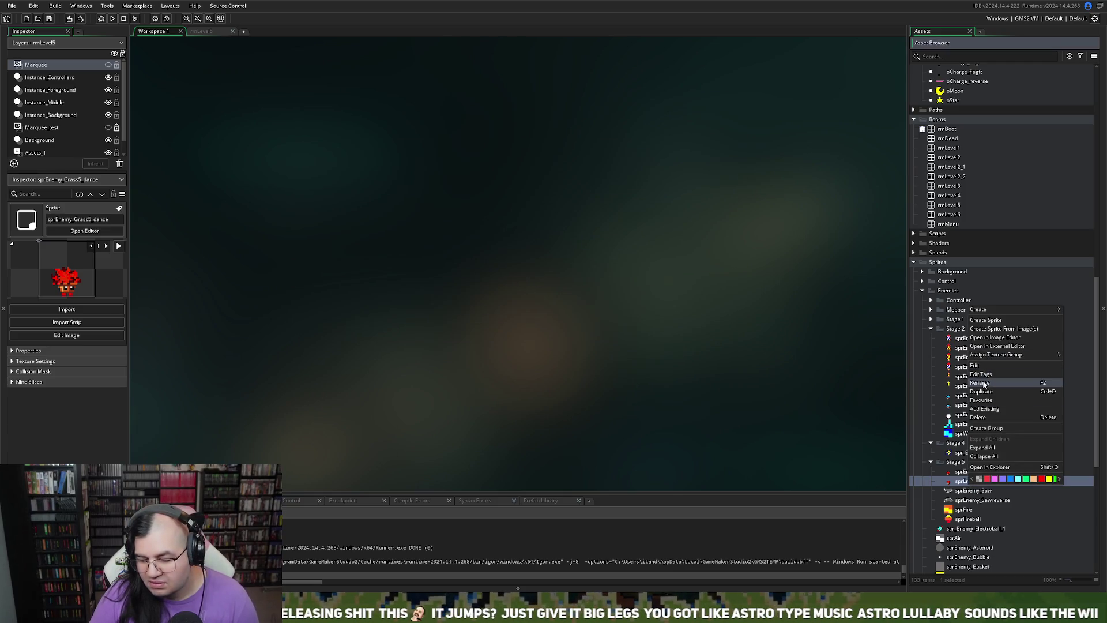
click(982, 391)
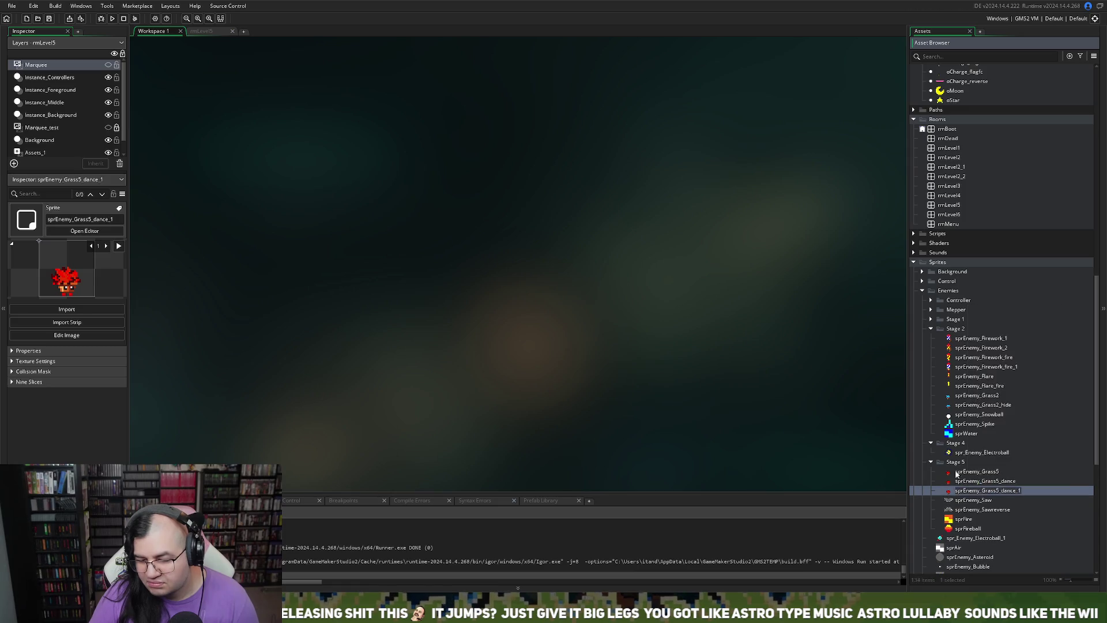
double_click(957, 491)
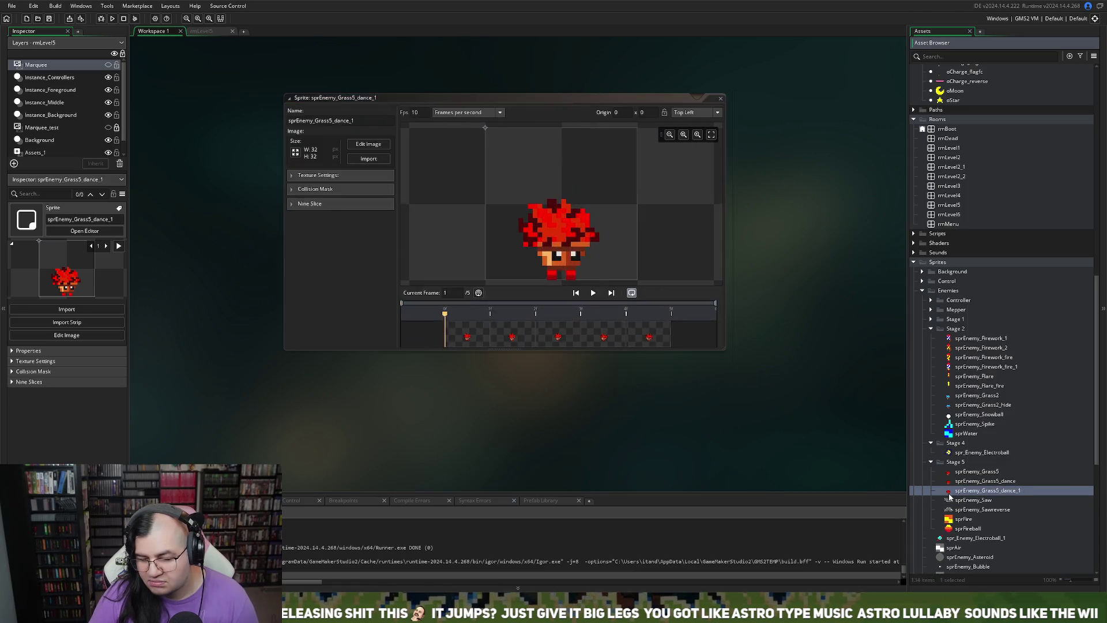
click(369, 145)
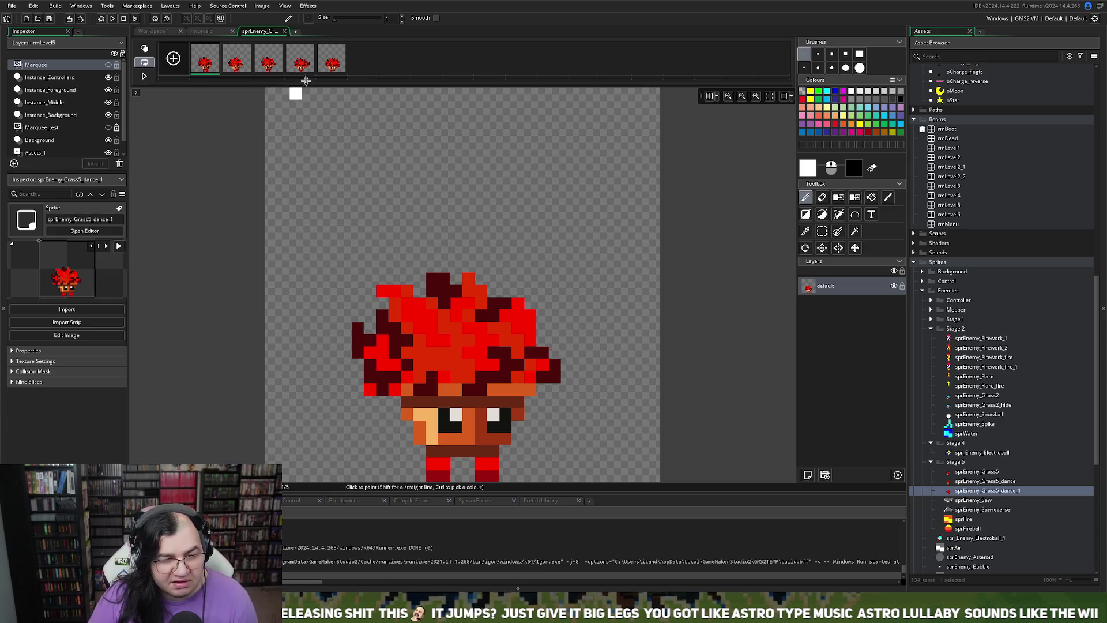
- Delete four frames of the copy, leaving only the first frame
click(236, 63)
click(249, 45)
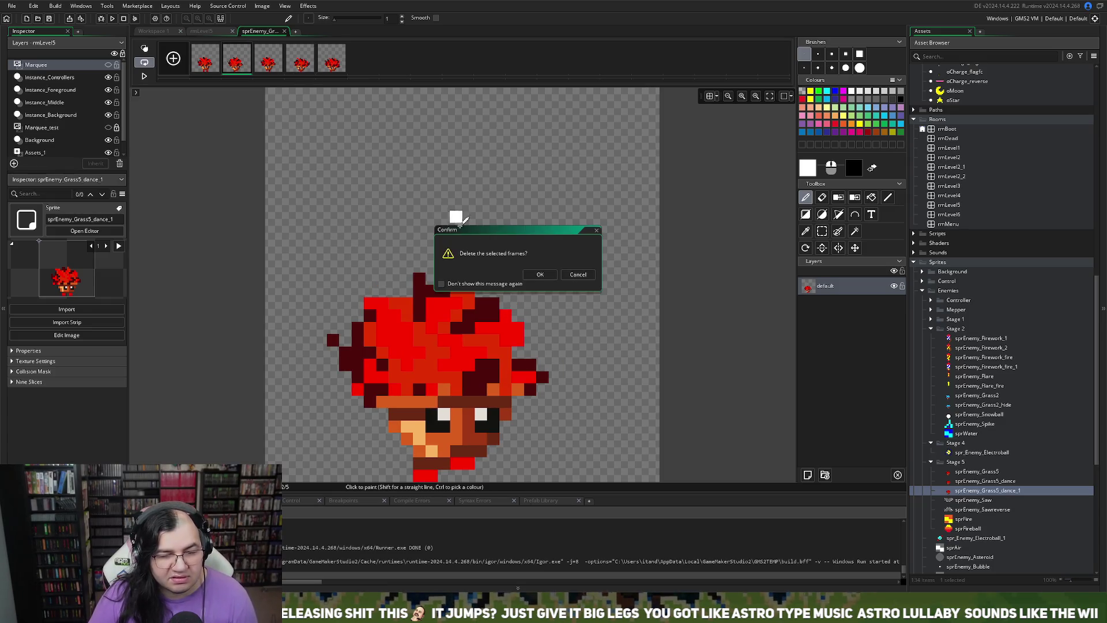
click(536, 274)
click(248, 44)
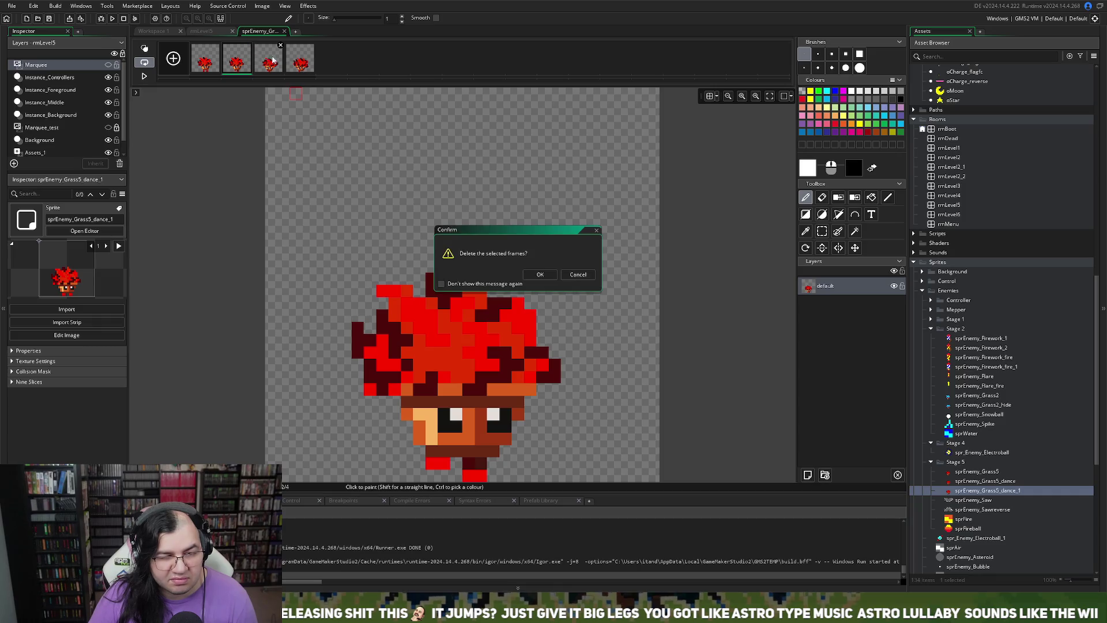
click(540, 274)
click(249, 45)
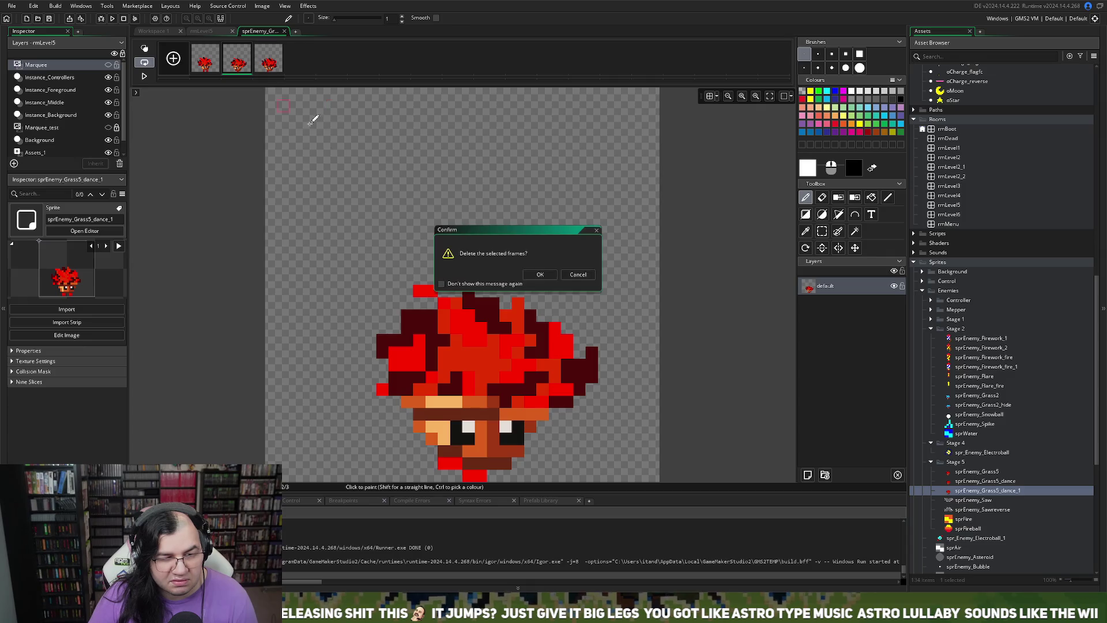
click(538, 274)
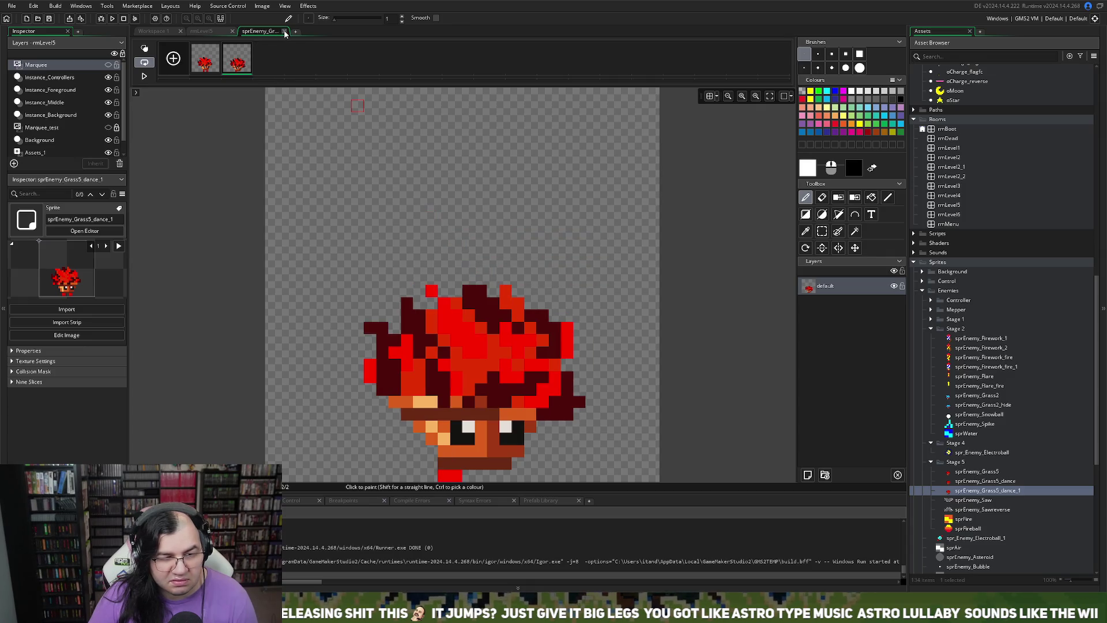
click(248, 45)
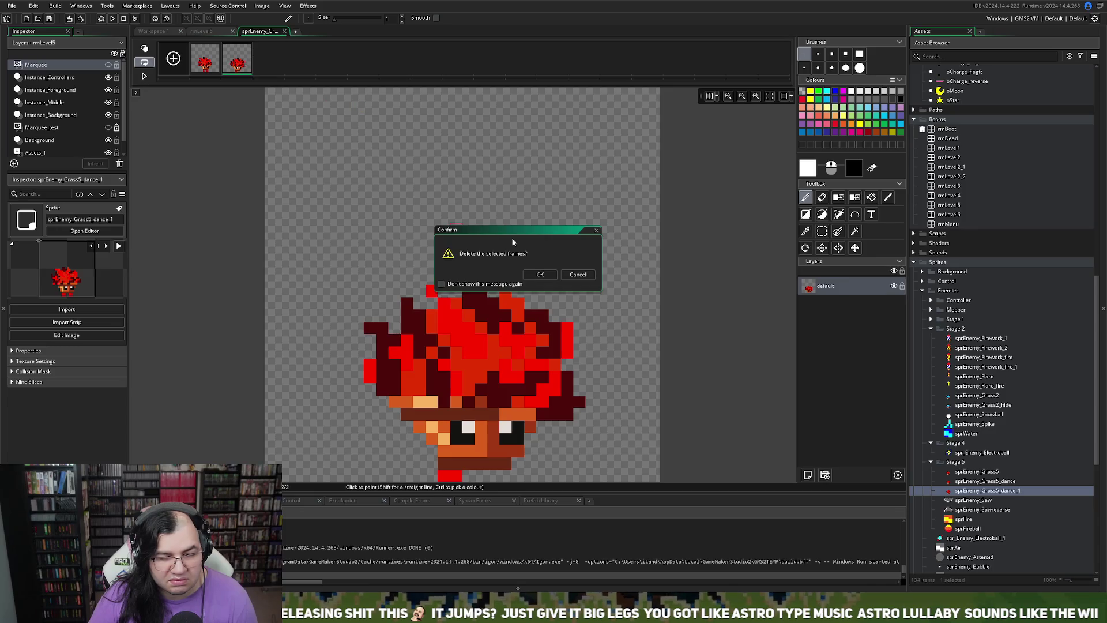
click(540, 274)
- Add an empty second frame with onion skin showing frame 1 faintly behind it
click(167, 62)
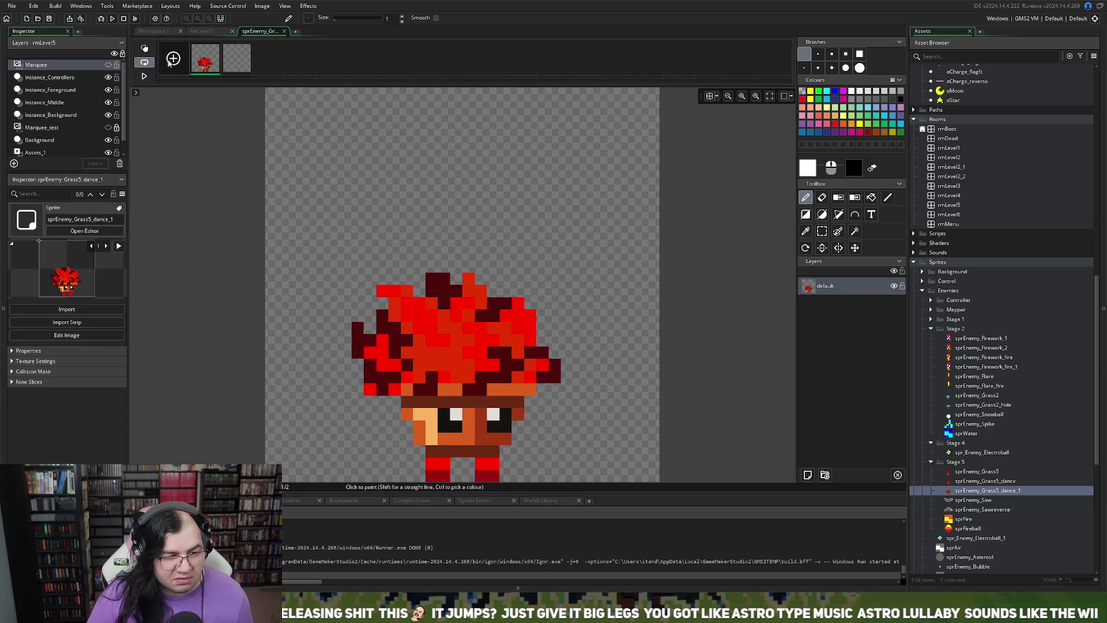
click(237, 57)
click(145, 48)
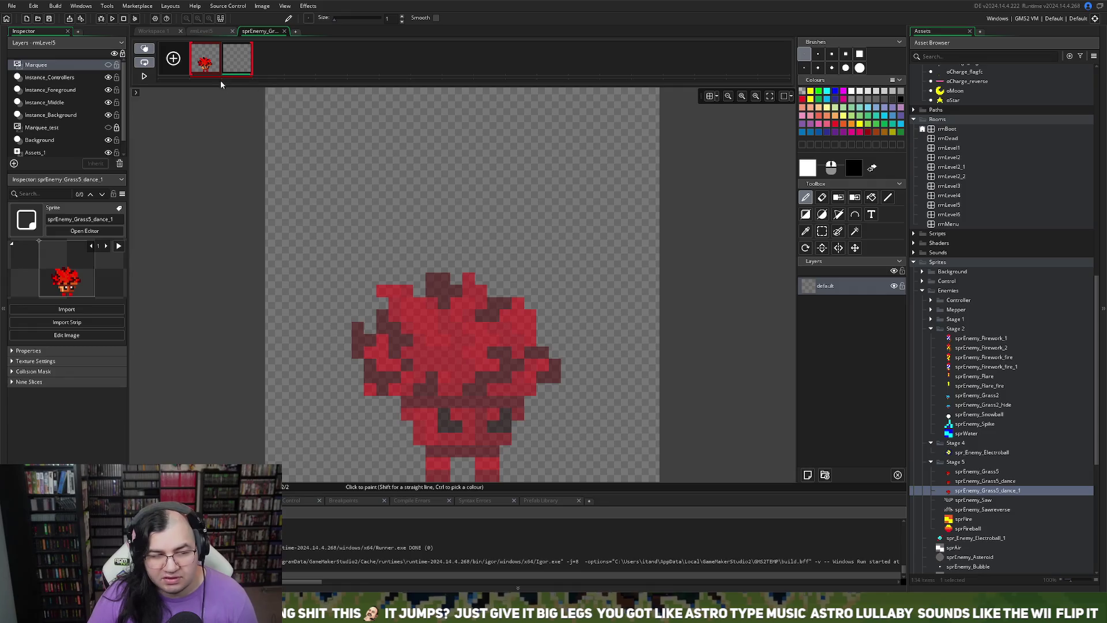
- Sample the sprite's bright and dark reds, then pencil a dark red stroke atop the head on frame 2
click(205, 68)
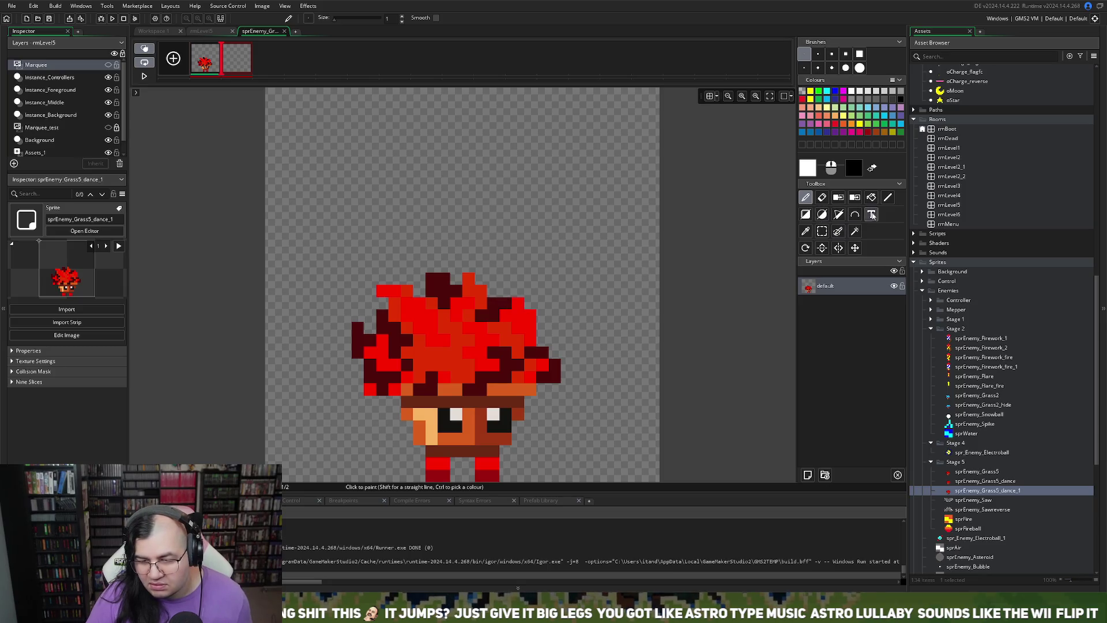
click(806, 230)
click(396, 290)
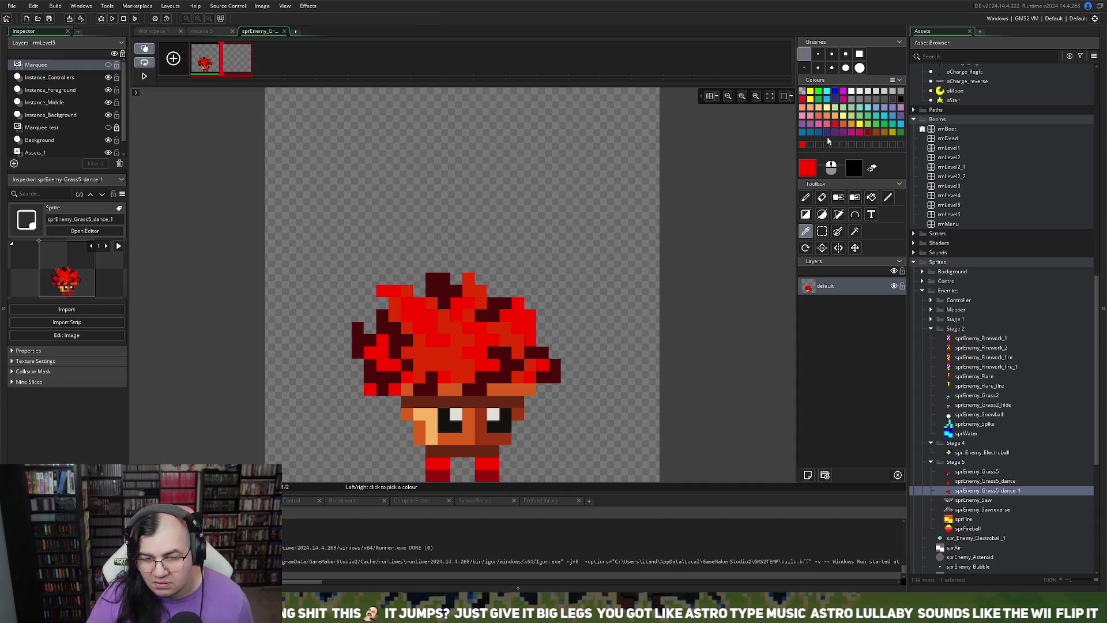
click(439, 281)
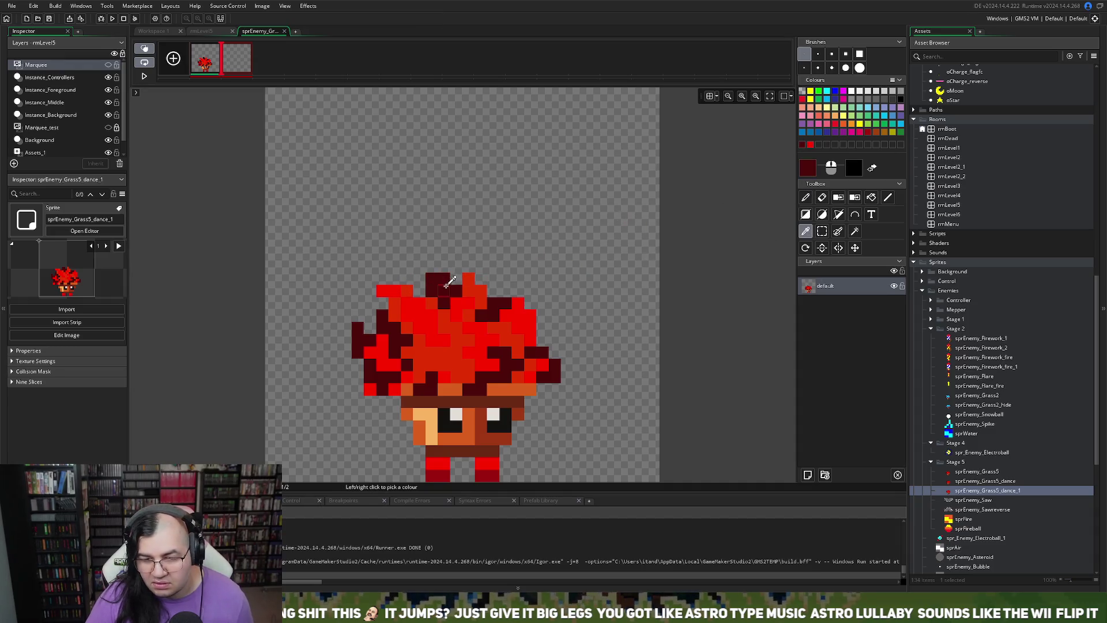
click(473, 292)
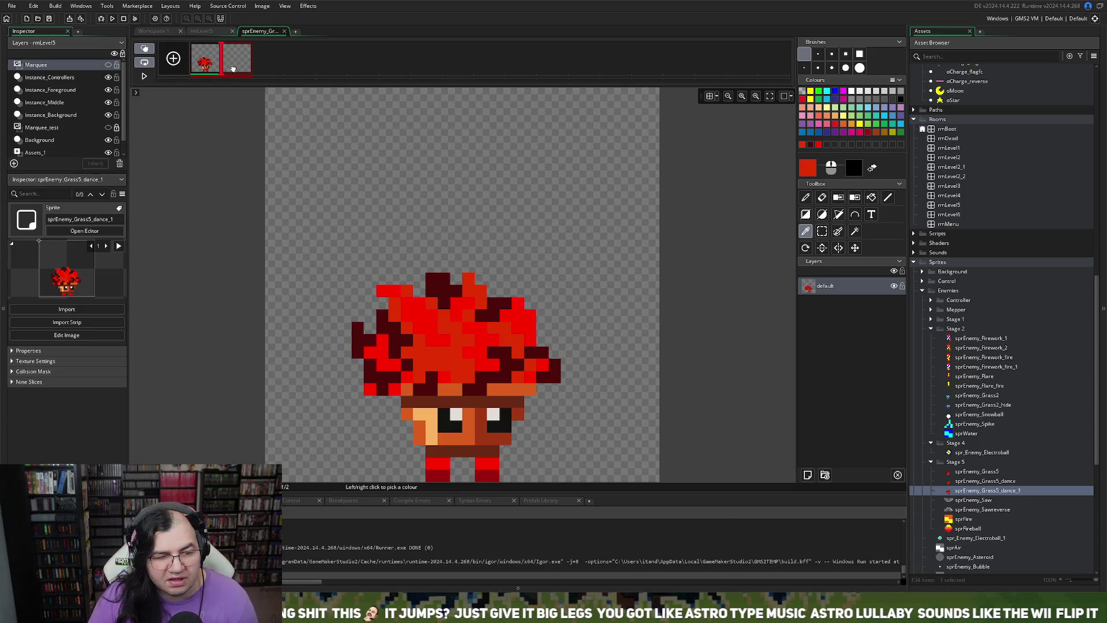
click(228, 68)
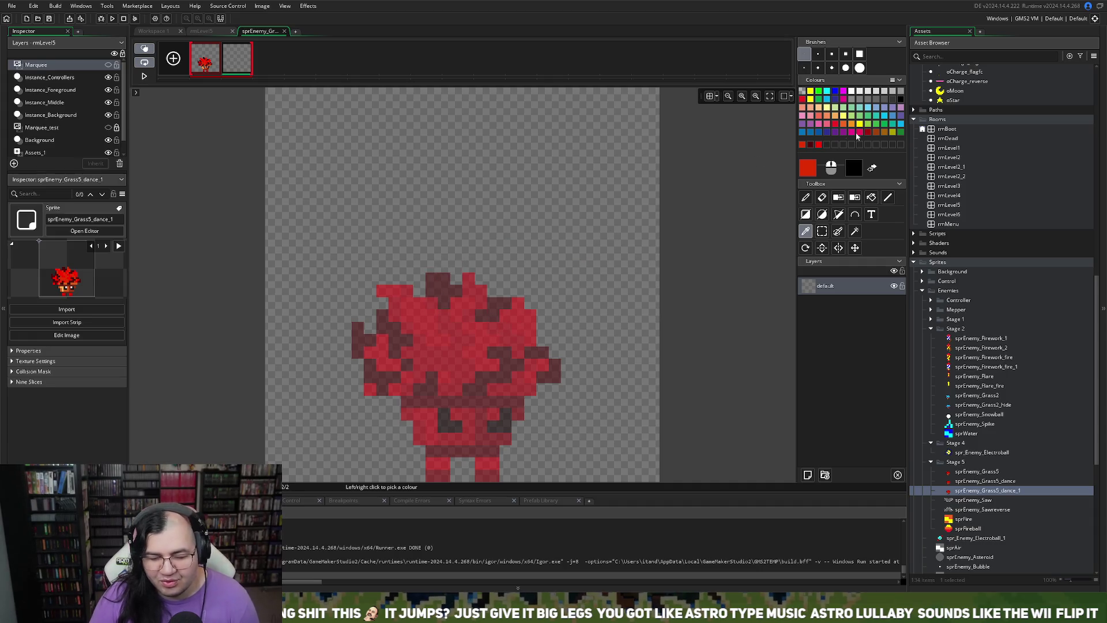
click(812, 146)
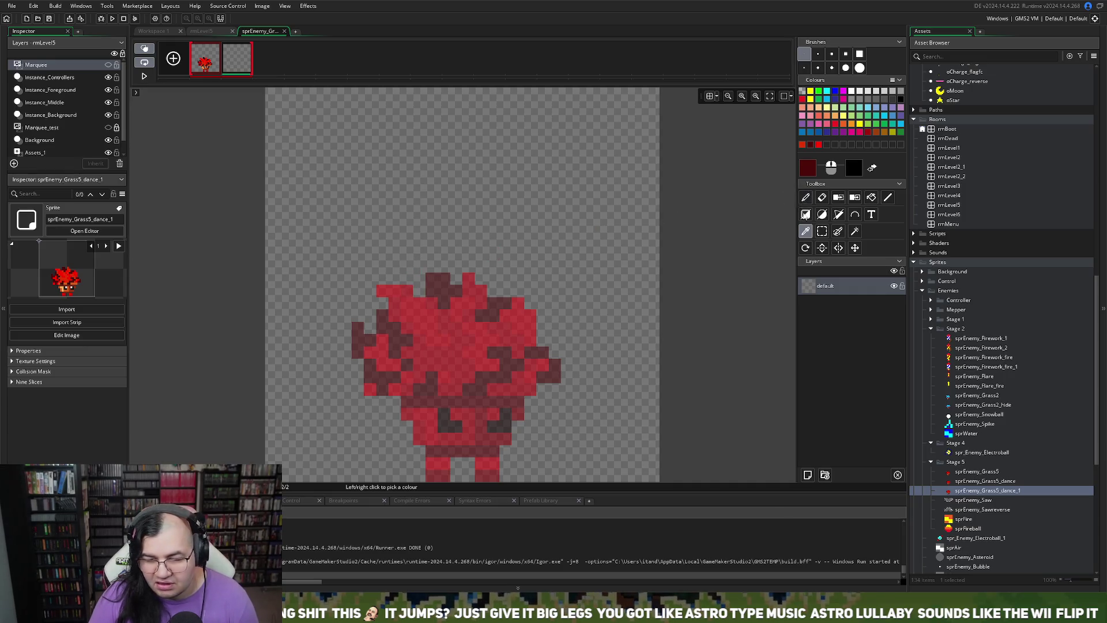
click(806, 197)
mouse_move(419, 277)
mouse_down()
mouse_move(430, 255)
mouse_move(425, 285)
mouse_move(440, 291)
mouse_move(442, 264)
mouse_up()
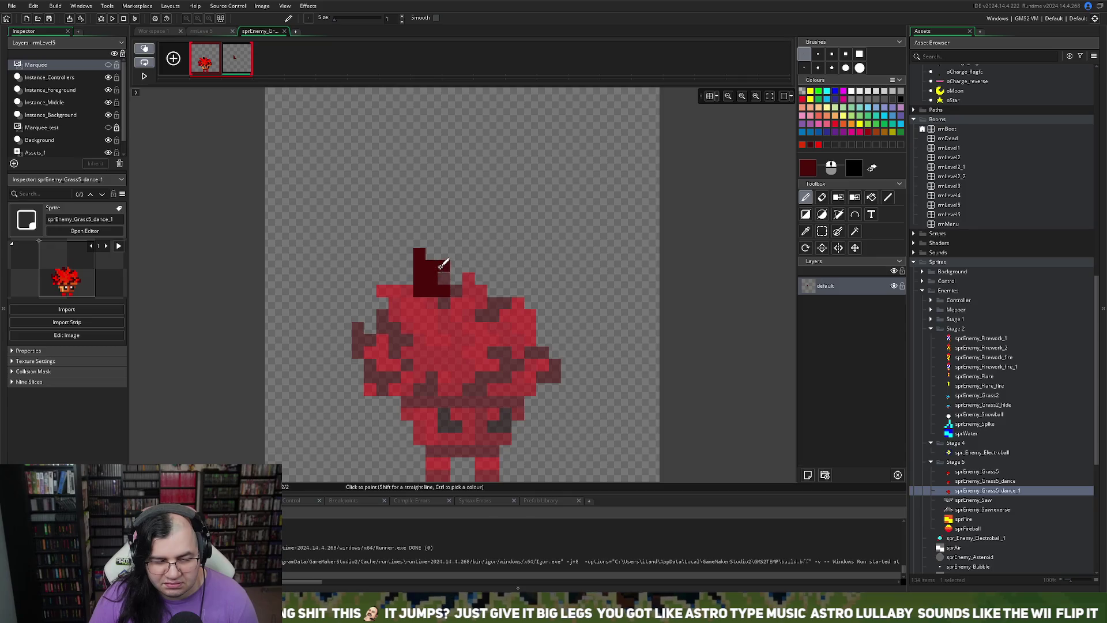
- Fix the crown's top-right dark pixels and start the crown with a bright red pixel
click(444, 253)
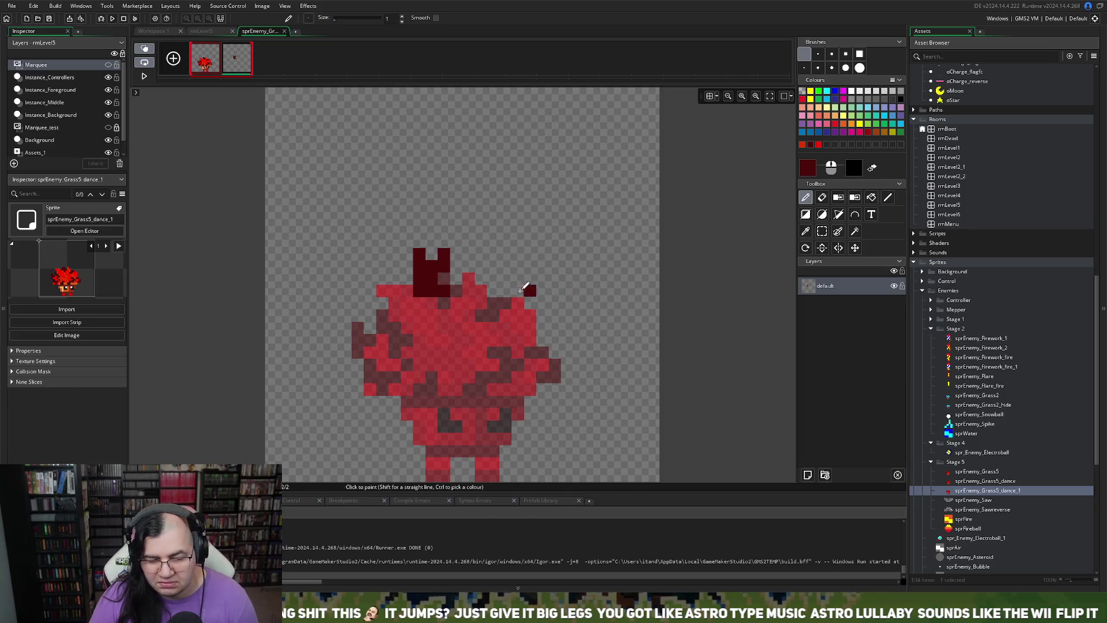
mouse_move(445, 254)
mouse_down()
mouse_move(443, 271)
mouse_move(426, 255)
mouse_up()
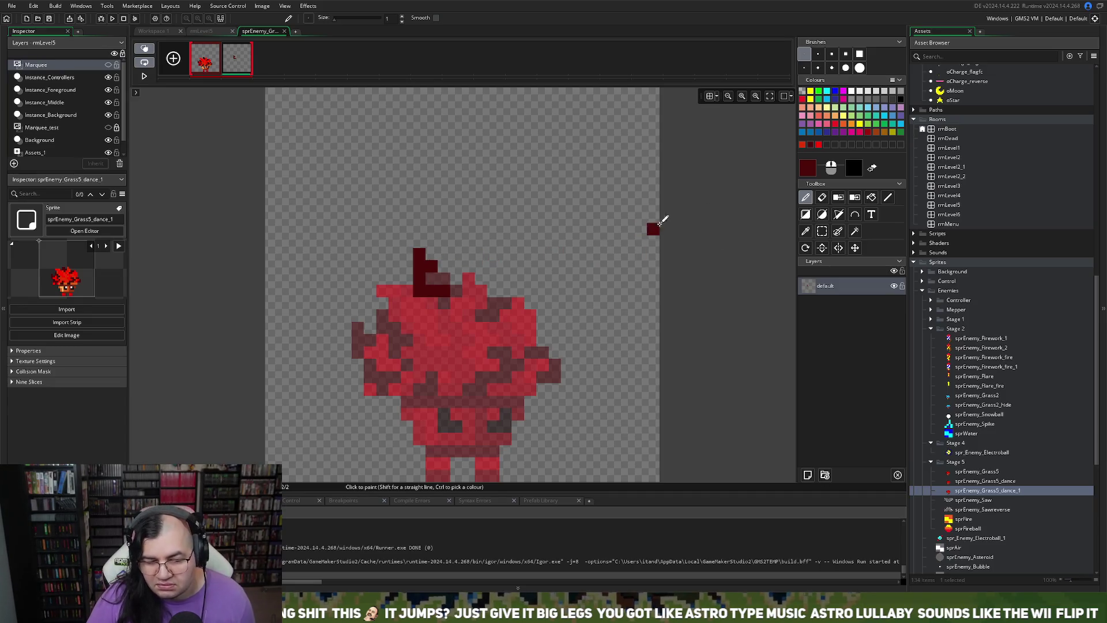
click(819, 147)
click(480, 289)
click(217, 64)
click(236, 59)
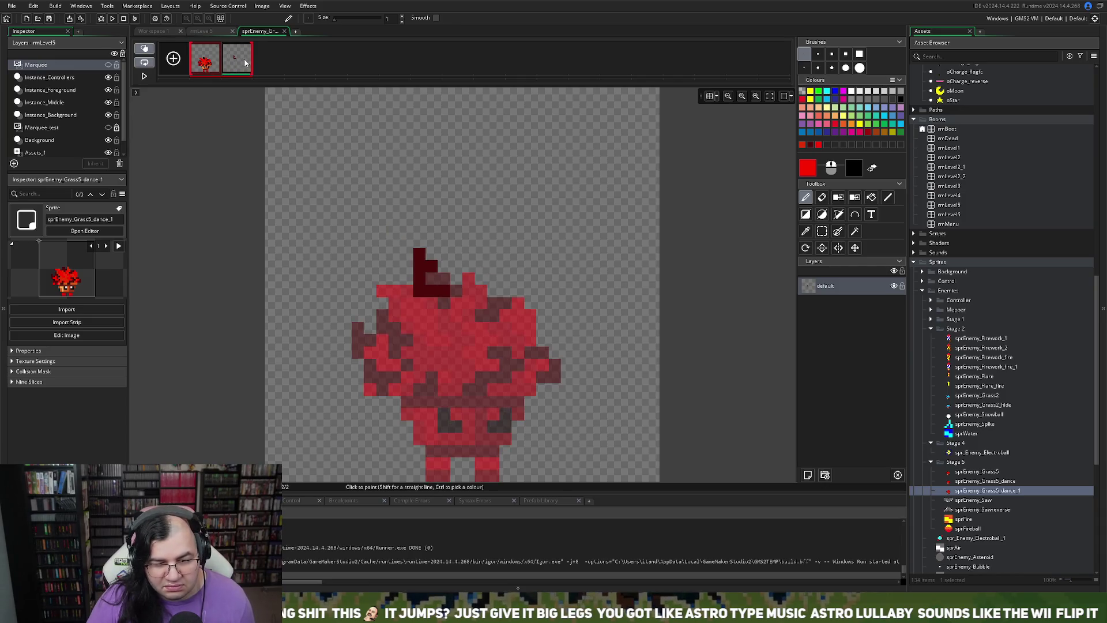
- Fill in bright red crown pixels across the head top, undoing stray pixels with Ctrl+Z
click(802, 145)
click(468, 279)
click(457, 279)
click(444, 267)
click(444, 278)
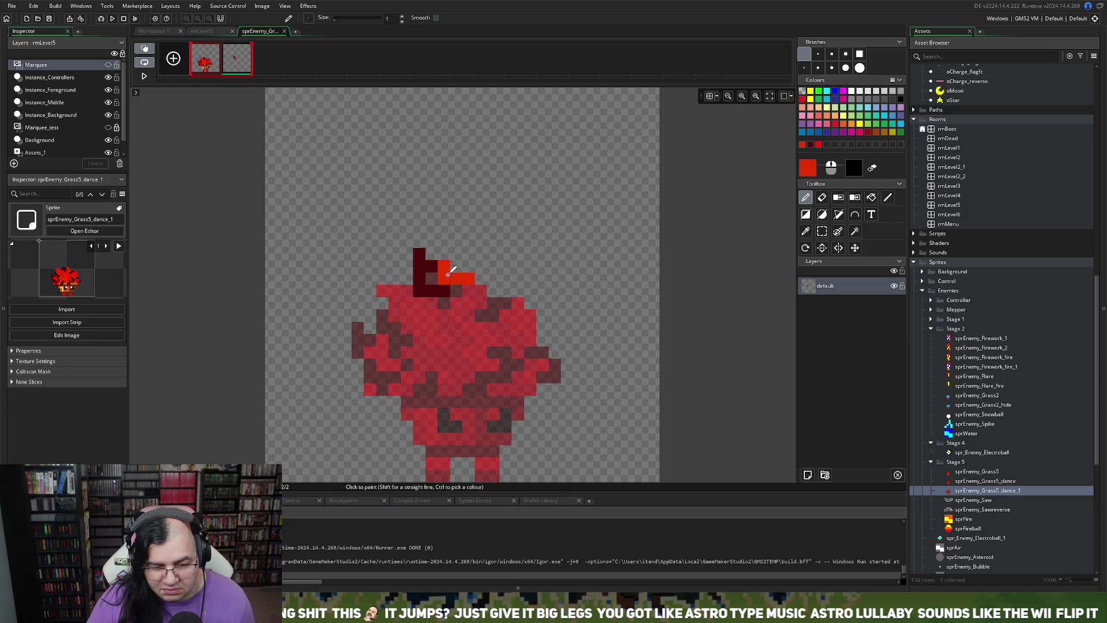
click(432, 279)
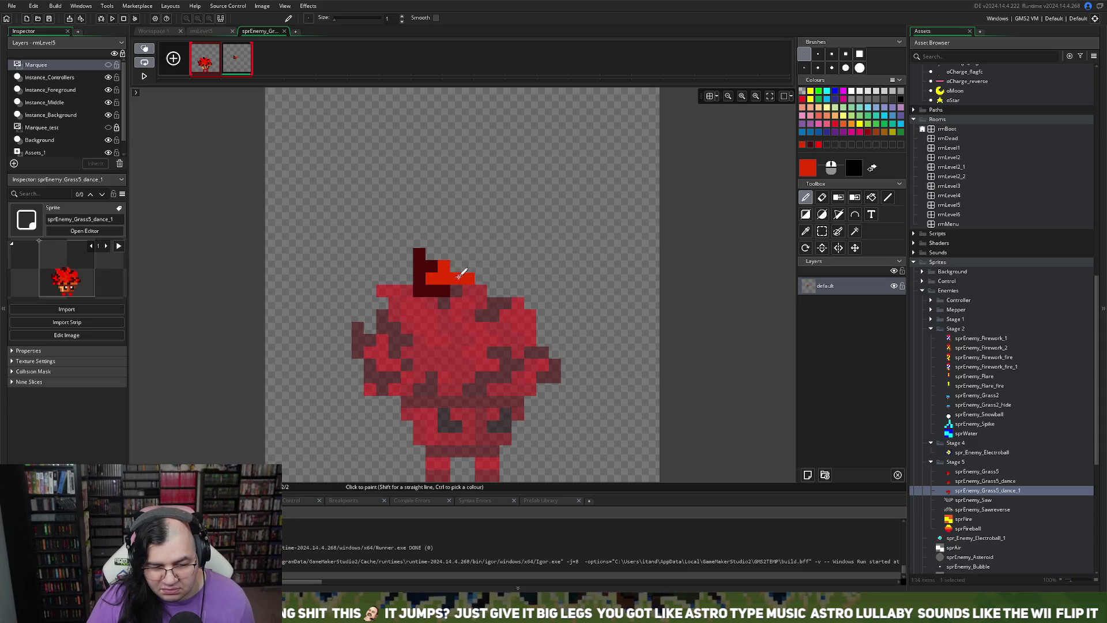
click(468, 266)
click(492, 288)
key(ctrl+z)
click(480, 279)
click(494, 265)
click(493, 291)
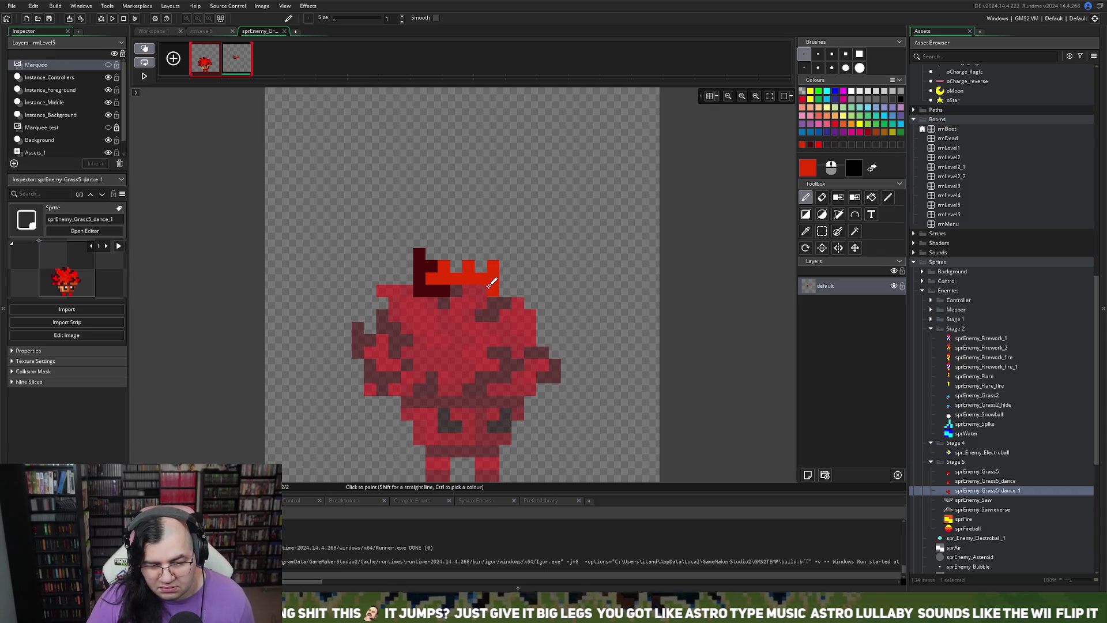
click(579, 303)
key(ctrl+z)
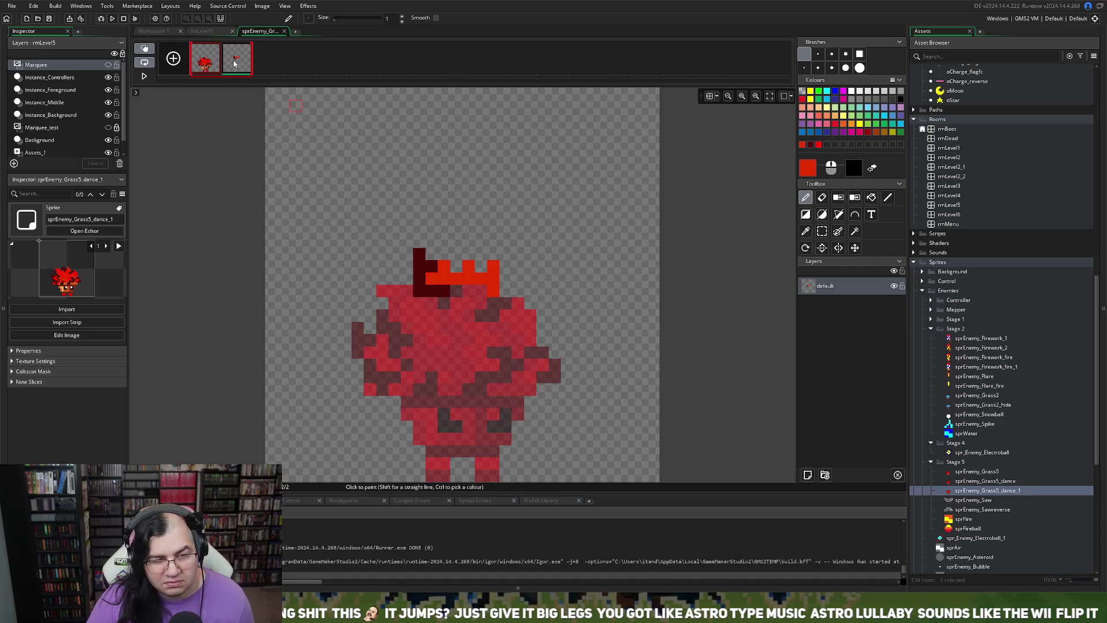
- Add a red spike at the crown's right side and a two-pronged horn on the left
click(209, 60)
click(241, 63)
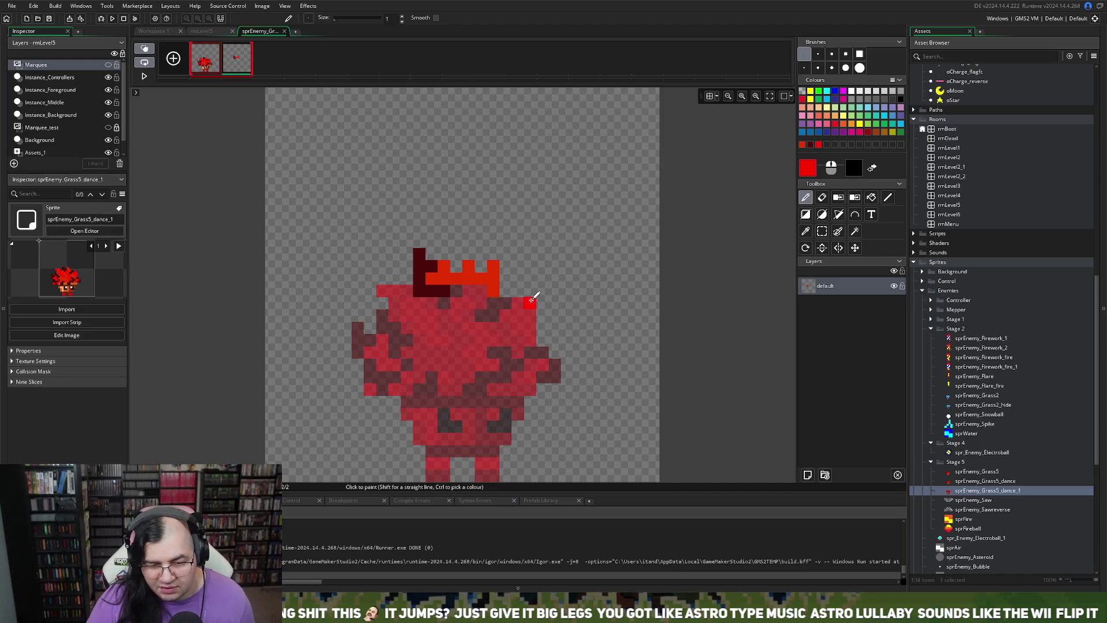
mouse_move(531, 297)
mouse_down()
mouse_move(510, 289)
mouse_move(526, 264)
mouse_up()
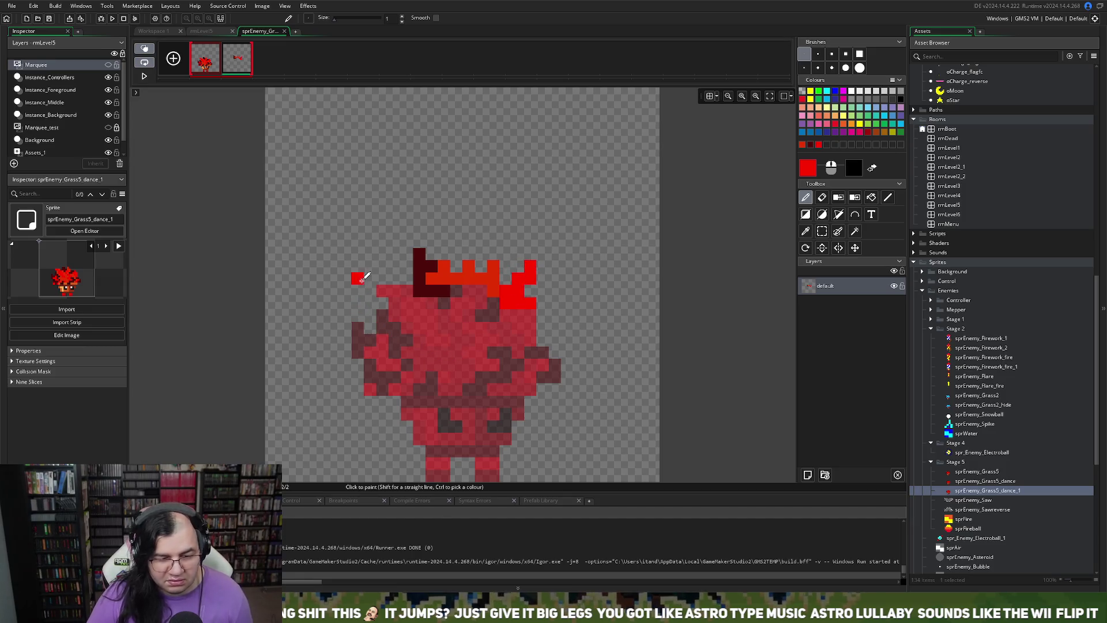
click(208, 70)
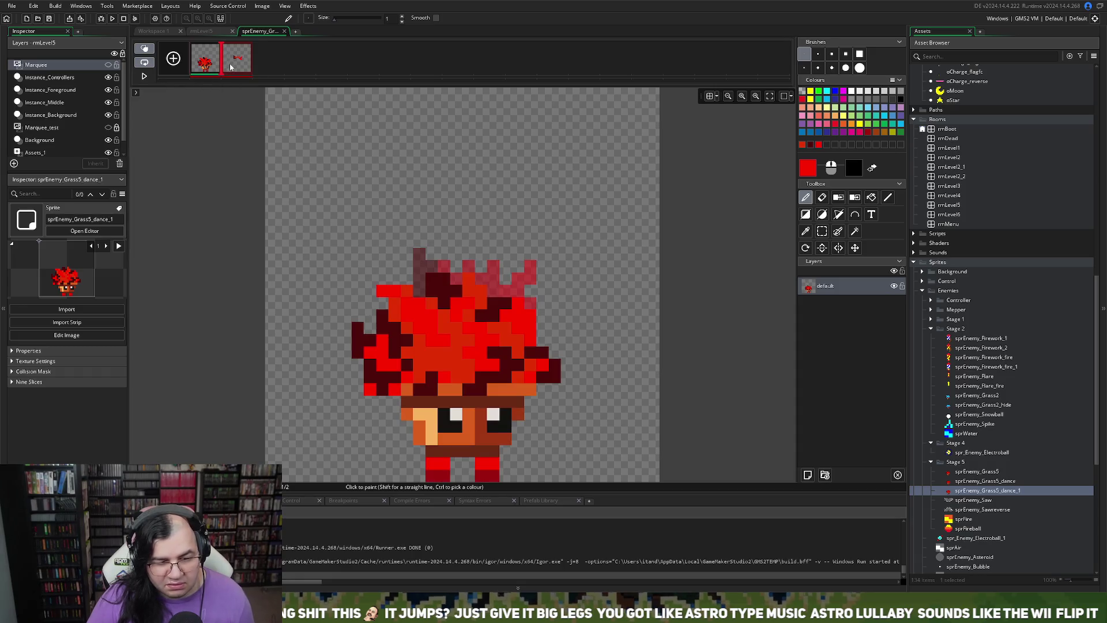
click(230, 68)
mouse_move(396, 287)
mouse_down()
mouse_move(369, 266)
mouse_move(396, 264)
mouse_up()
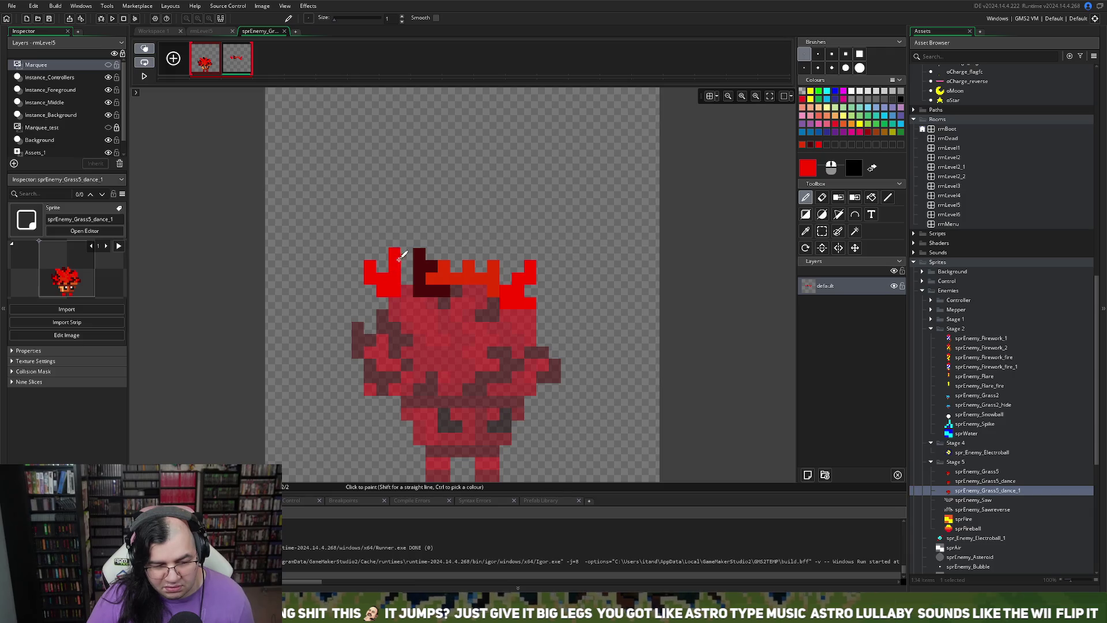
- Shade the crown's top-left and left base in orange-red after undoing a stray pixel
click(358, 105)
key(ctrl+z)
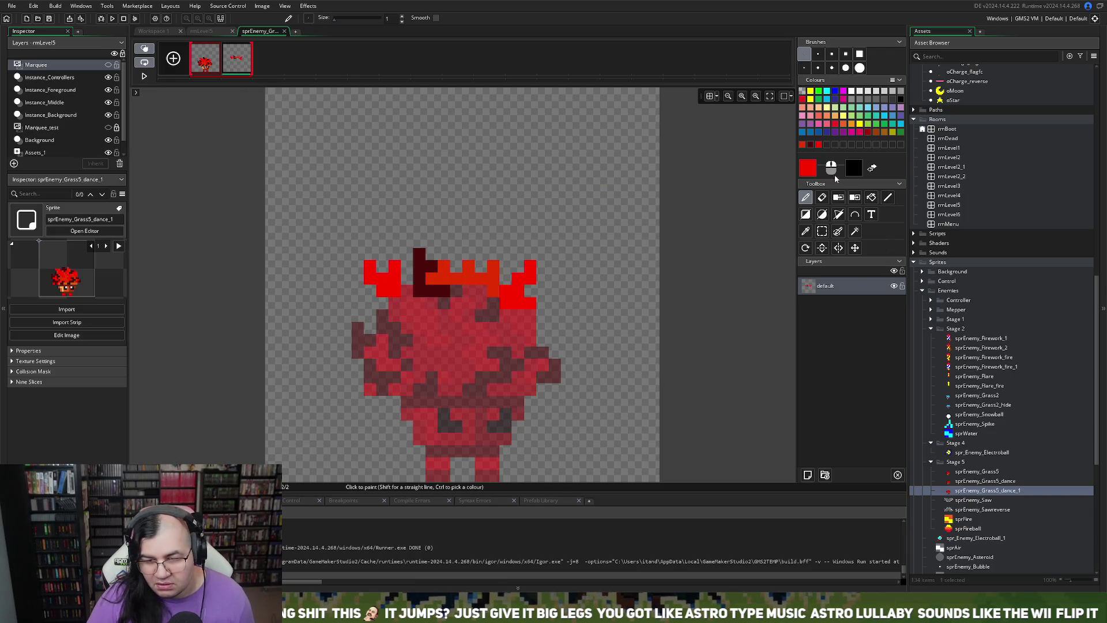
click(803, 144)
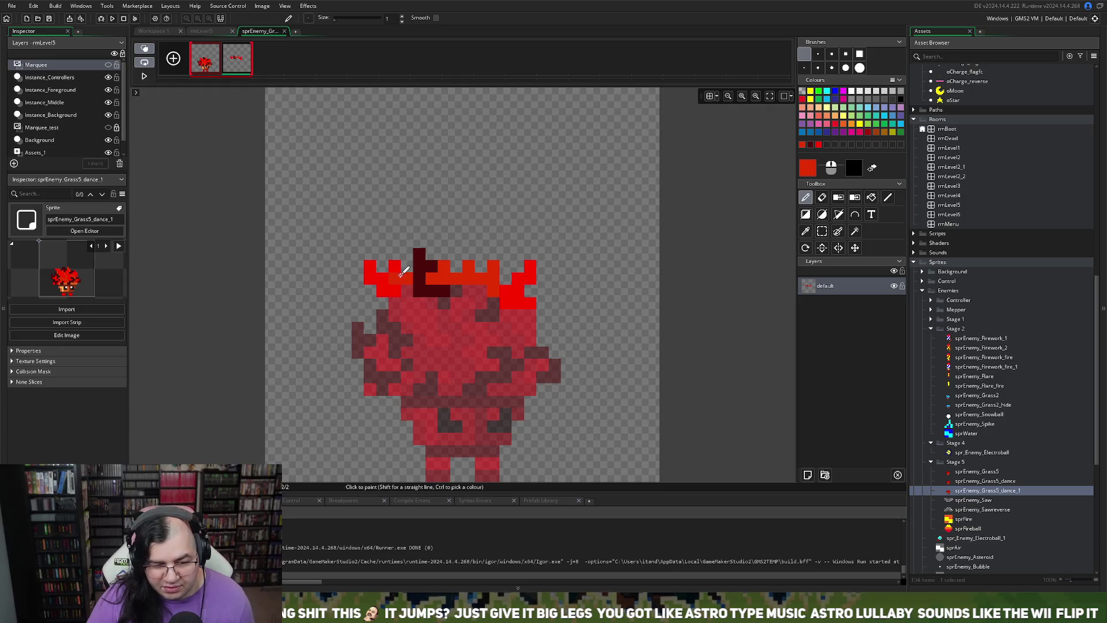
mouse_move(428, 281)
mouse_down()
mouse_move(418, 252)
mouse_move(413, 261)
mouse_up()
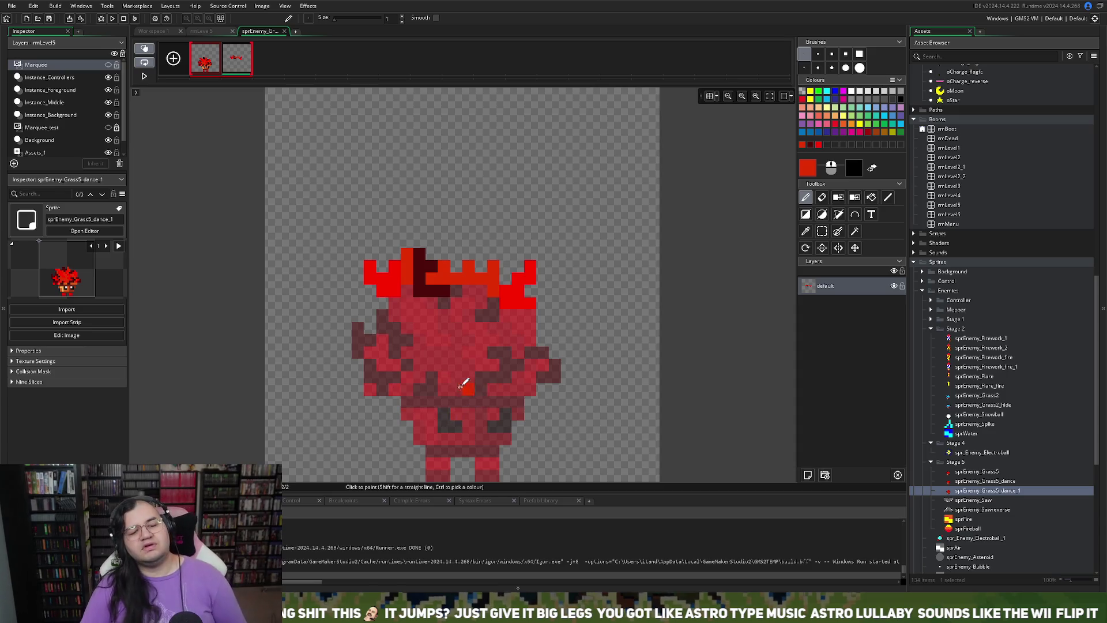
mouse_move(383, 292)
mouse_down()
mouse_move(375, 301)
mouse_move(365, 288)
mouse_up()
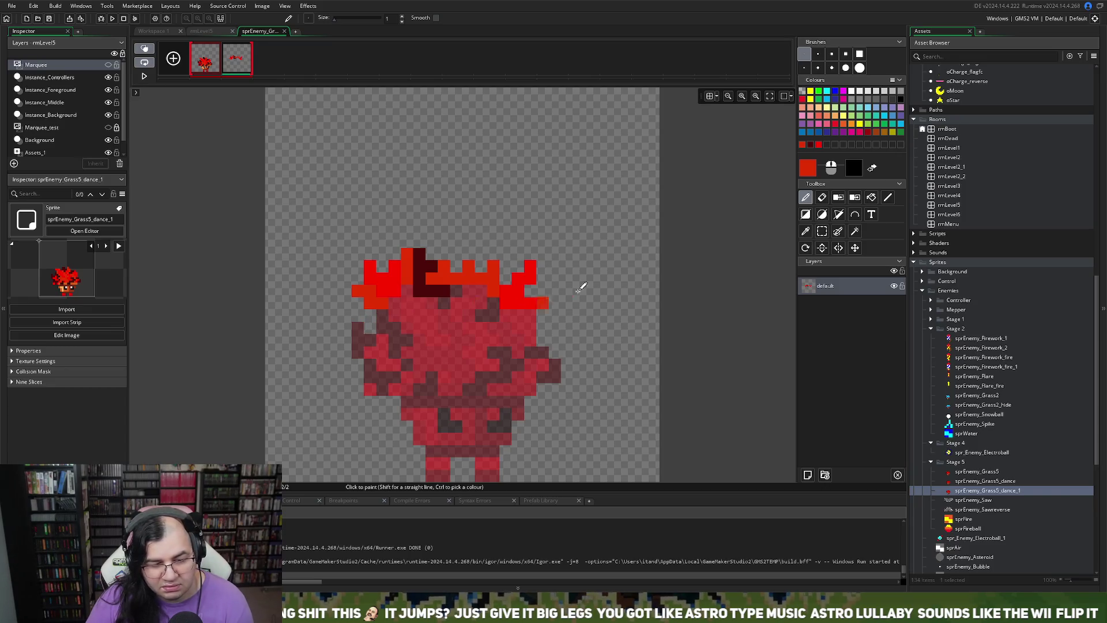
- Shade the left shoulder and crown's right edge dark red, then duplicate frame 2 as frame 3
click(811, 144)
mouse_move(376, 314)
mouse_down()
mouse_move(369, 329)
mouse_move(343, 291)
mouse_move(351, 313)
mouse_up()
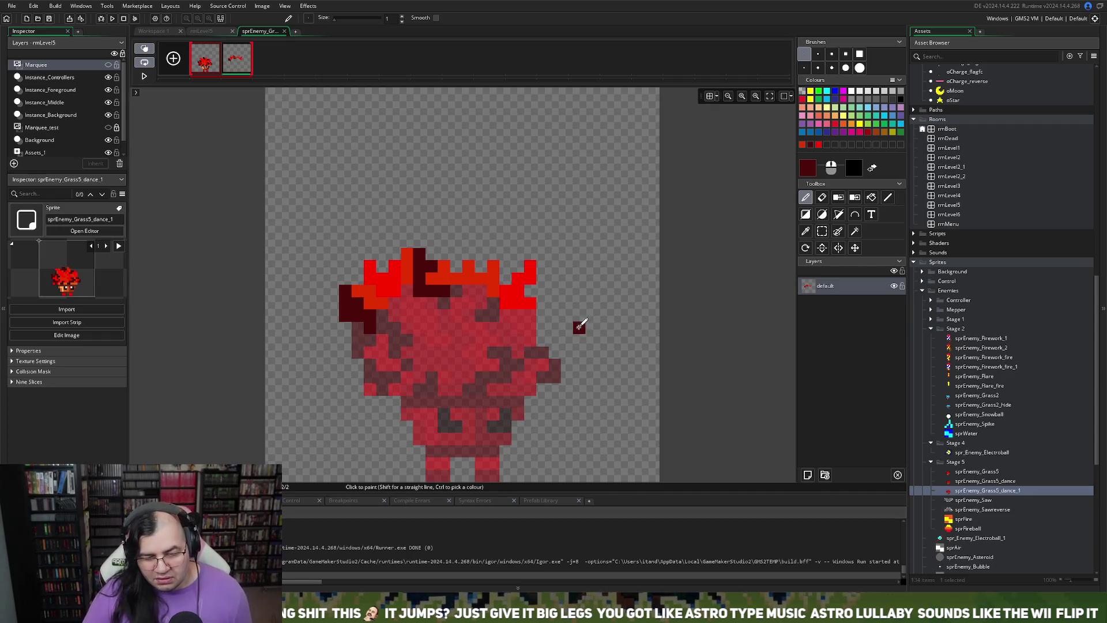
click(212, 58)
click(244, 65)
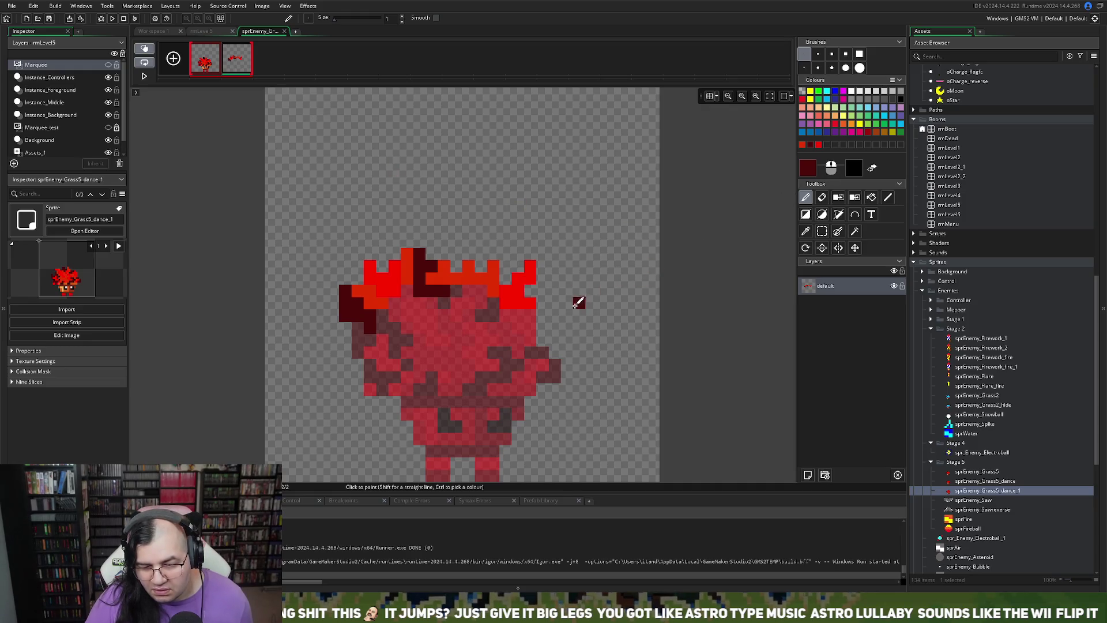
mouse_move(542, 333)
mouse_down()
mouse_move(544, 297)
mouse_move(529, 292)
mouse_move(543, 290)
mouse_up()
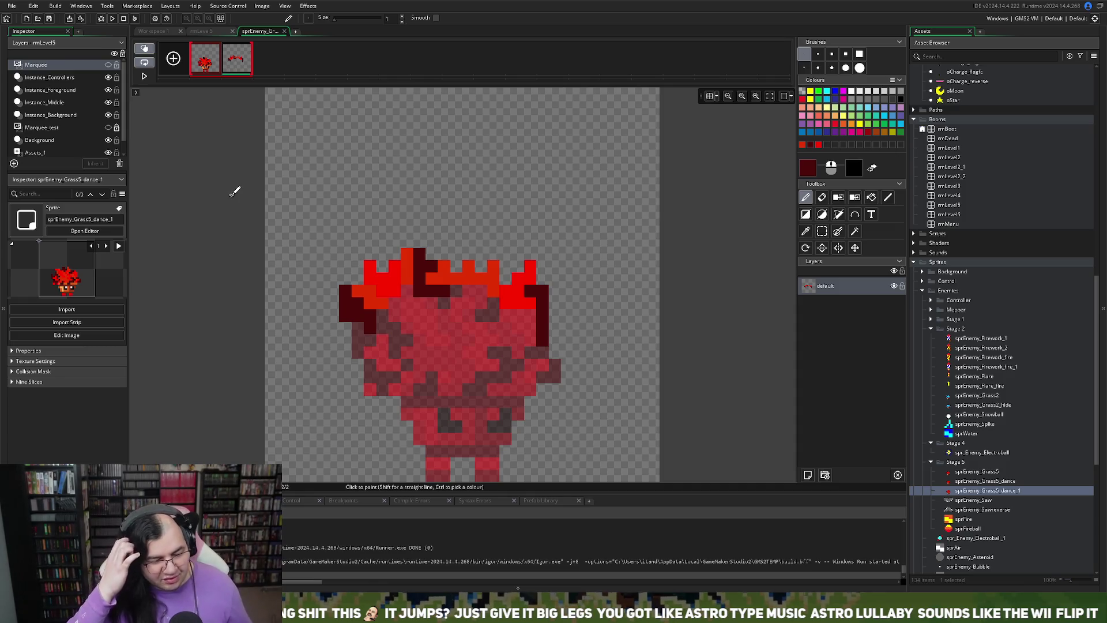
click(287, 182)
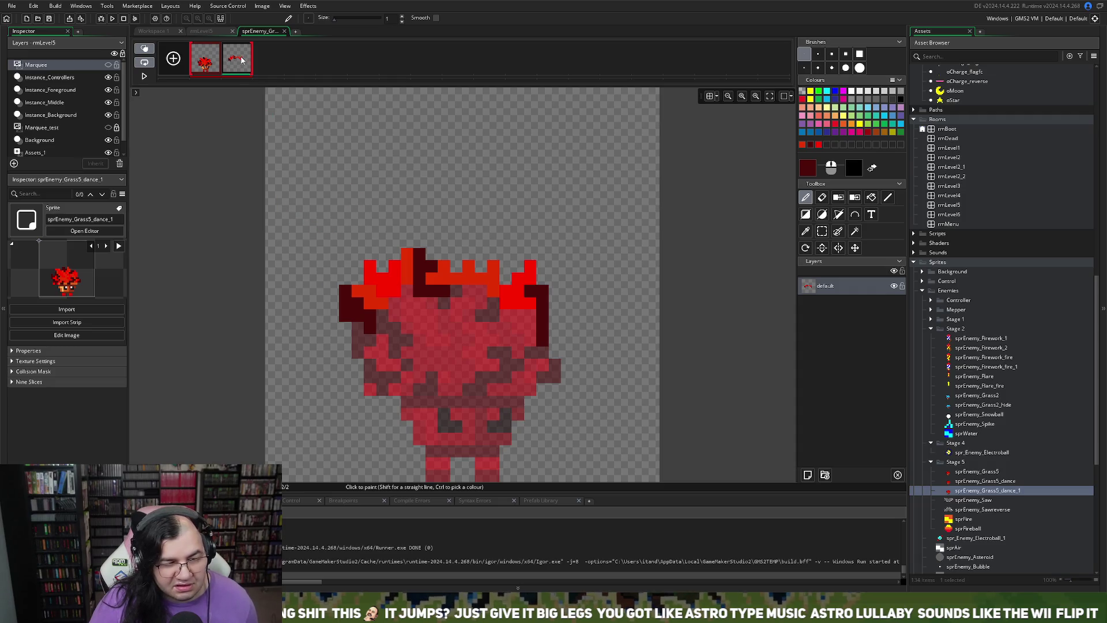
key(ctrl+d)
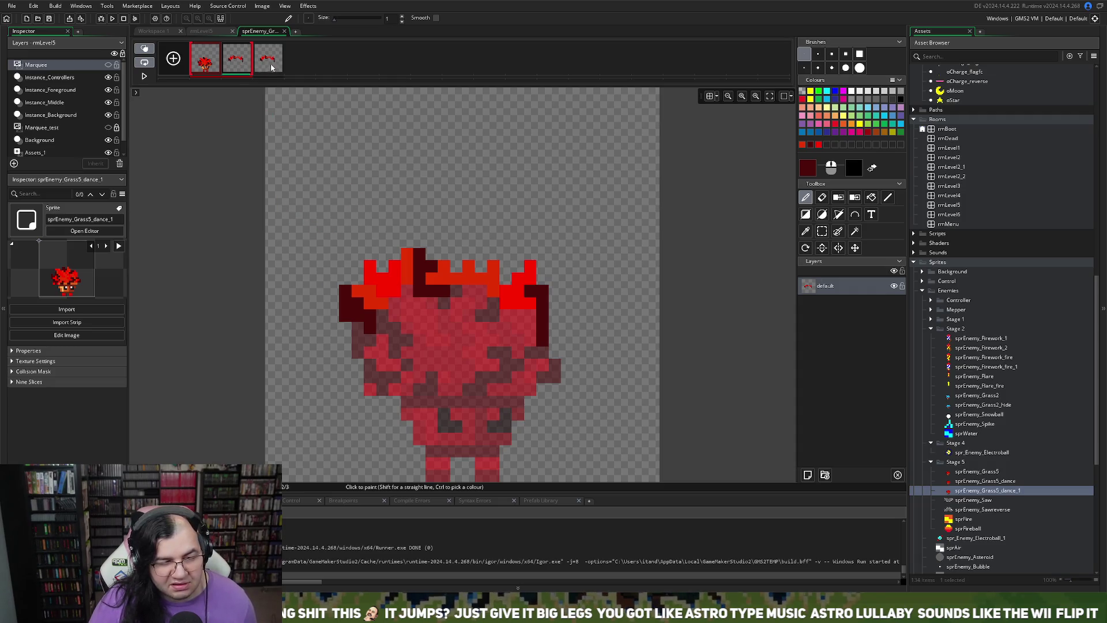
- Compare frame 3 with frame 1 under onion skin and add dark red pixels at the hair's left edge
click(270, 69)
click(209, 58)
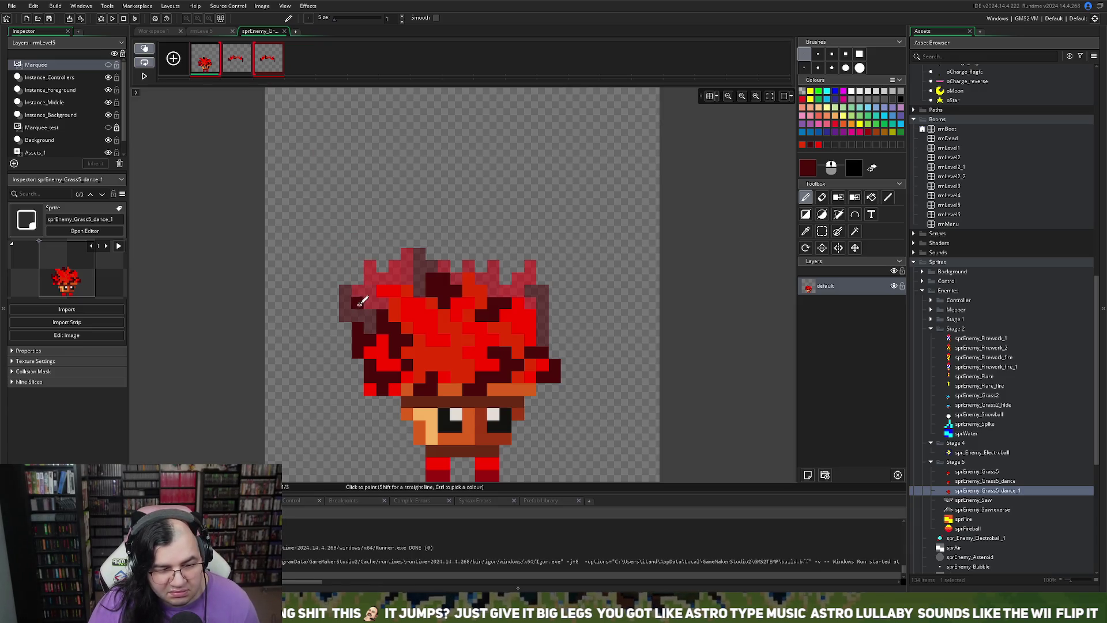
click(270, 63)
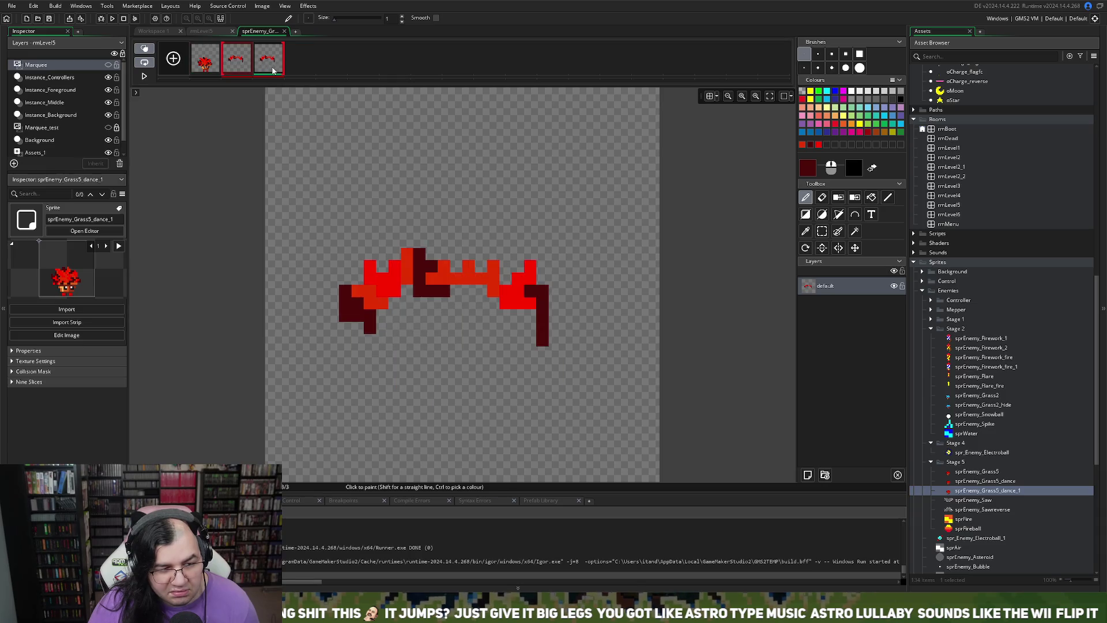
click(210, 71)
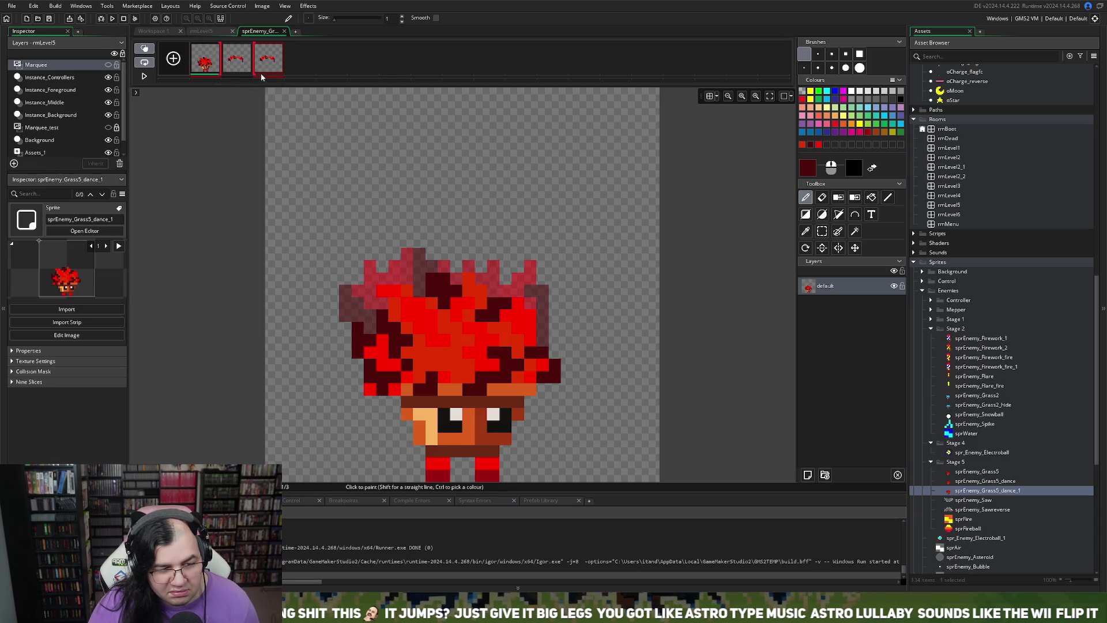
click(278, 68)
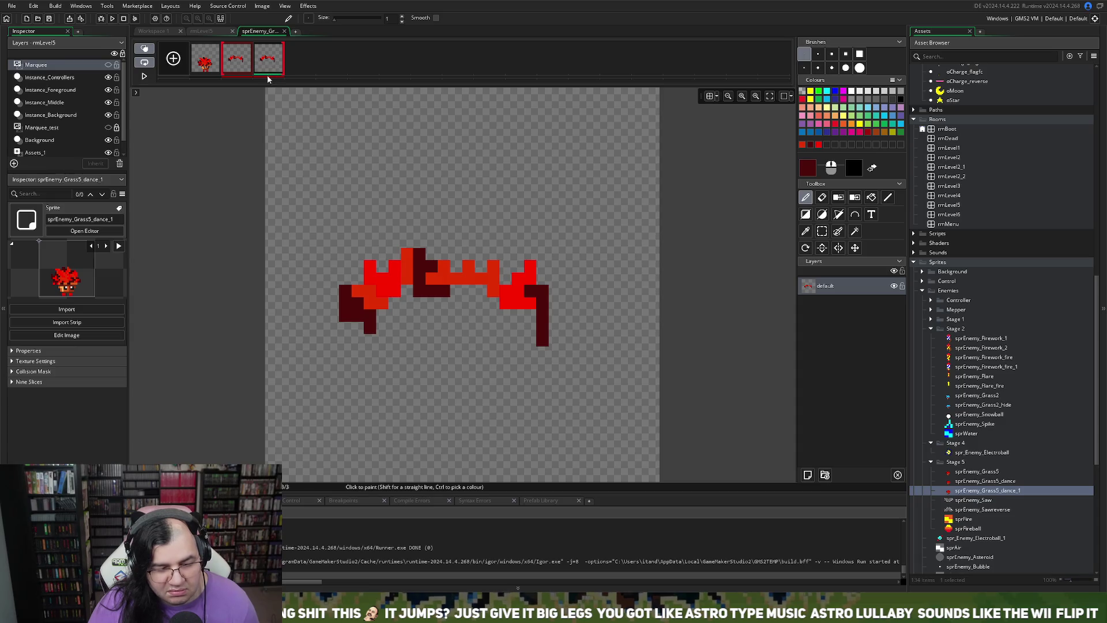
shift+click(199, 55)
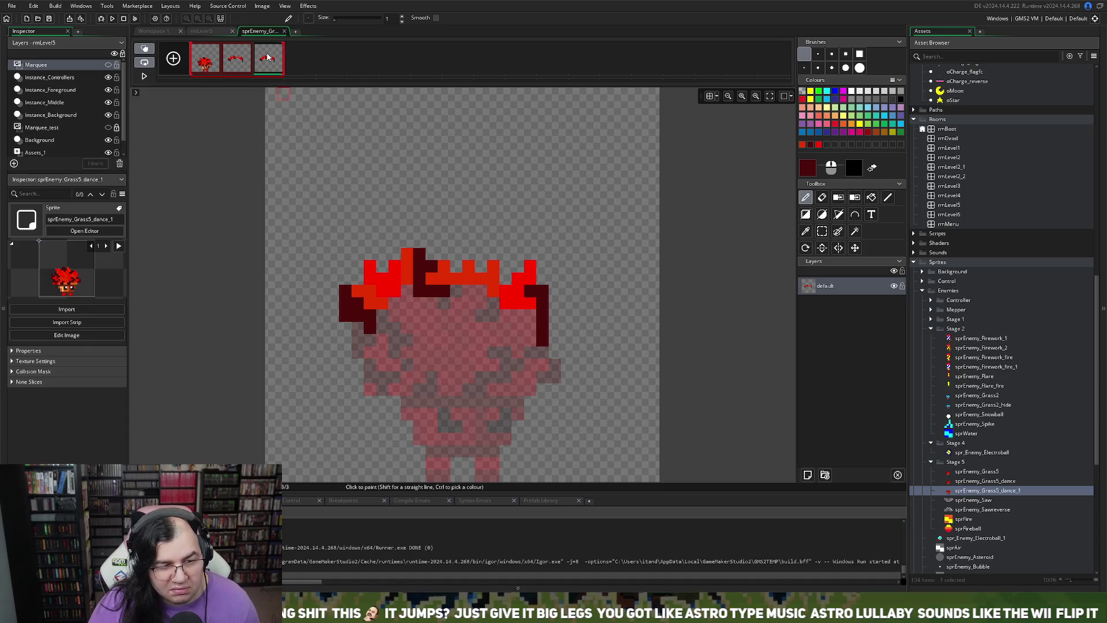
click(347, 278)
click(358, 253)
- Raise the crown's middle spike in bright red and repaint its left side in dark red and orange-red
click(819, 144)
mouse_move(508, 274)
mouse_down()
mouse_move(476, 239)
mouse_move(475, 267)
mouse_move(466, 215)
mouse_move(458, 240)
mouse_move(407, 221)
mouse_move(398, 234)
mouse_move(392, 222)
mouse_move(447, 258)
mouse_move(394, 254)
mouse_move(383, 203)
mouse_move(397, 188)
mouse_up()
click(803, 144)
click(408, 219)
click(810, 145)
click(410, 251)
click(819, 144)
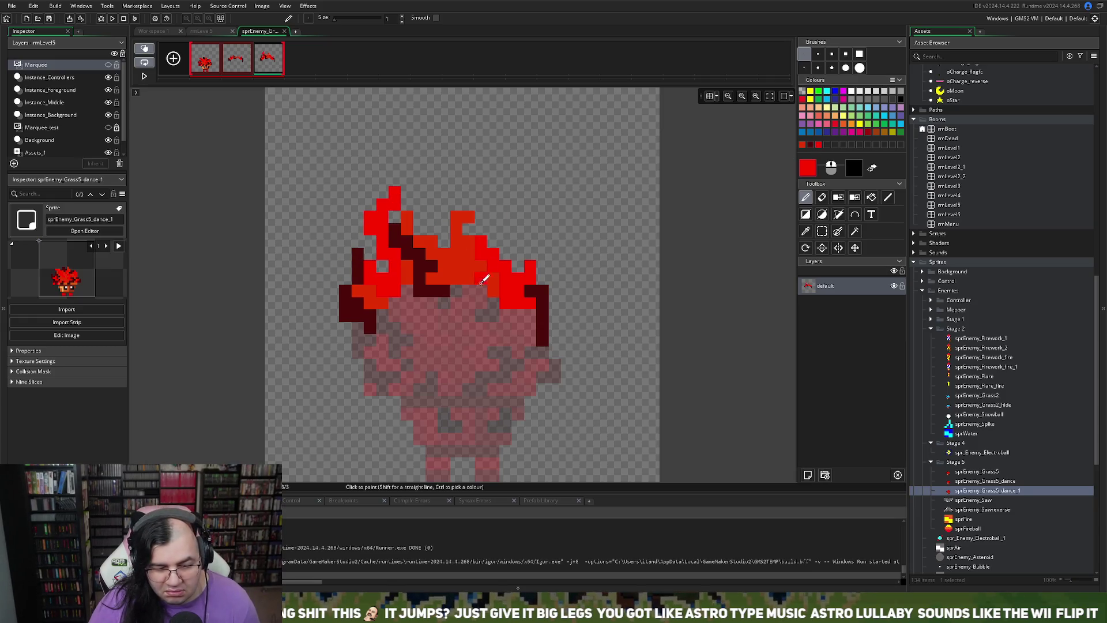
click(810, 144)
mouse_move(369, 268)
mouse_down()
mouse_move(377, 252)
mouse_move(344, 215)
mouse_move(372, 237)
mouse_move(360, 228)
mouse_move(376, 193)
mouse_move(423, 198)
mouse_move(426, 187)
mouse_up()
click(803, 145)
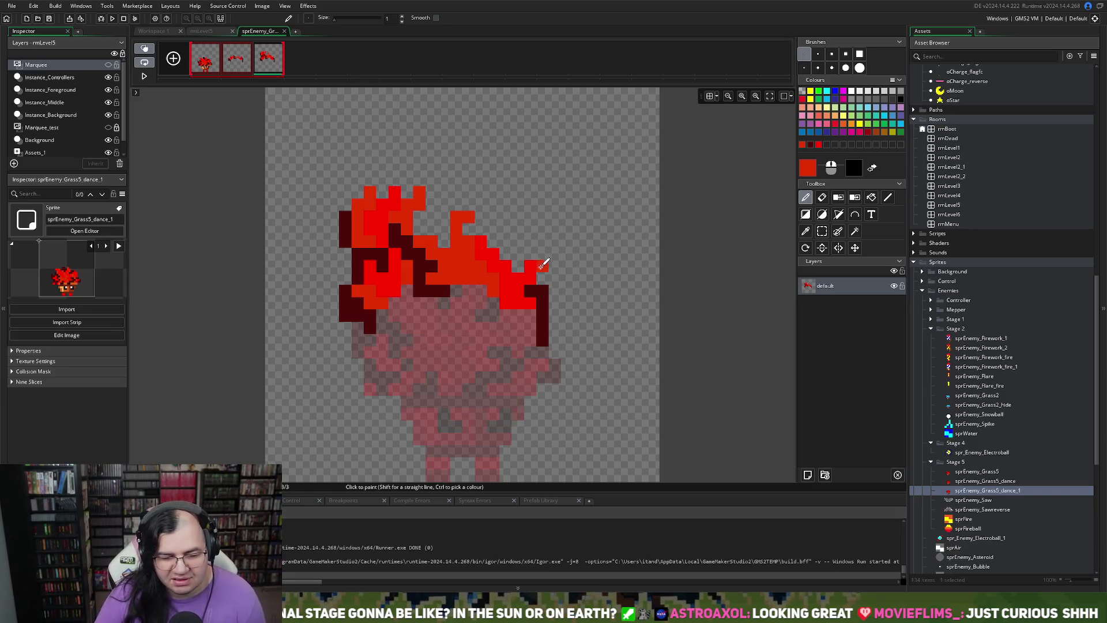
- Draw a new flame tip on the hair, shade it dark red, and review frames 1 to 3
mouse_move(544, 264)
mouse_down()
mouse_move(522, 227)
mouse_move(524, 265)
mouse_move(500, 237)
mouse_up()
click(811, 144)
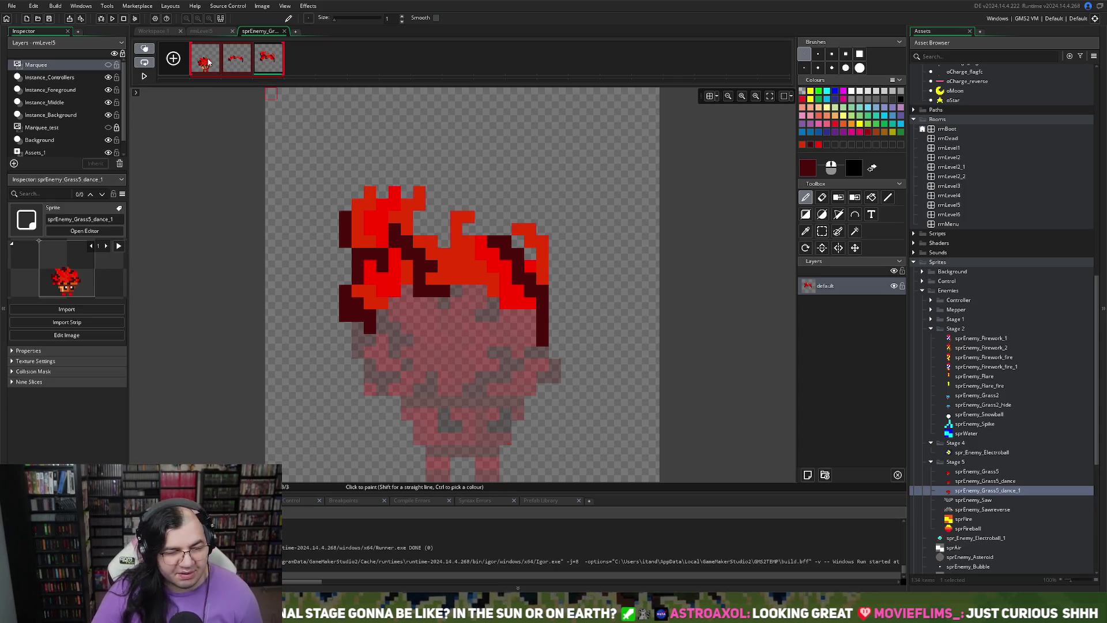
drag(205, 57, 243, 64)
click(267, 61)
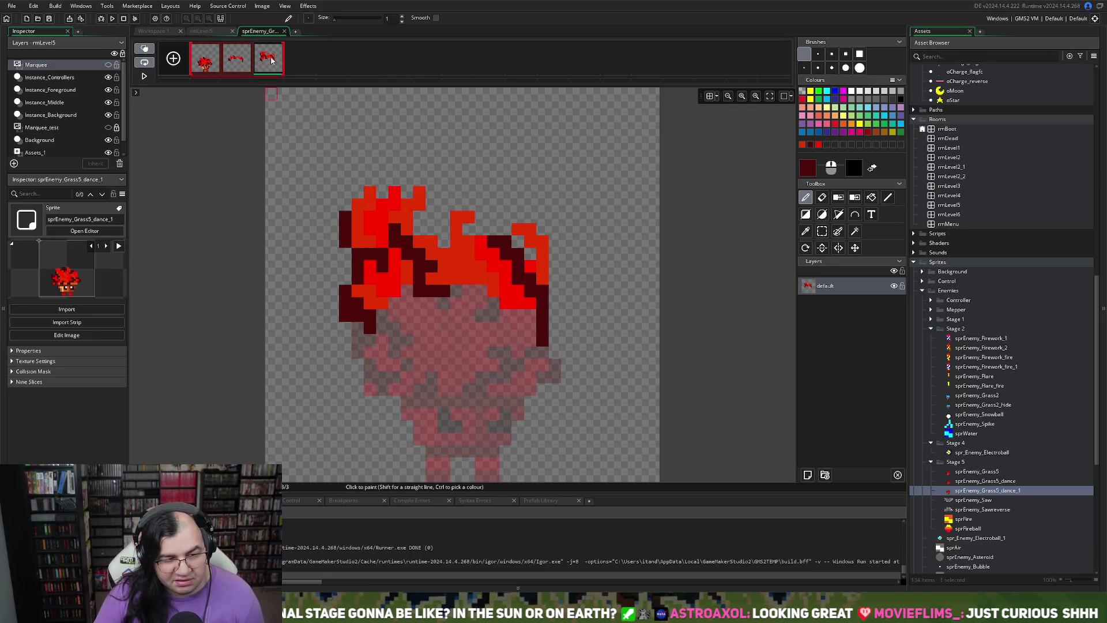
click(245, 63)
click(272, 61)
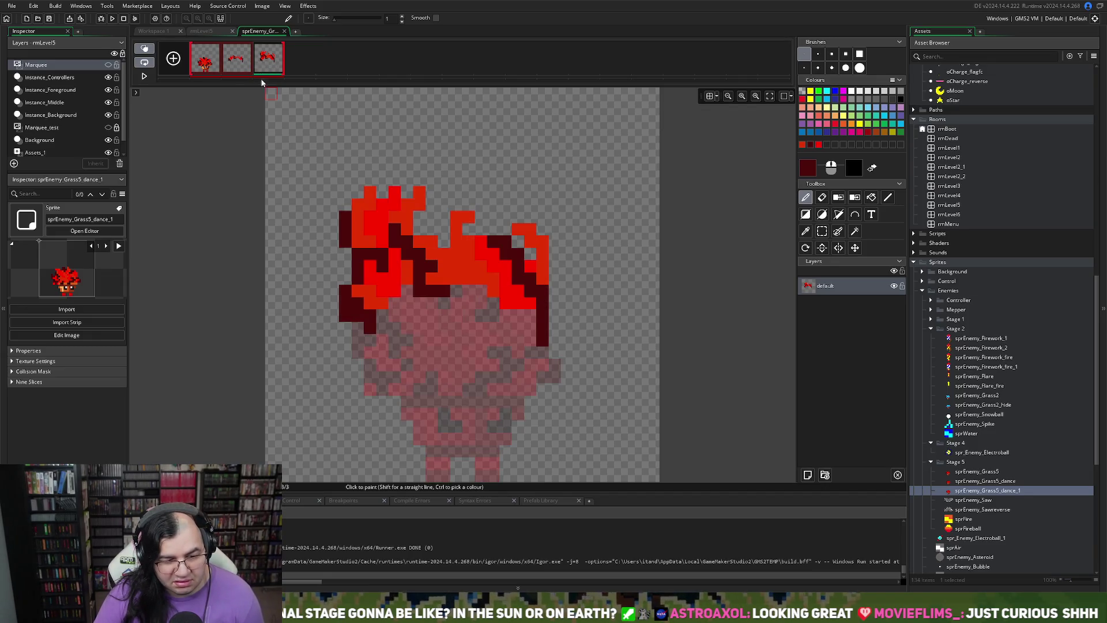
click(822, 231)
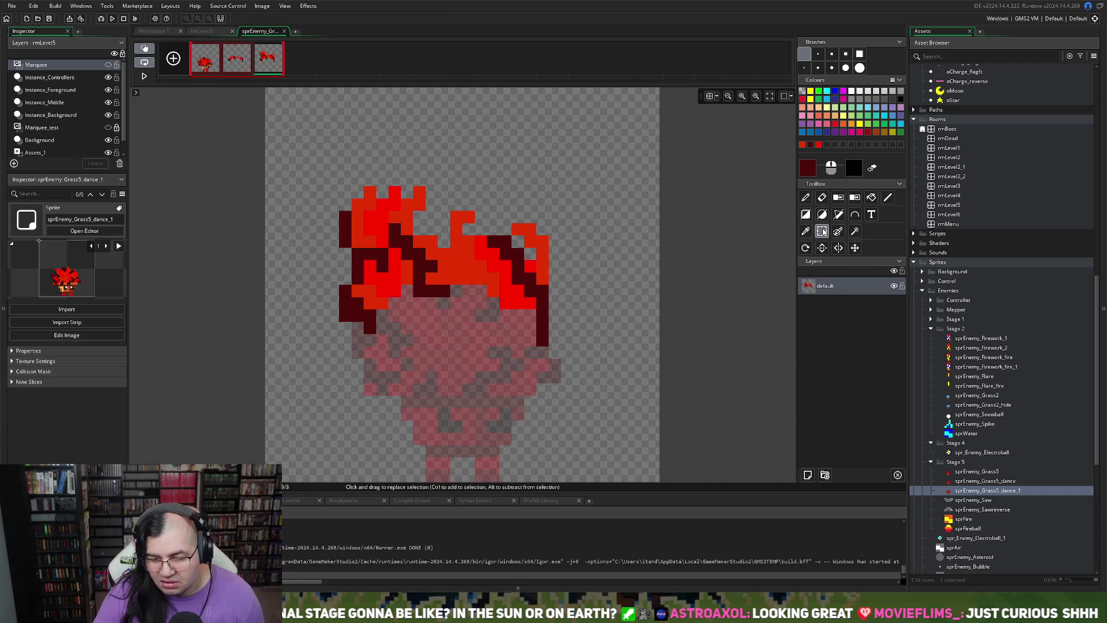
- Duplicate frame 3 as frame 4 and move its selected flame hair one pixel right
mouse_move(327, 174)
mouse_down()
mouse_move(403, 260)
mouse_move(561, 304)
mouse_move(548, 346)
mouse_move(551, 336)
mouse_up()
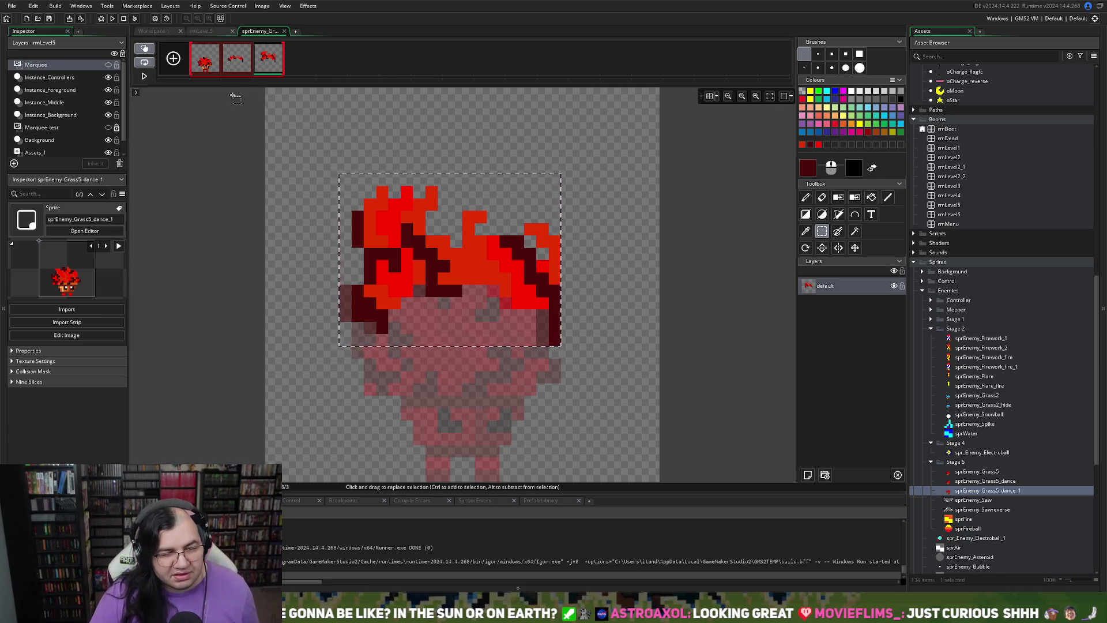
key(ctrl+d)
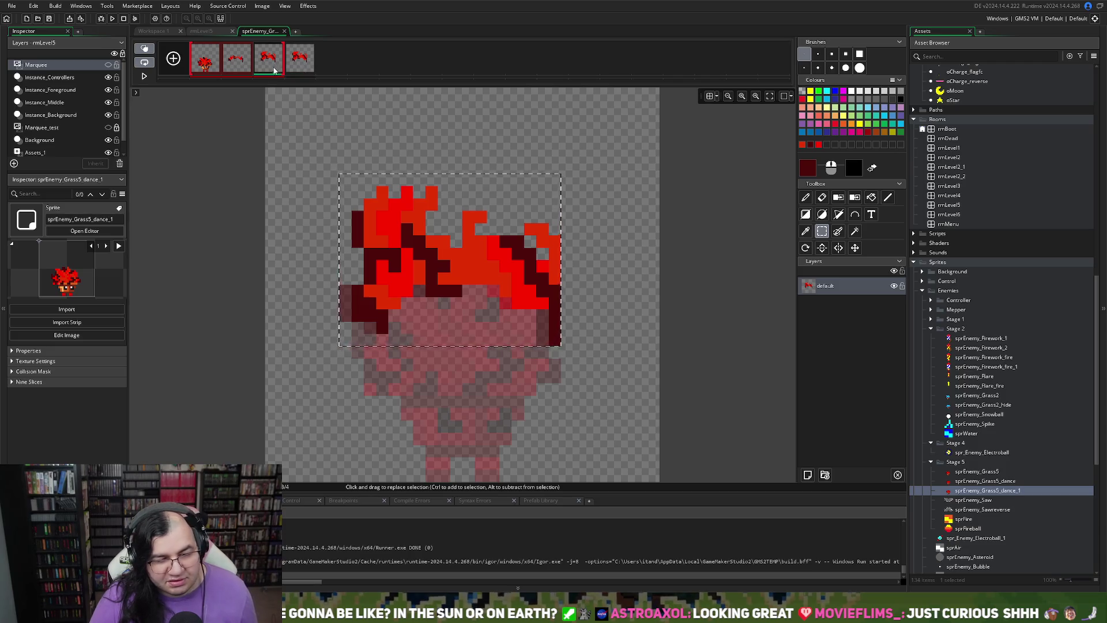
click(301, 66)
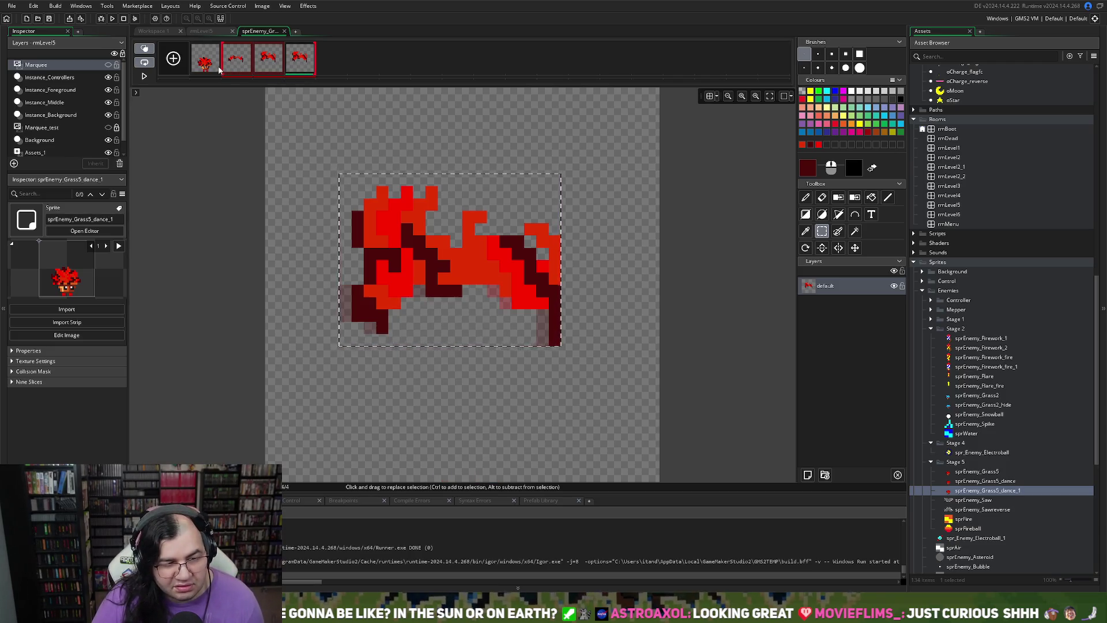
drag(223, 73, 192, 78)
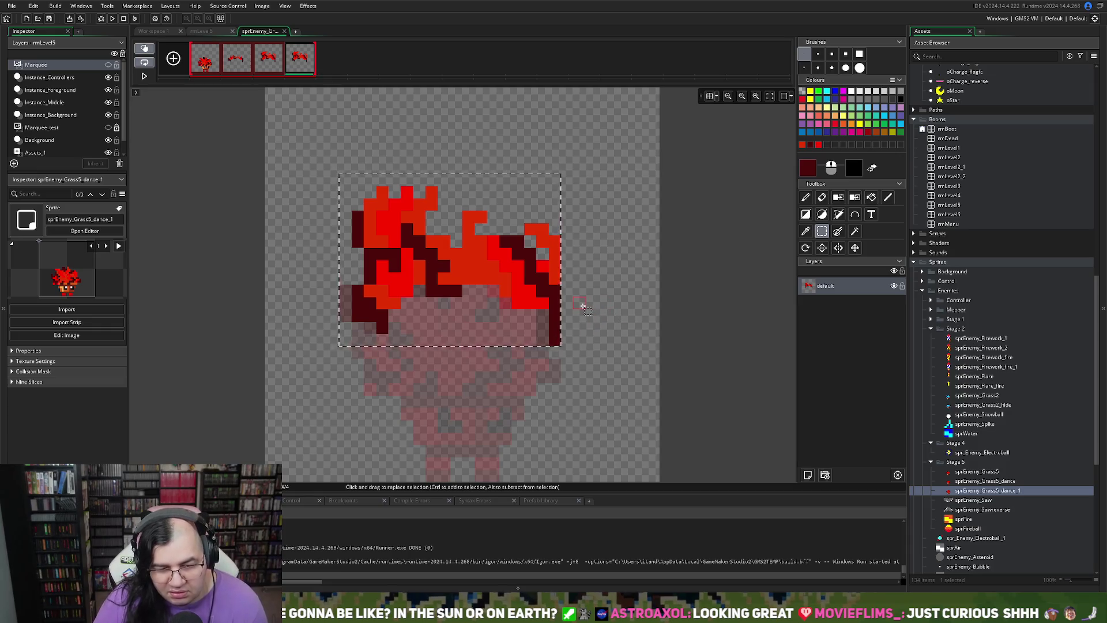
drag(448, 236, 455, 236)
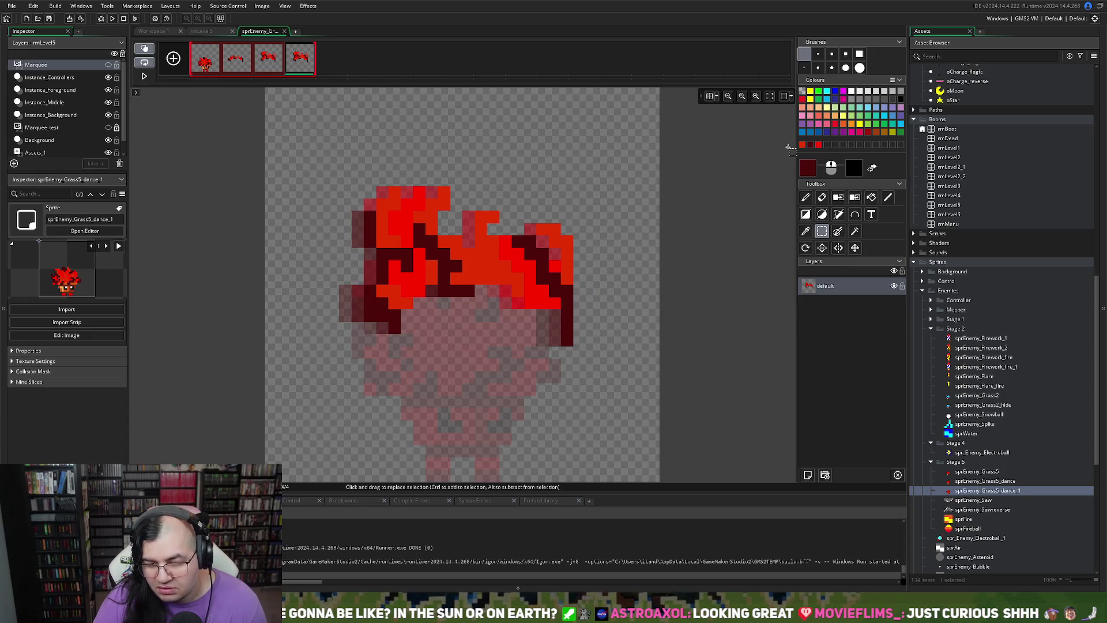
- Extend frame 4's flame upward in bright red and add a dark red streak toward the upper right
click(803, 144)
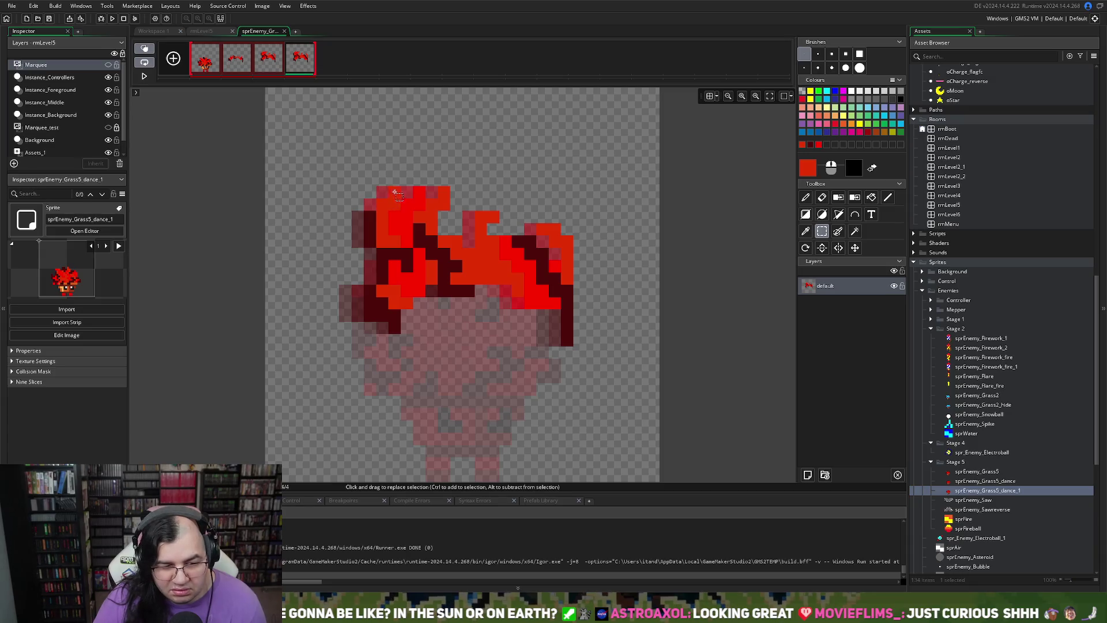
click(806, 197)
mouse_move(396, 193)
mouse_down()
mouse_move(417, 166)
mouse_move(412, 151)
mouse_up()
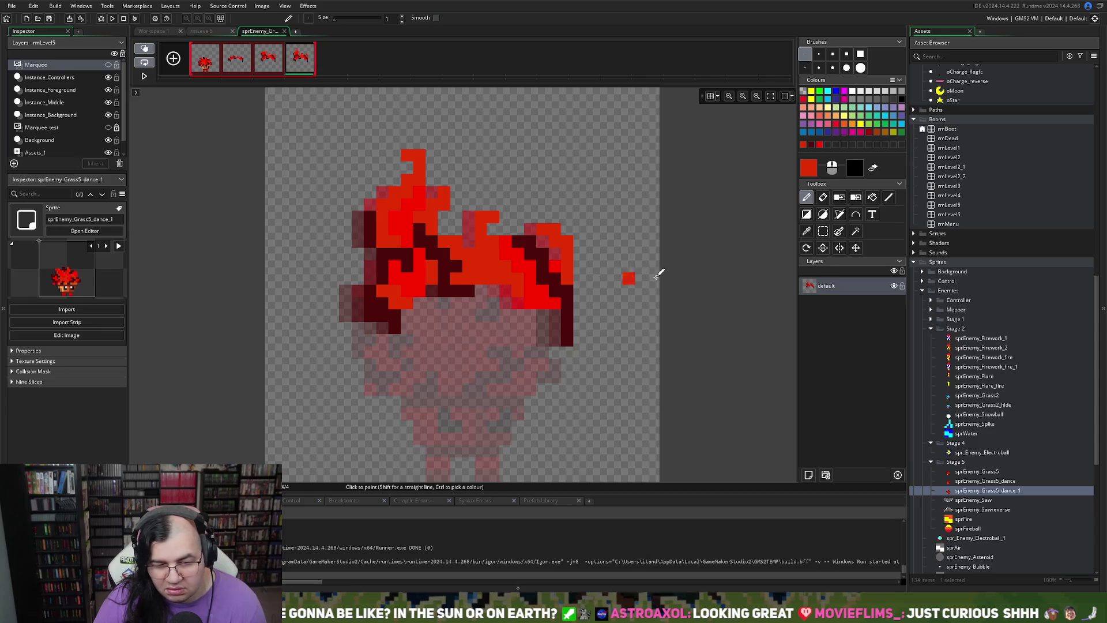
click(811, 144)
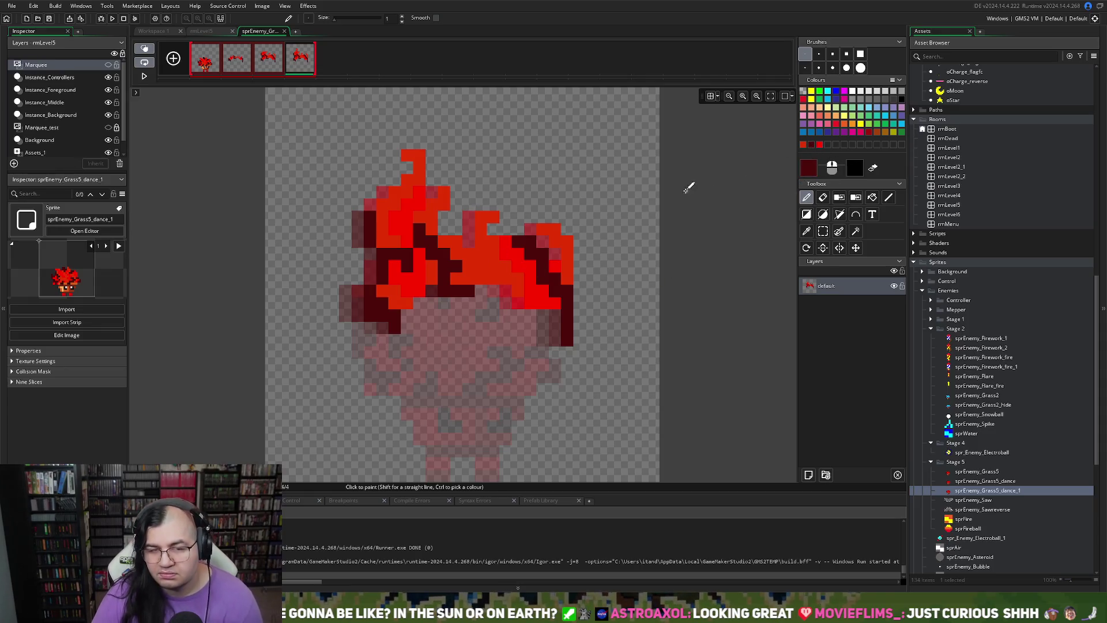
drag(415, 233, 448, 190)
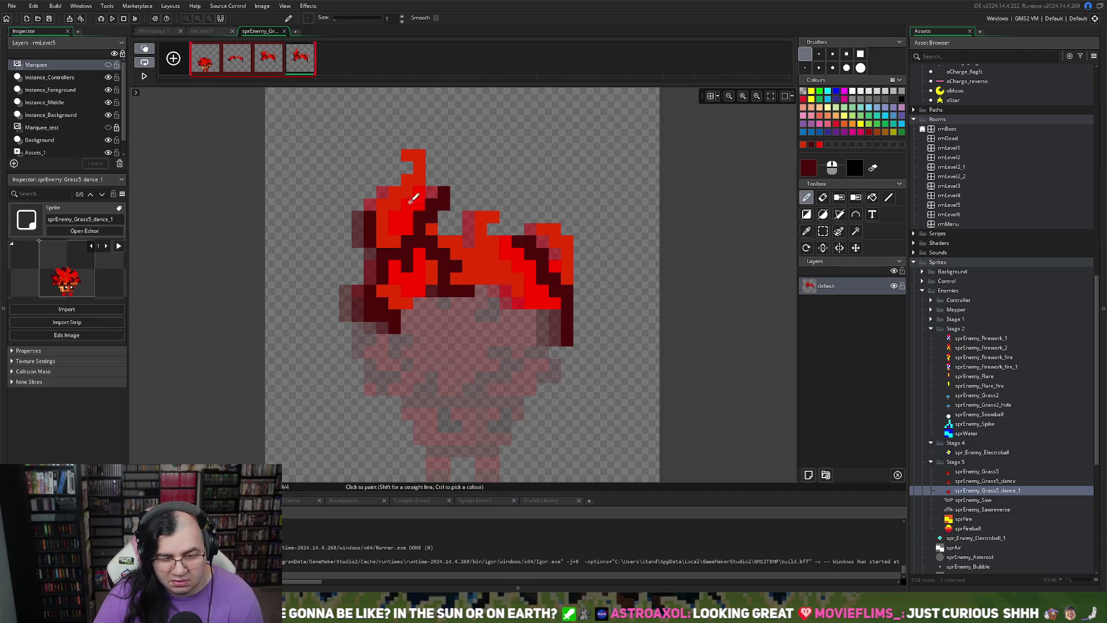
click(630, 191)
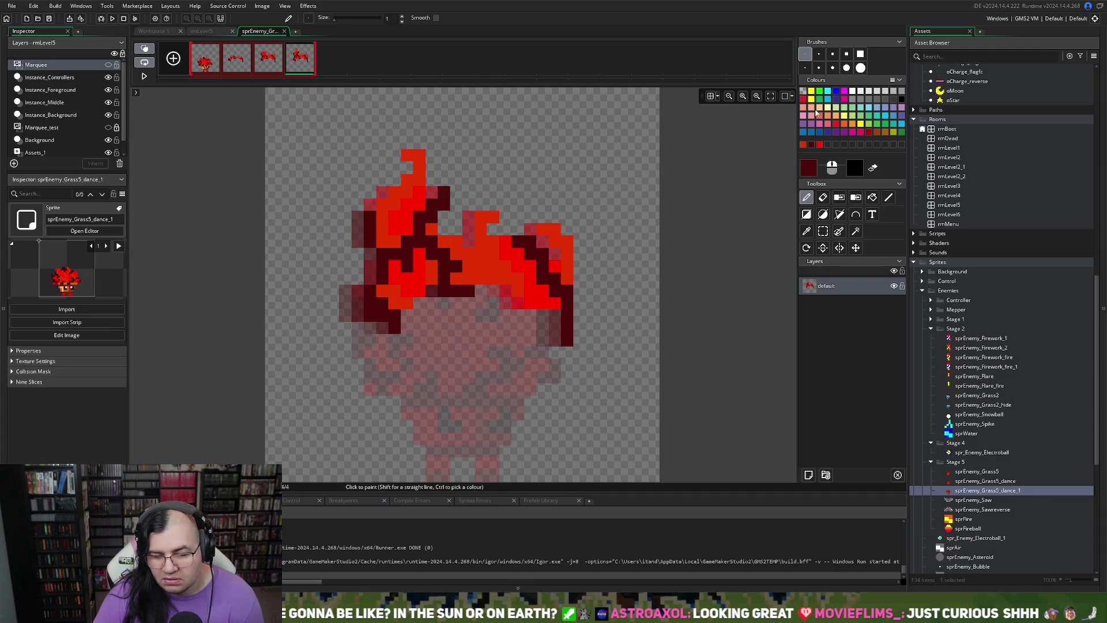
- Paint another bright red flame column with dark red shading at its top tip
click(818, 144)
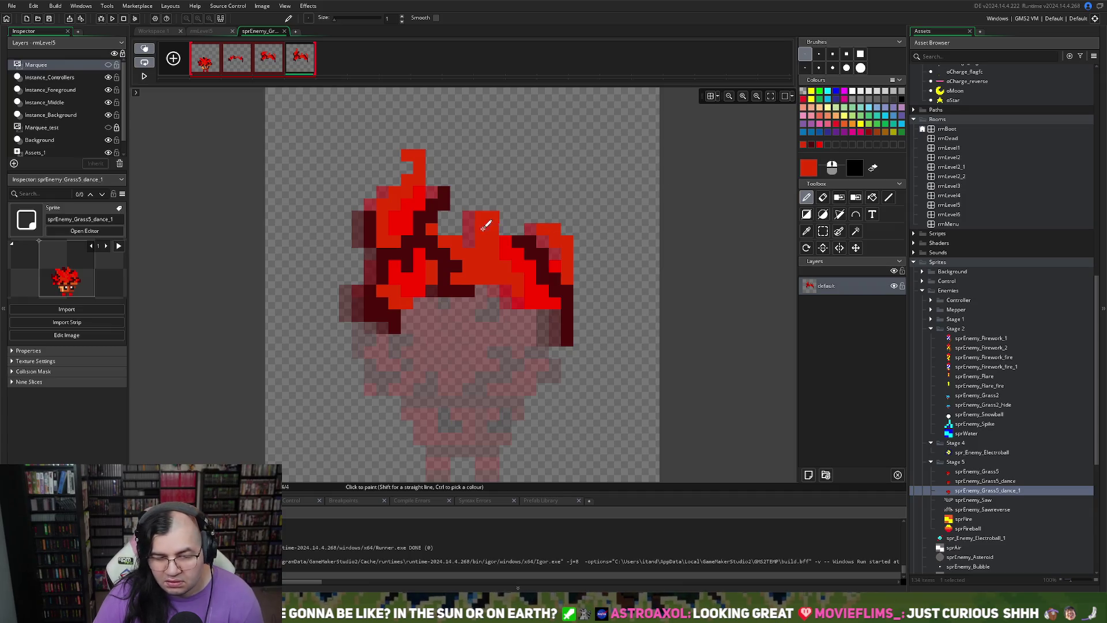
mouse_move(453, 209)
mouse_down()
mouse_move(462, 168)
mouse_move(459, 188)
mouse_move(415, 161)
mouse_up()
click(812, 144)
click(418, 159)
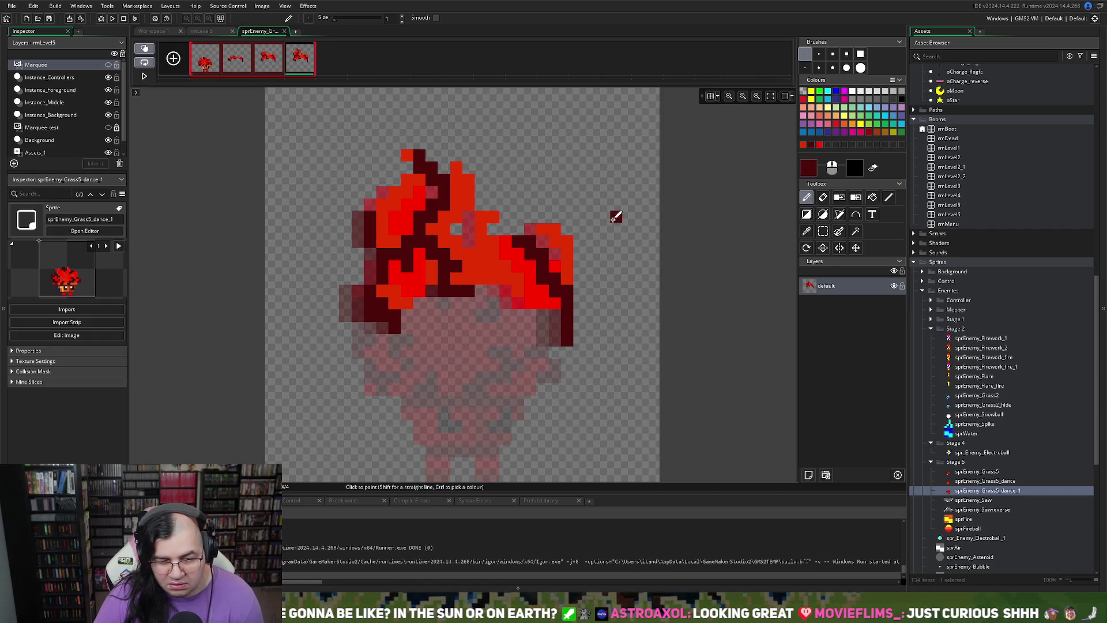
click(820, 144)
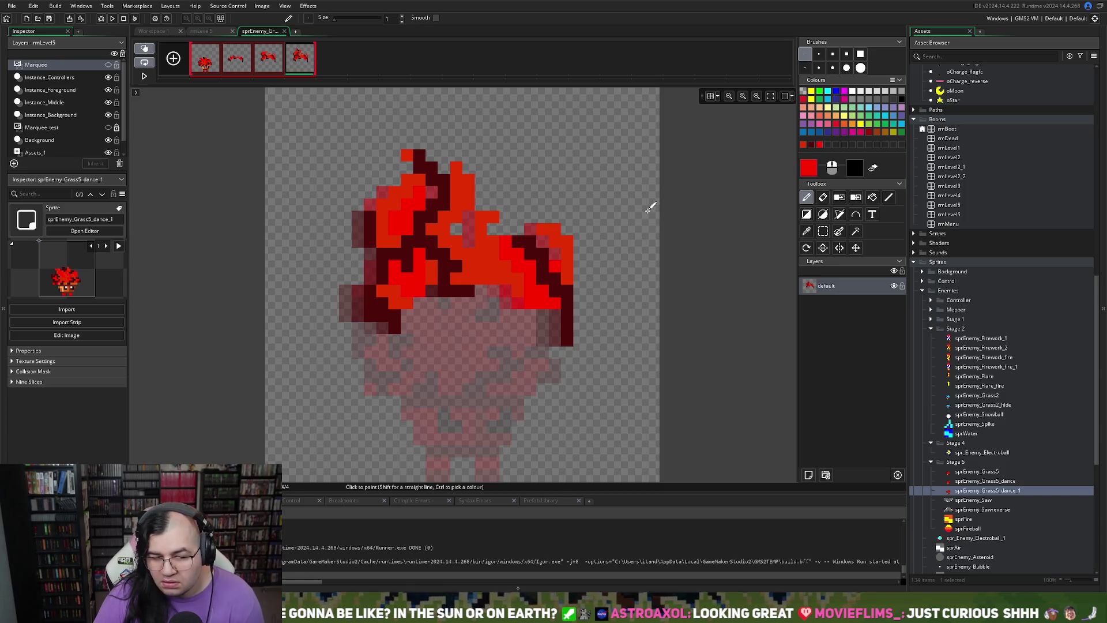
mouse_move(502, 247)
mouse_down()
mouse_move(500, 223)
mouse_move(521, 203)
mouse_move(521, 178)
mouse_up()
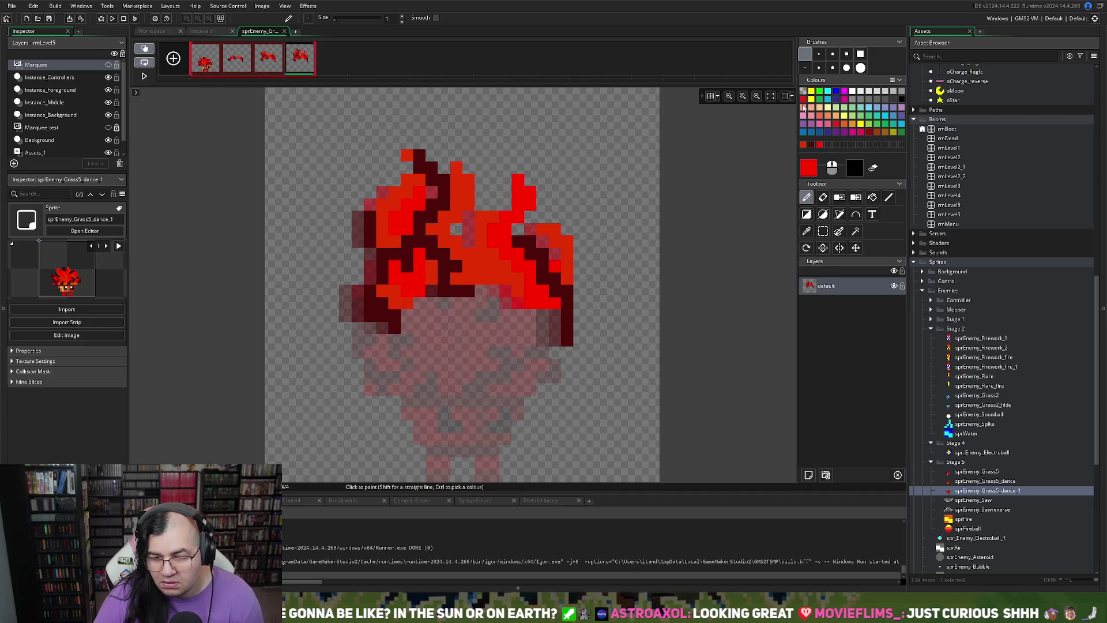
click(457, 228)
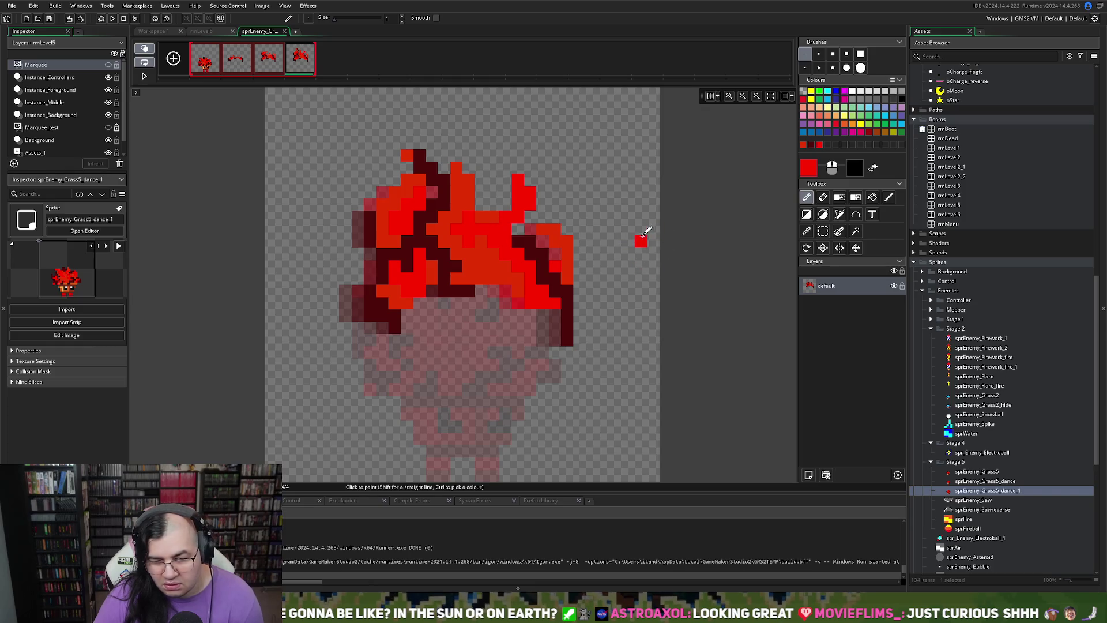
click(812, 145)
mouse_move(557, 236)
mouse_down()
mouse_move(568, 205)
mouse_move(537, 210)
mouse_move(532, 185)
mouse_move(544, 170)
mouse_up()
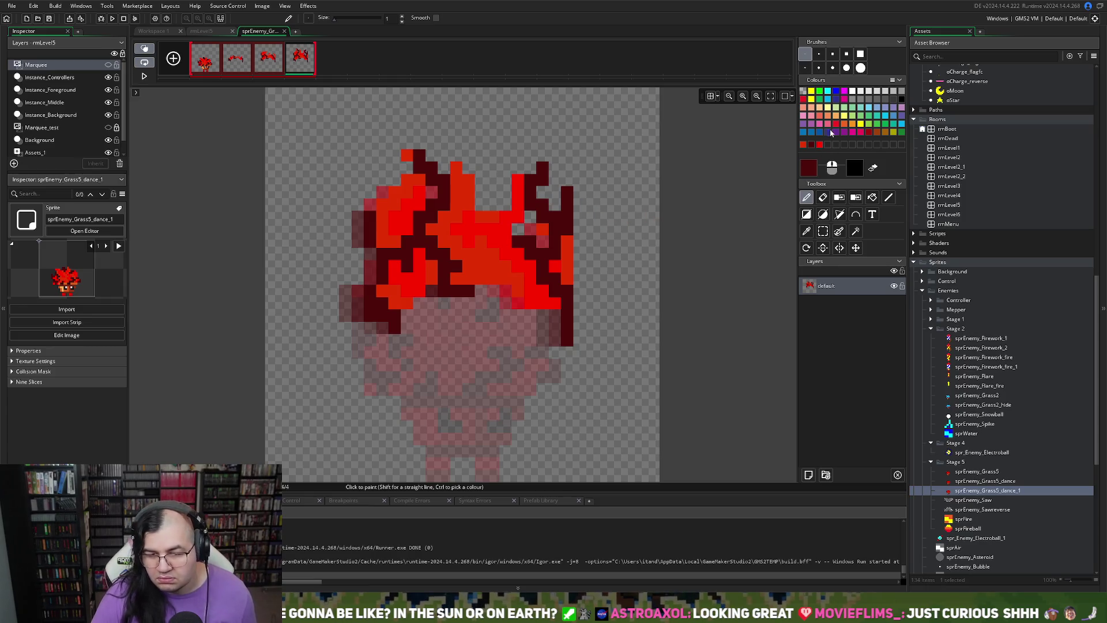
key(ctrl+z)
- Fill the flame's upper-right gaps in red and streak the crown's right side dark red and crimson
click(803, 144)
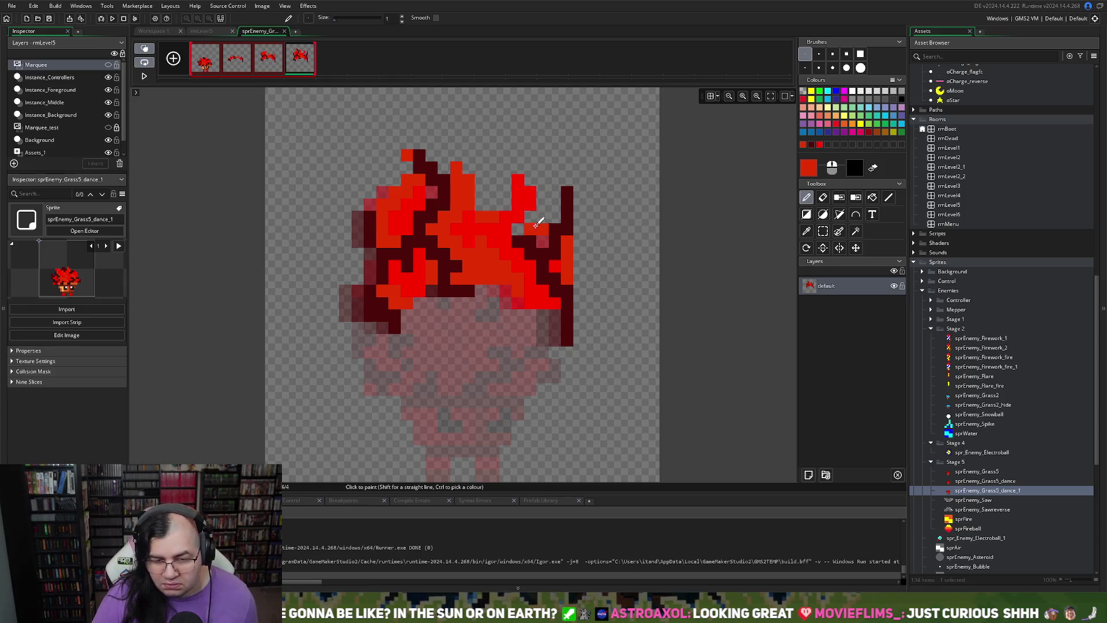
mouse_move(539, 216)
mouse_down()
mouse_move(531, 193)
mouse_move(544, 178)
mouse_move(524, 223)
mouse_move(488, 190)
mouse_move(516, 144)
mouse_up()
click(577, 202)
click(518, 141)
drag(496, 190, 493, 199)
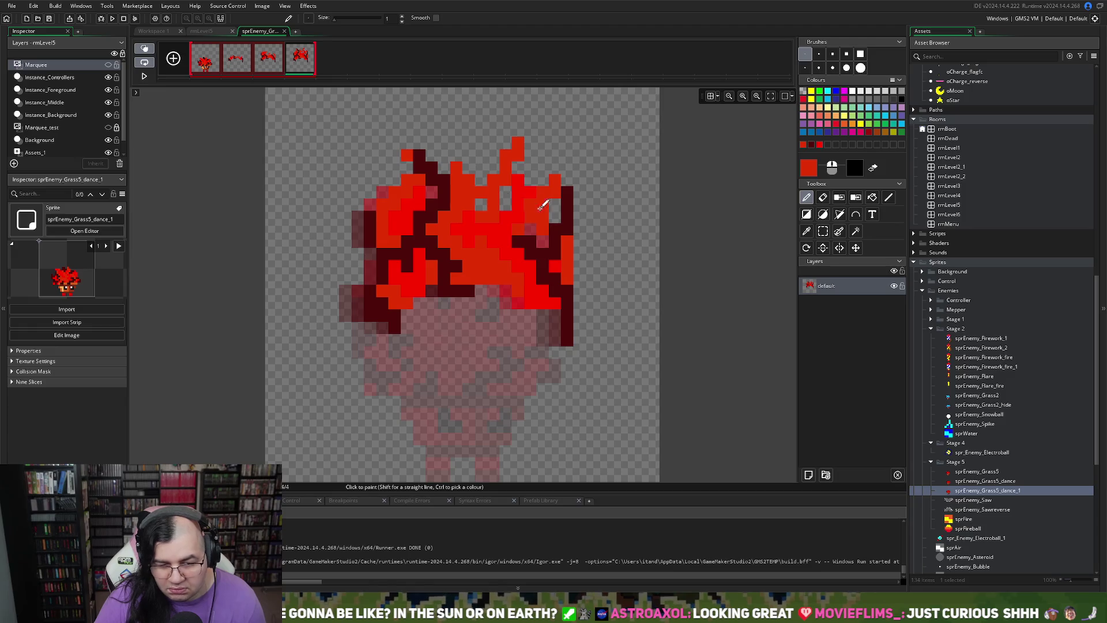
click(809, 144)
mouse_move(522, 236)
mouse_down()
mouse_move(484, 199)
mouse_move(512, 183)
mouse_up()
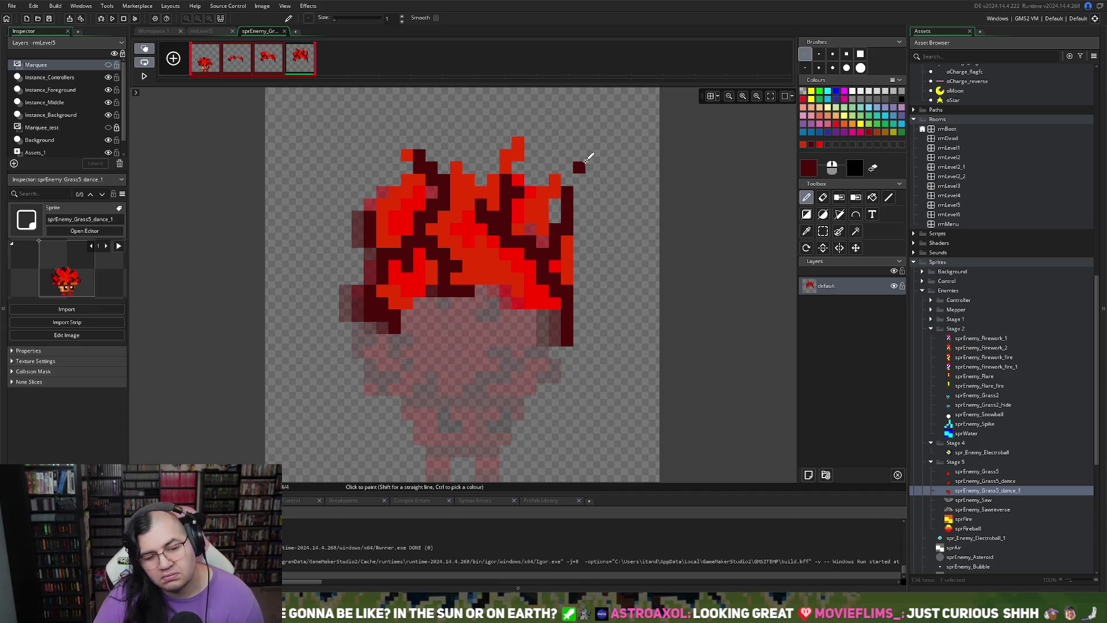
click(810, 99)
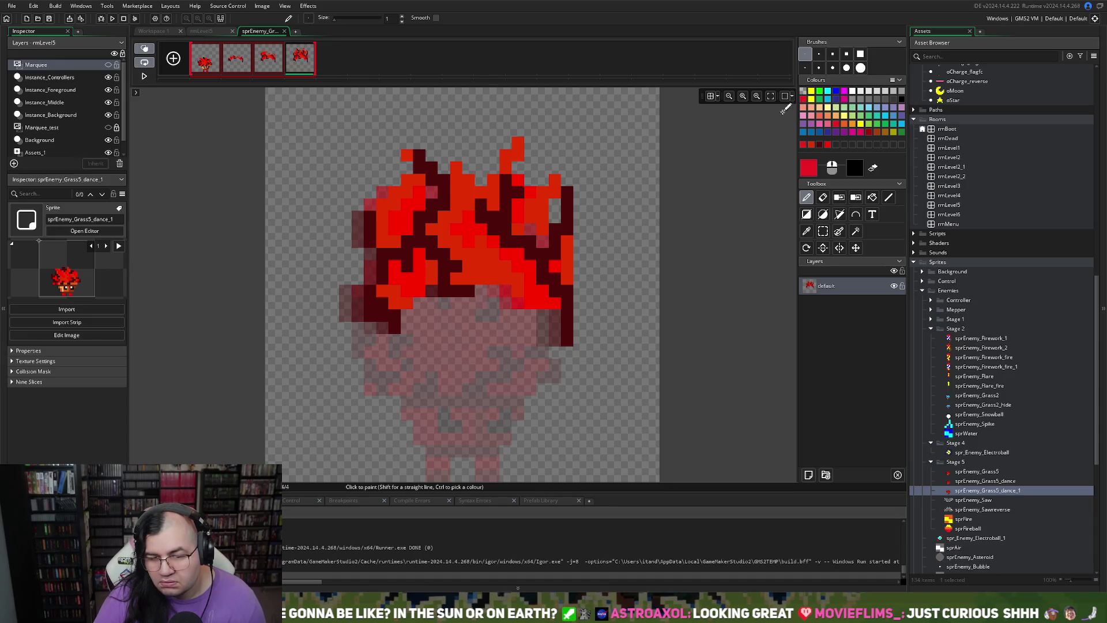
drag(556, 202, 556, 220)
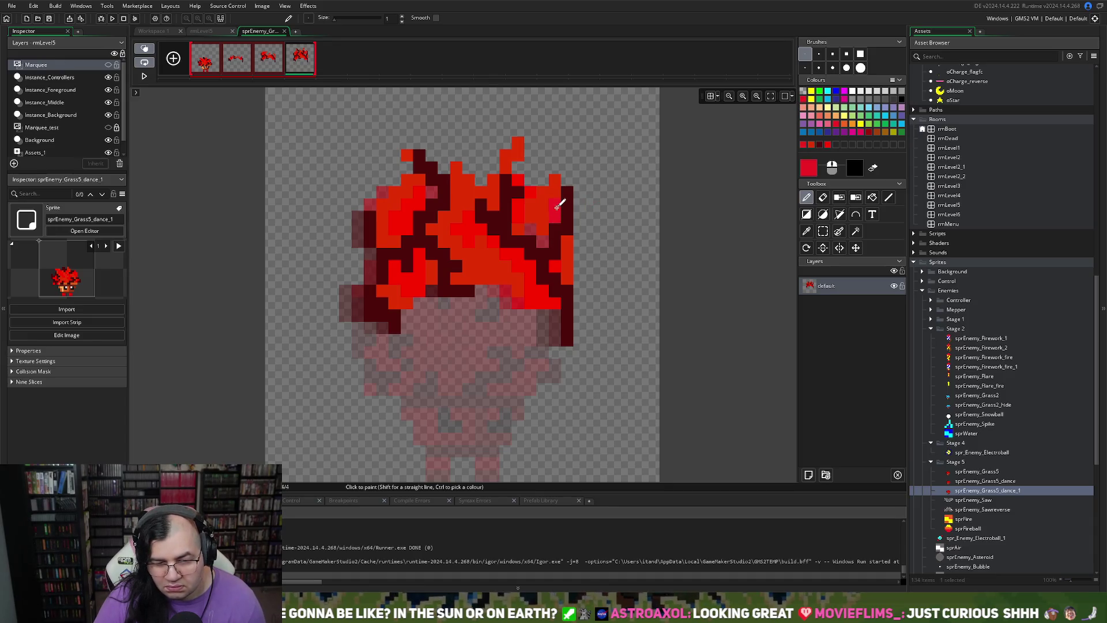
drag(542, 180, 555, 139)
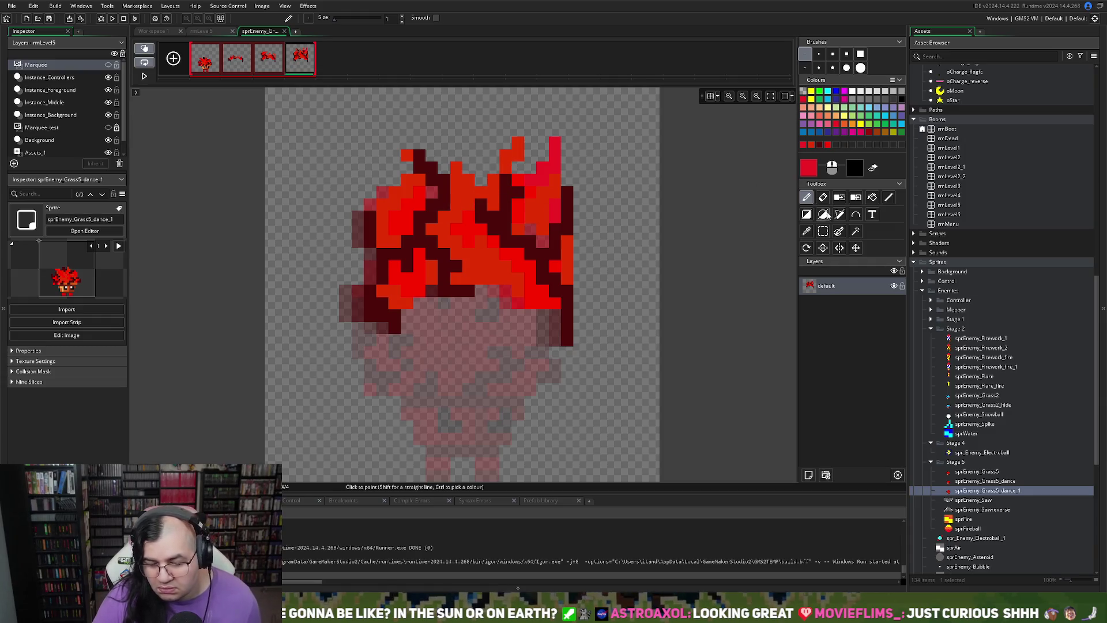
click(828, 146)
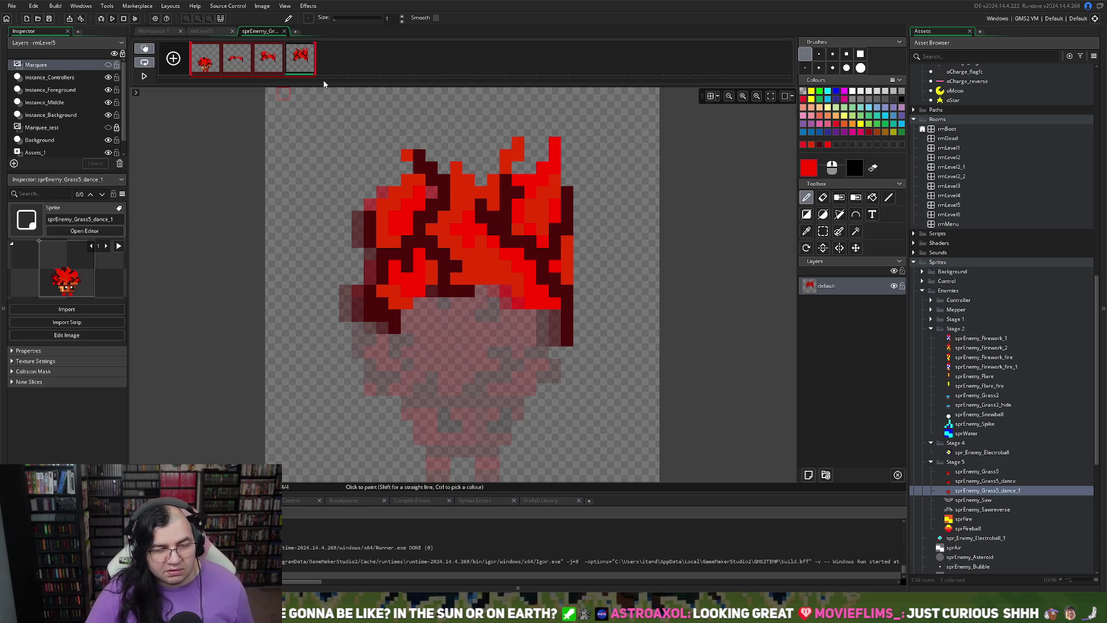
- Duplicate frame 4 as frame 5 and shift its whole flame one pixel left
key(ctrl+d)
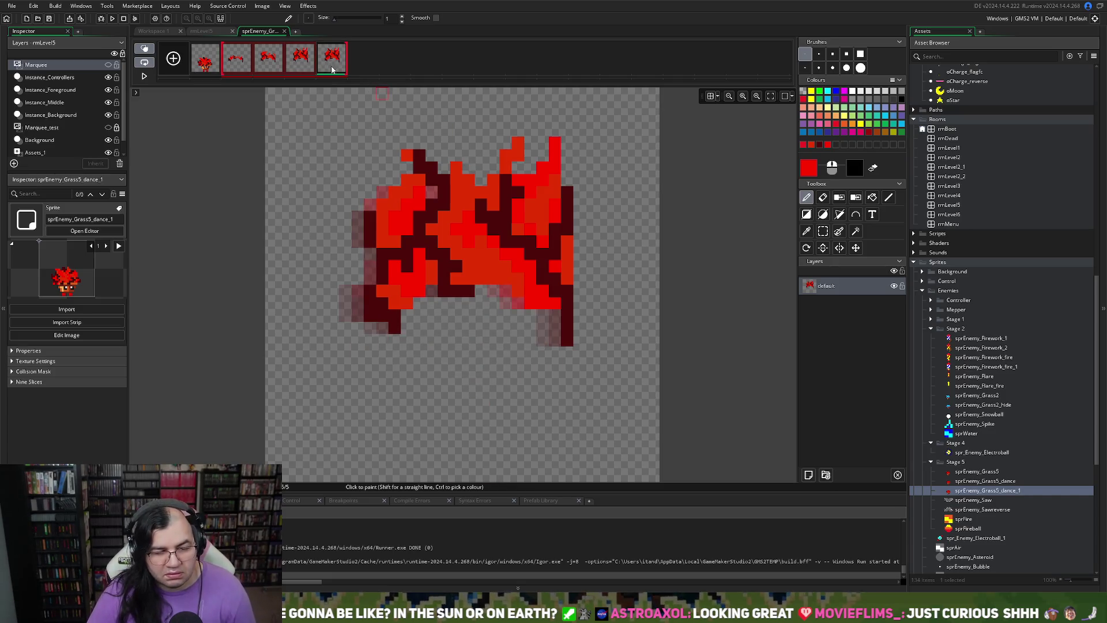
click(824, 231)
mouse_move(635, 124)
mouse_down()
mouse_move(600, 288)
mouse_move(314, 370)
mouse_up()
drag(452, 310, 440, 309)
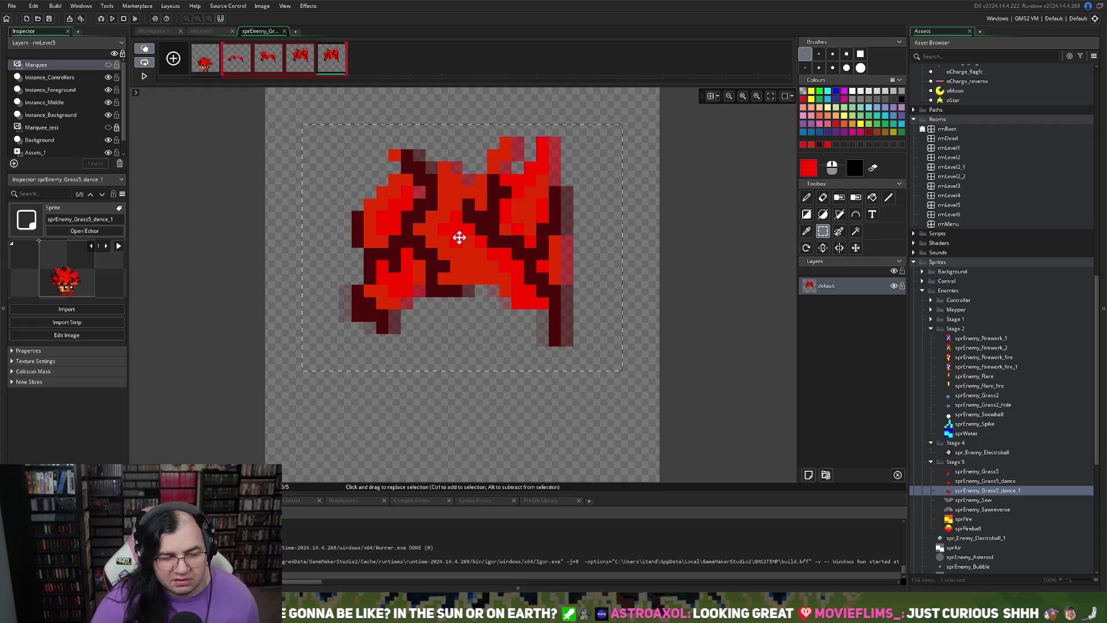
click(284, 155)
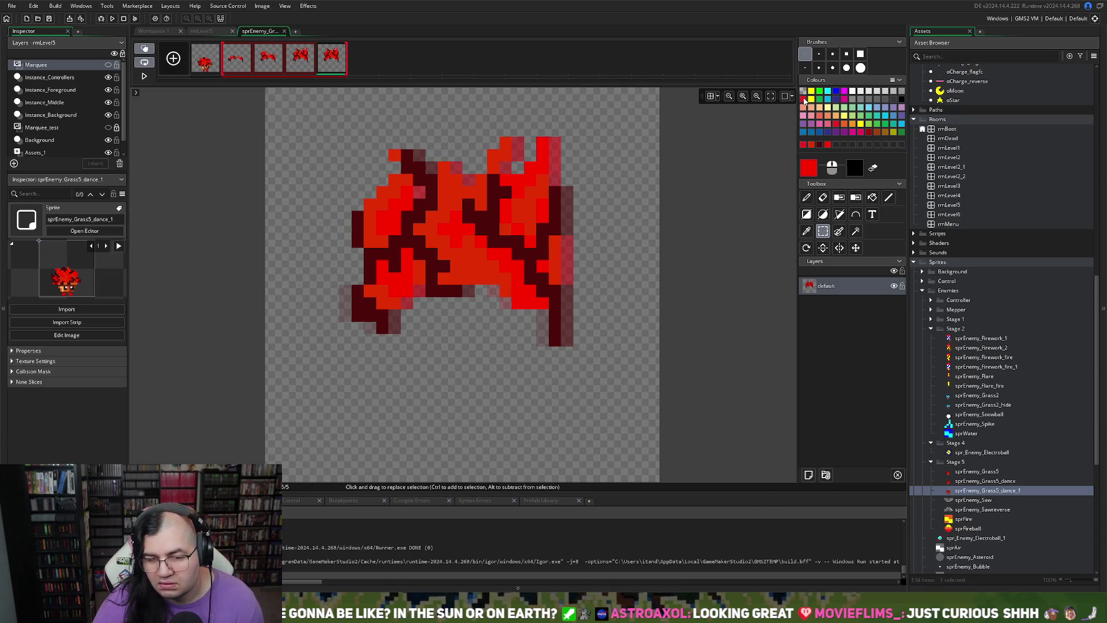
- Start frame 5's dark red outline with a diagonal line for the left horn
click(821, 147)
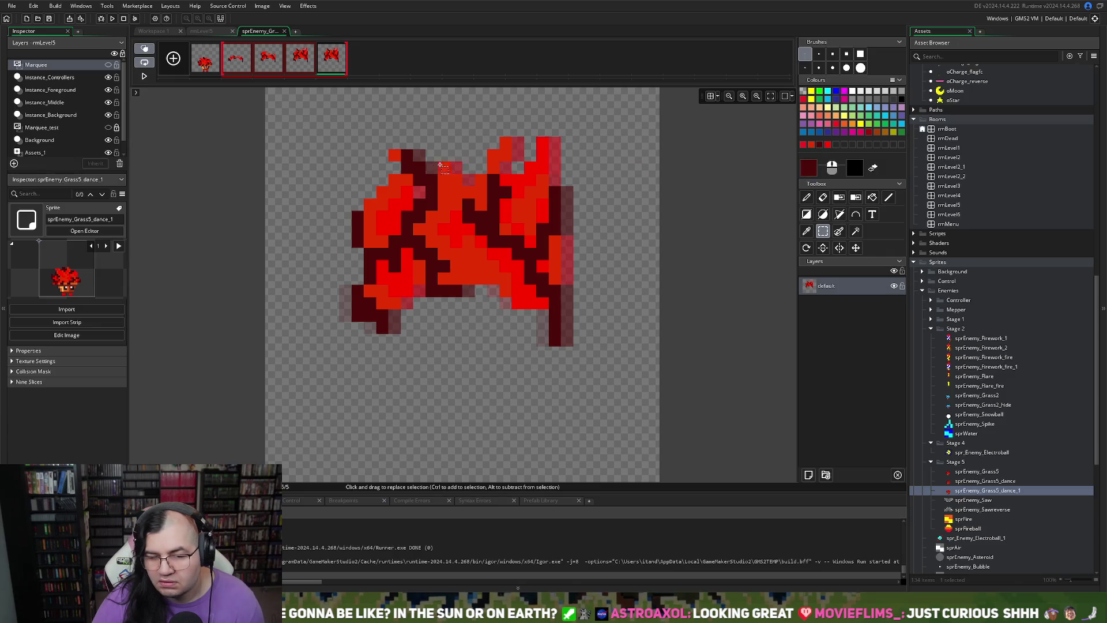
click(409, 154)
drag(402, 138, 412, 161)
click(806, 197)
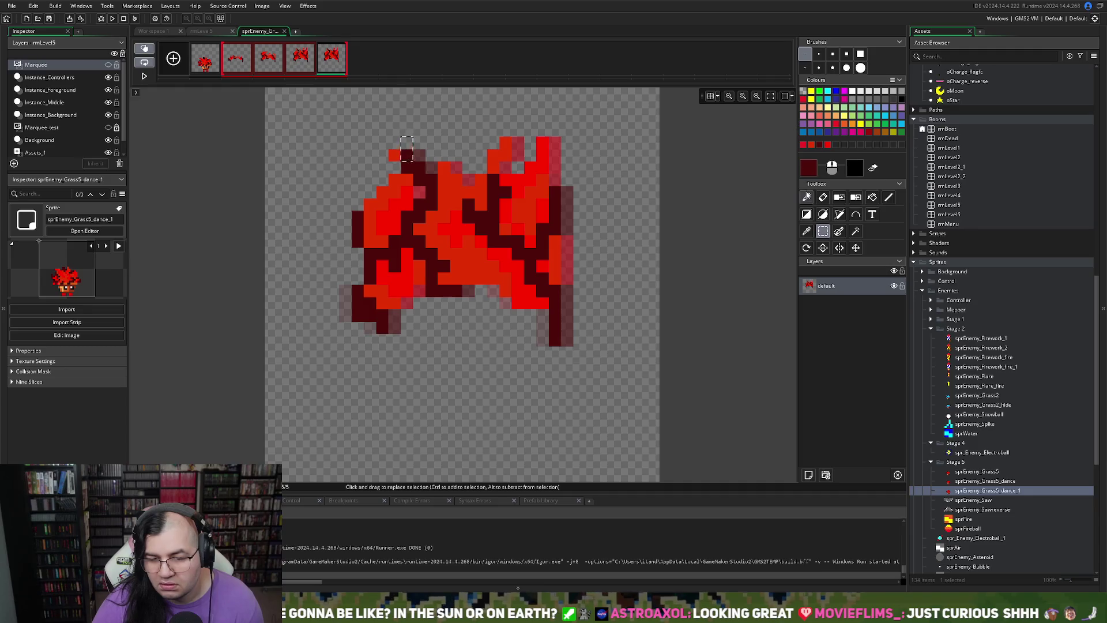
mouse_move(409, 145)
mouse_down()
mouse_move(379, 116)
mouse_move(382, 102)
mouse_up()
click(468, 143)
key(ctrl+z)
- Outline the right, middle and left horns of frame 5's flame in dark red
drag(502, 163, 559, 104)
click(556, 171)
drag(567, 173, 569, 141)
drag(477, 193, 445, 144)
mouse_move(387, 188)
mouse_down()
mouse_move(371, 197)
mouse_move(381, 186)
mouse_move(366, 154)
mouse_move(341, 142)
mouse_up()
click(448, 128)
click(444, 116)
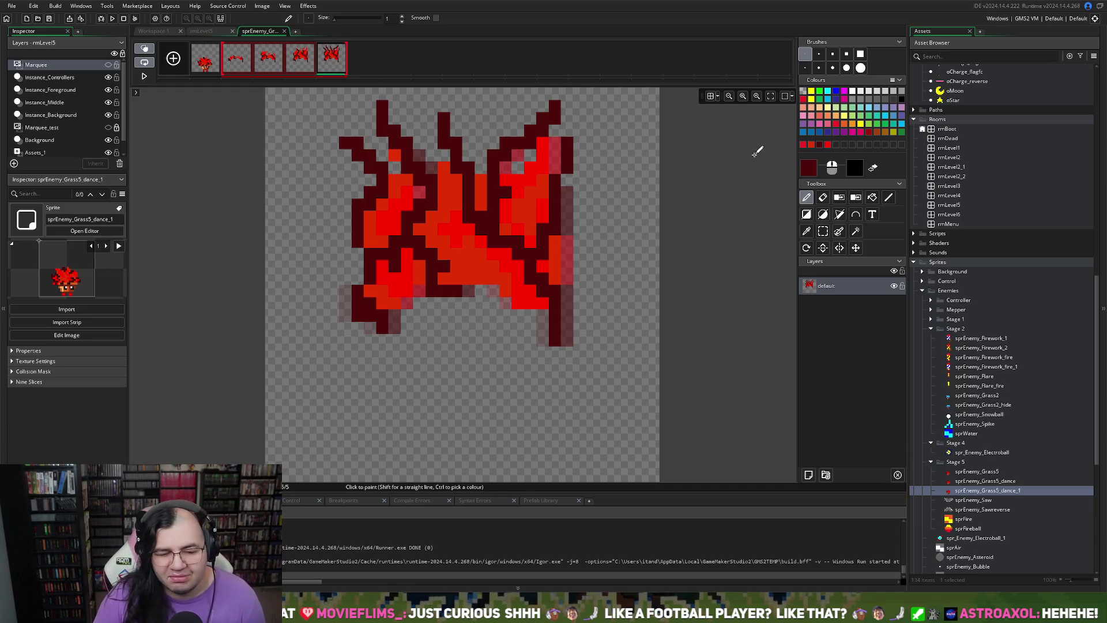
- Fill the horns with bright red and orange-red up to the top edge, then preview the animation
click(827, 146)
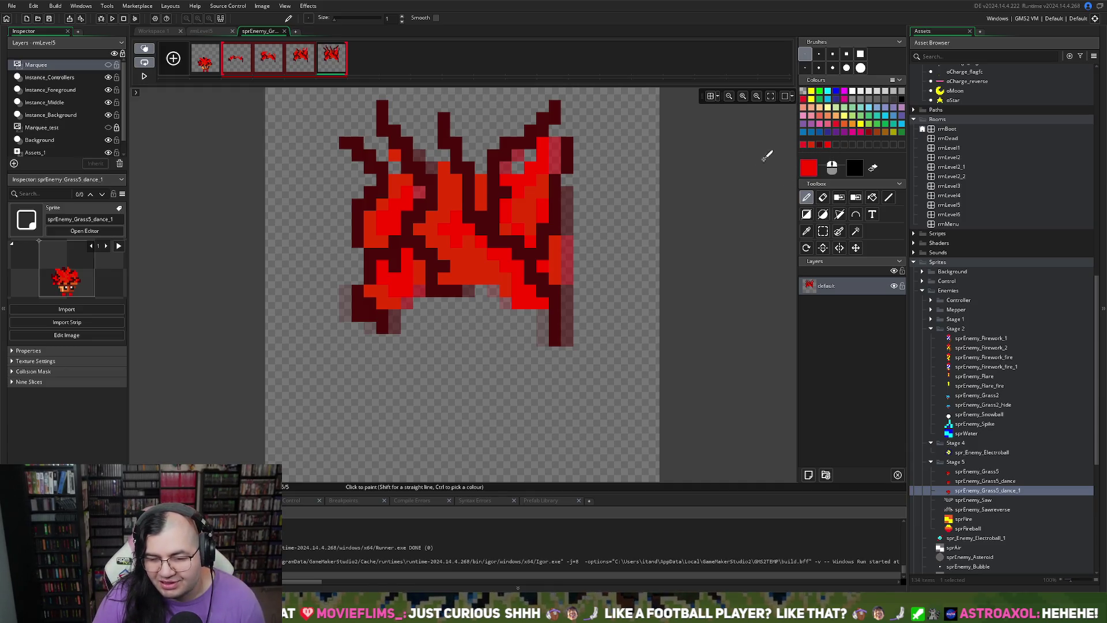
mouse_move(392, 153)
mouse_down()
mouse_move(355, 109)
mouse_move(395, 168)
mouse_up()
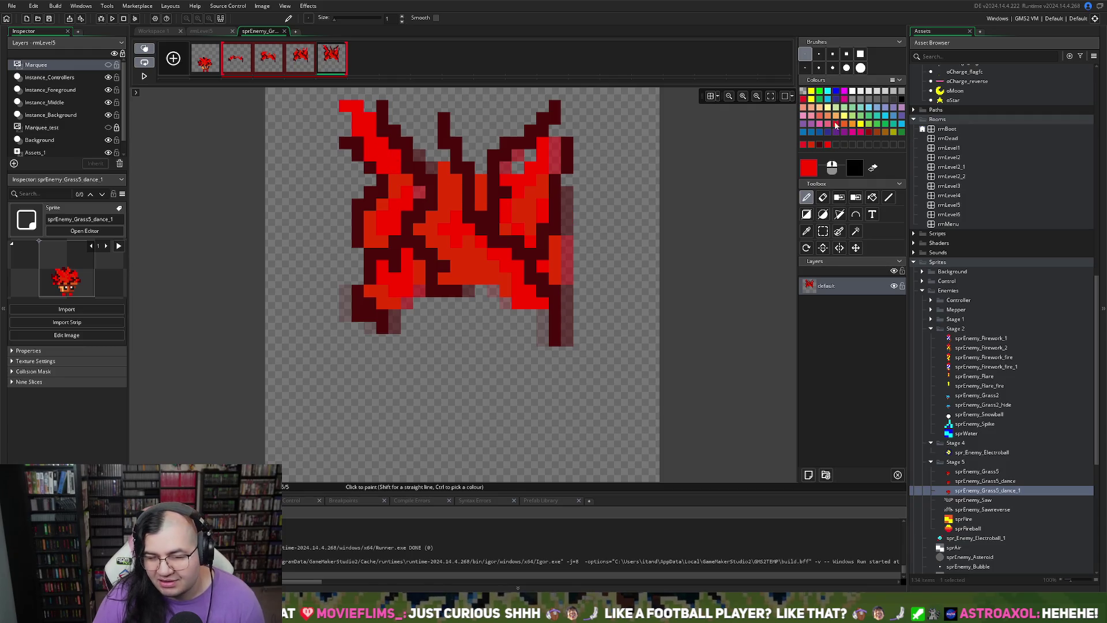
click(812, 145)
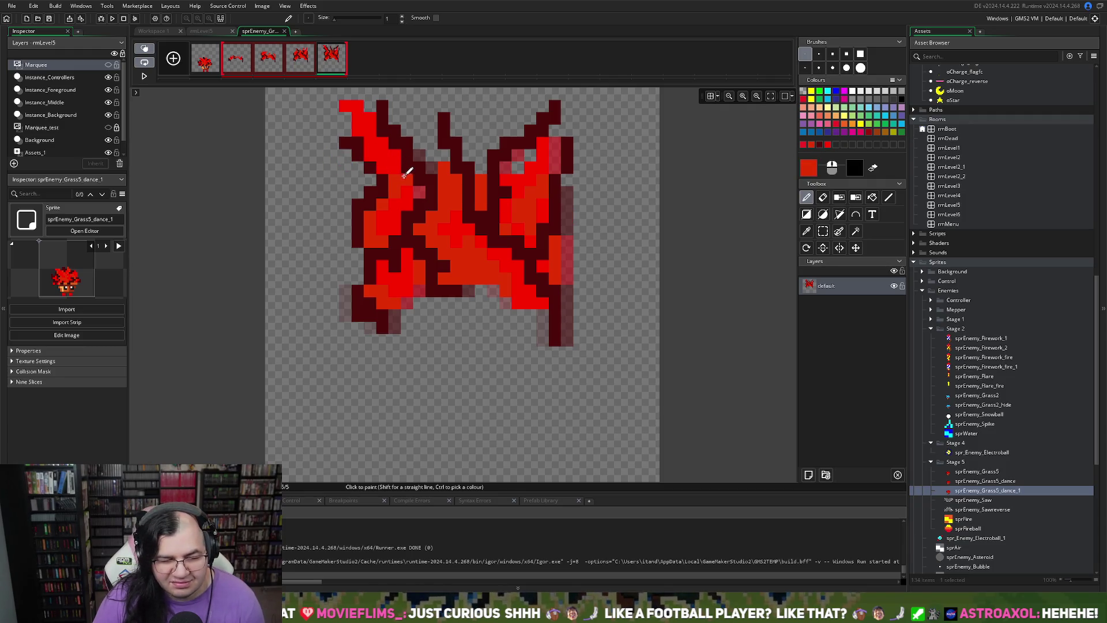
mouse_move(369, 137)
mouse_down()
mouse_move(388, 160)
mouse_move(418, 122)
mouse_move(419, 136)
mouse_move(465, 151)
mouse_move(484, 185)
mouse_move(508, 121)
mouse_move(529, 119)
mouse_up()
mouse_move(503, 156)
mouse_down()
mouse_move(544, 148)
mouse_move(562, 130)
mouse_up()
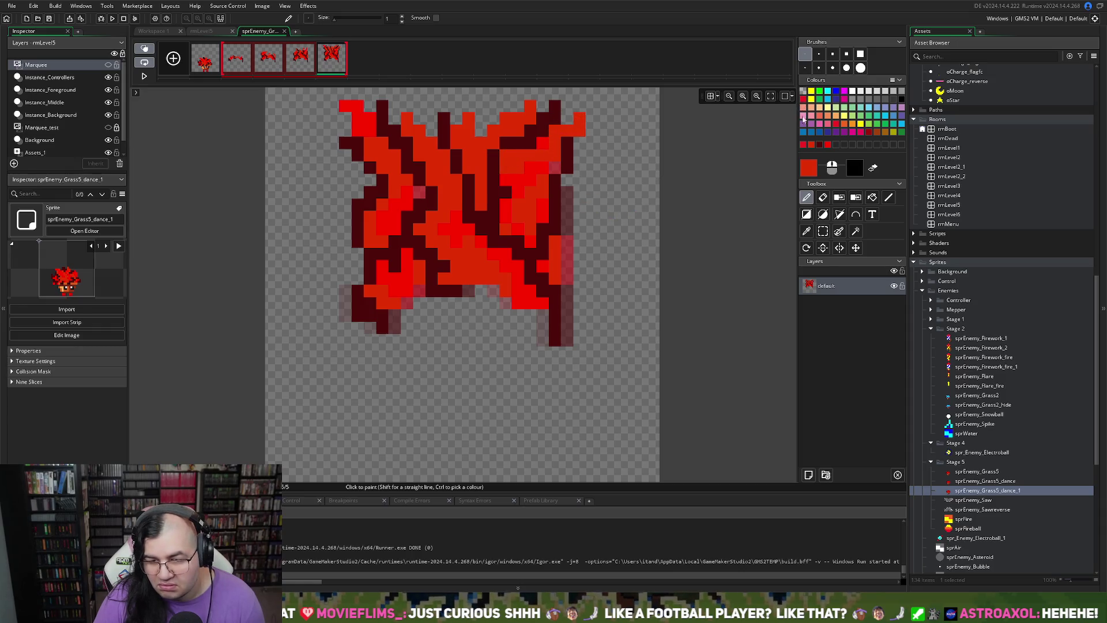
click(829, 145)
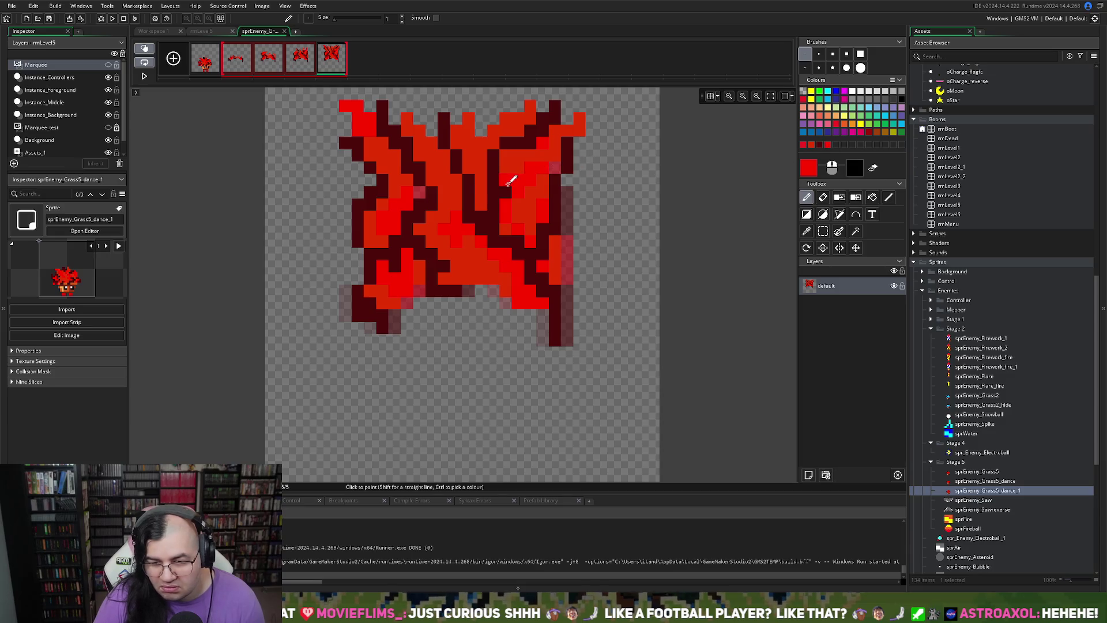
mouse_move(484, 176)
mouse_down()
mouse_move(457, 98)
mouse_move(405, 99)
mouse_move(398, 121)
mouse_up()
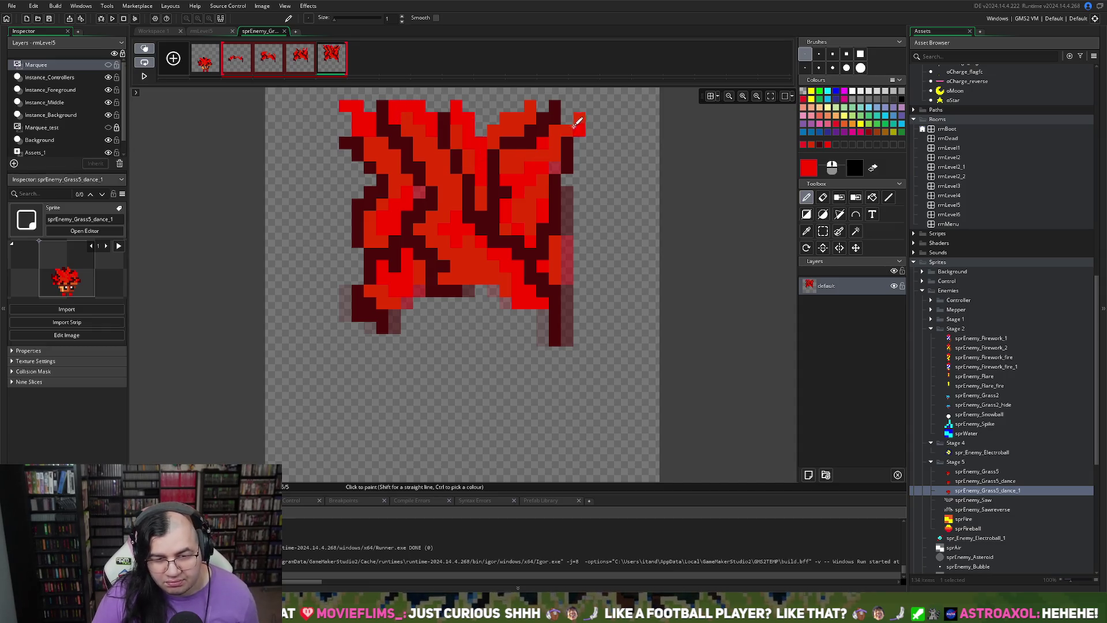
mouse_move(480, 126)
mouse_down()
mouse_move(567, 93)
mouse_move(584, 101)
mouse_move(589, 129)
mouse_up()
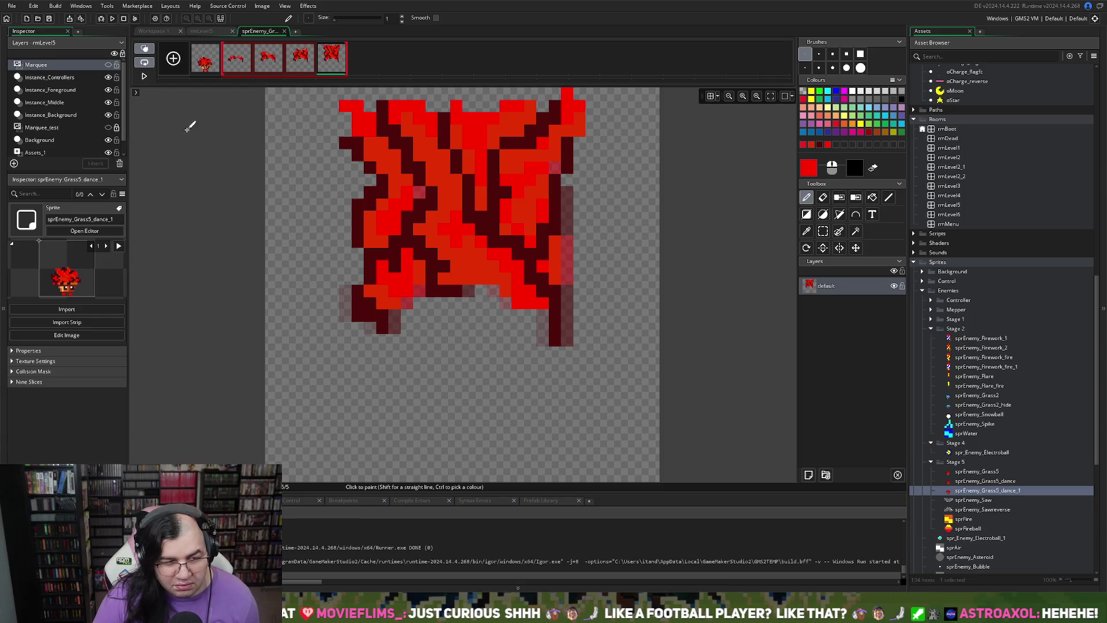
click(144, 76)
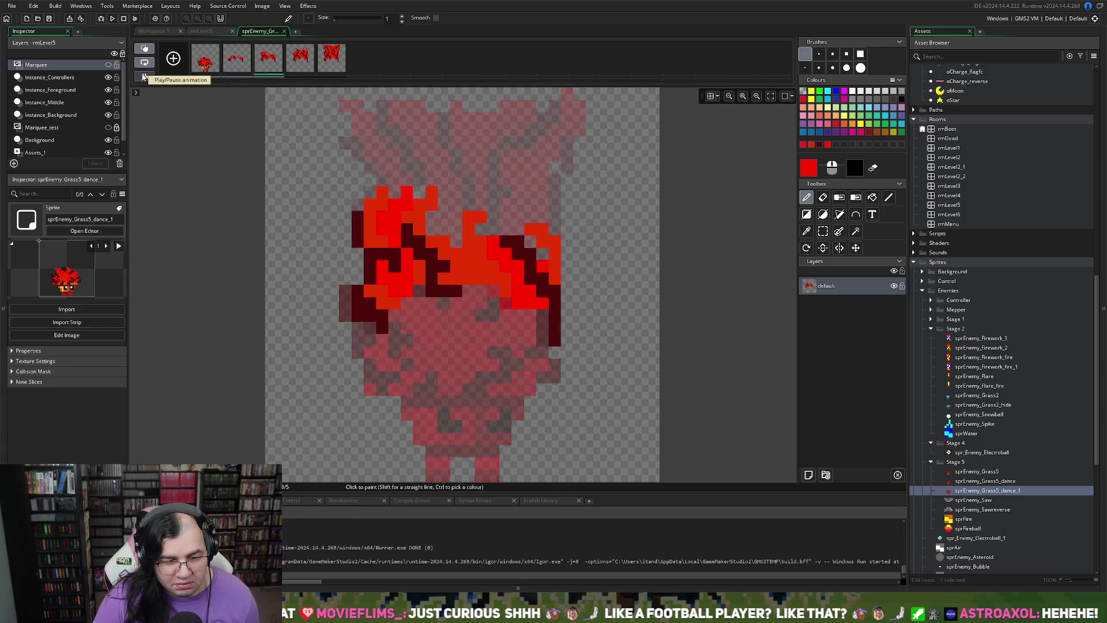
- Stop the preview, review the five flame frames, and delete frame 1
click(144, 76)
click(216, 62)
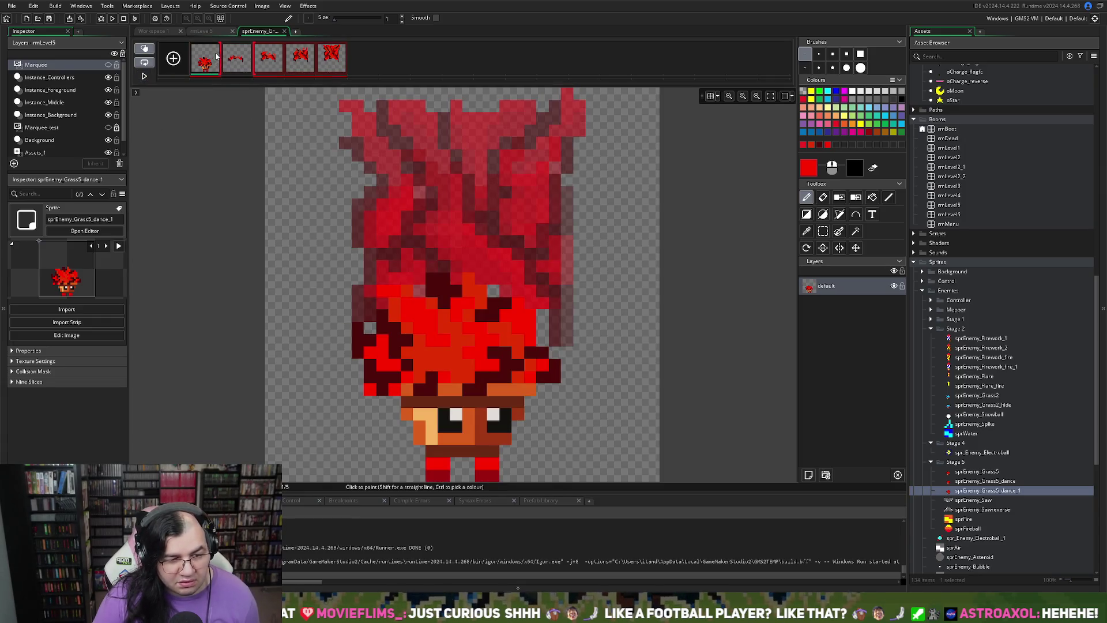
click(240, 62)
click(269, 59)
click(300, 59)
click(331, 60)
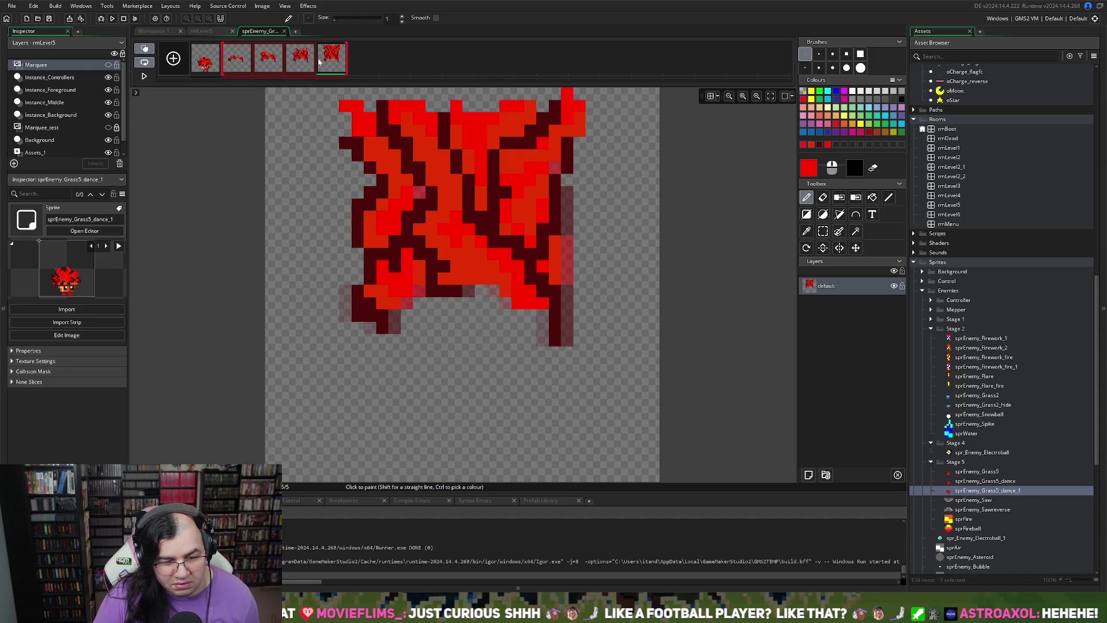
click(206, 66)
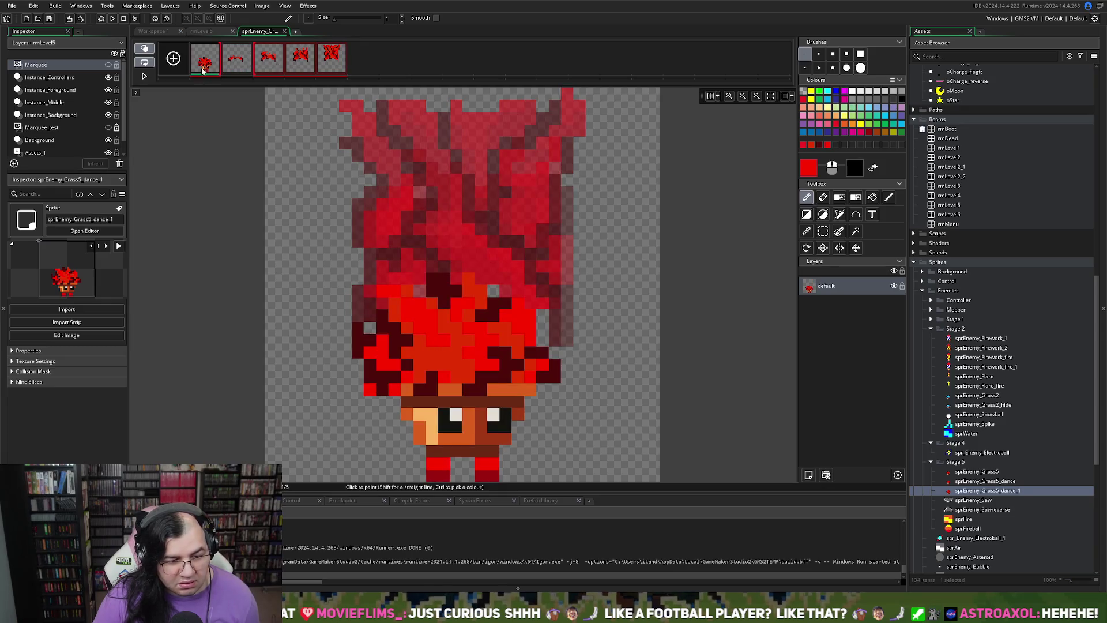
right_click(203, 71)
click(225, 98)
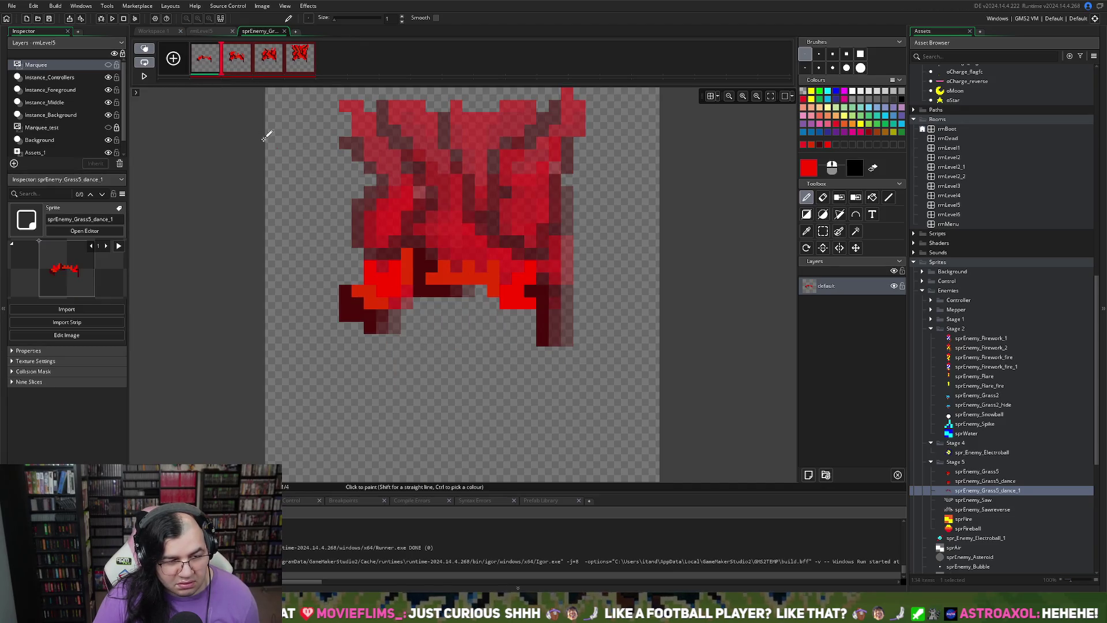
- Duplicate frame 3 into fourth place, copy frame 2 to the end, and replay the six-frame loop
click(144, 77)
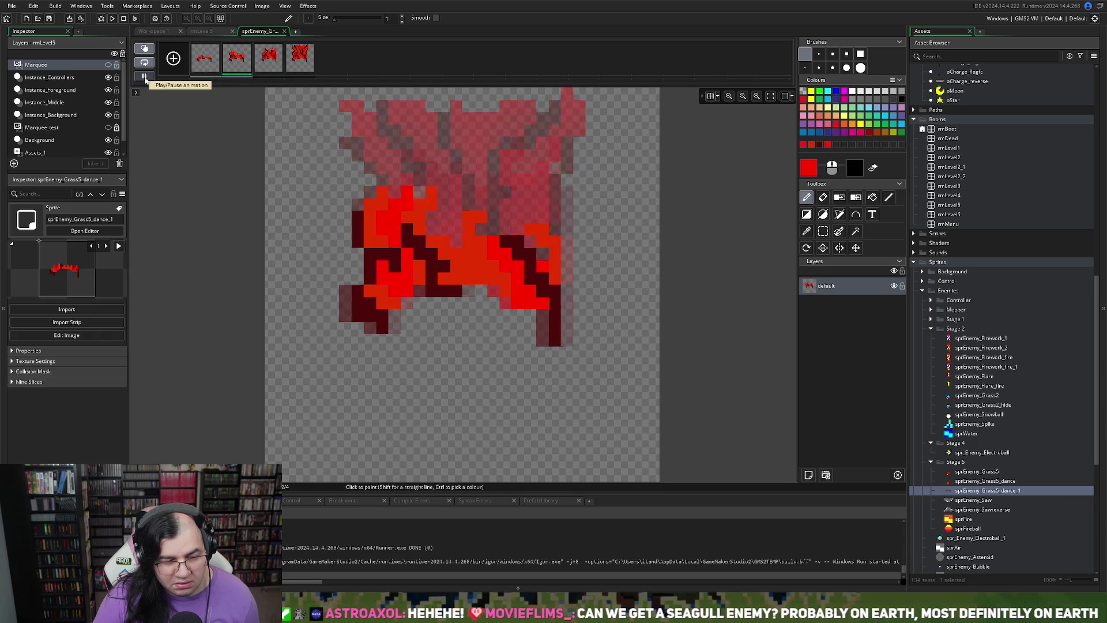
click(275, 69)
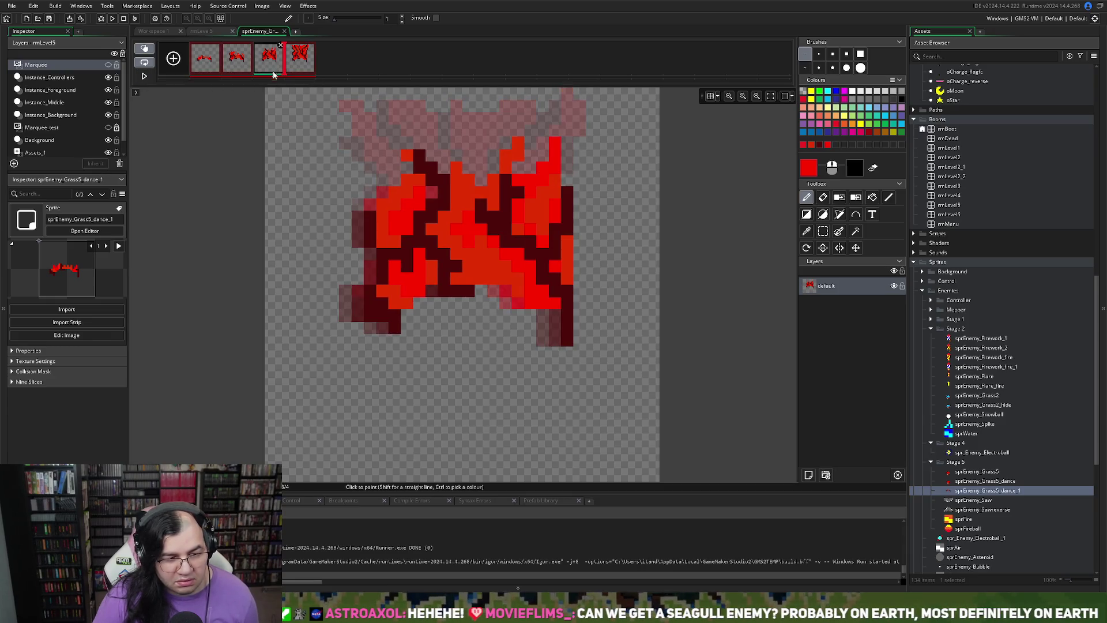
key(ctrl+d)
drag(304, 67, 348, 71)
click(240, 65)
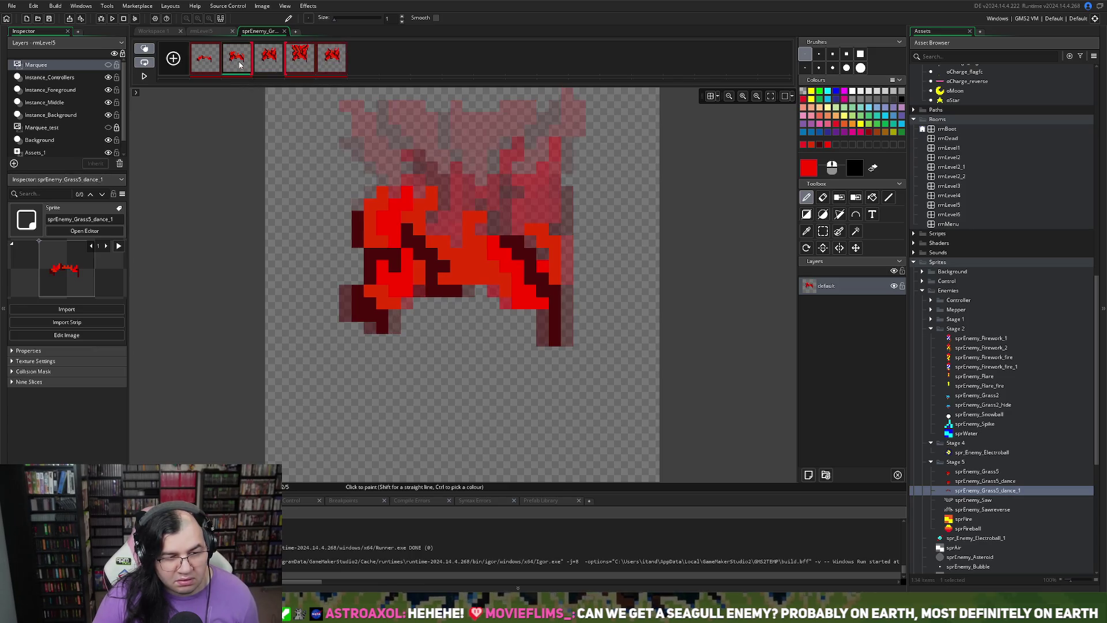
drag(245, 73, 395, 68)
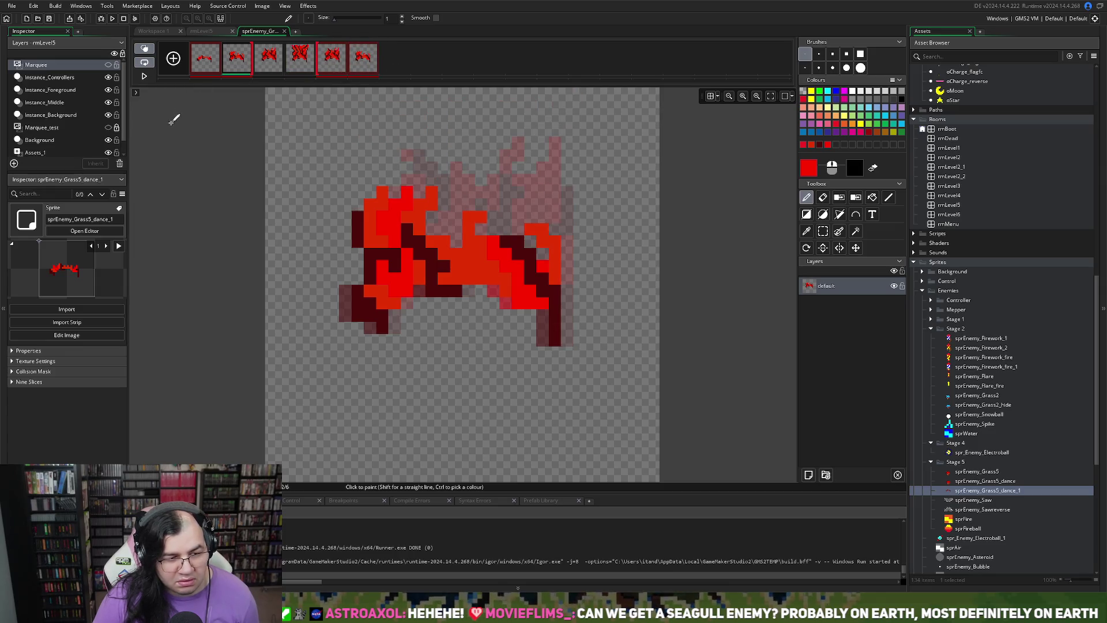
click(145, 77)
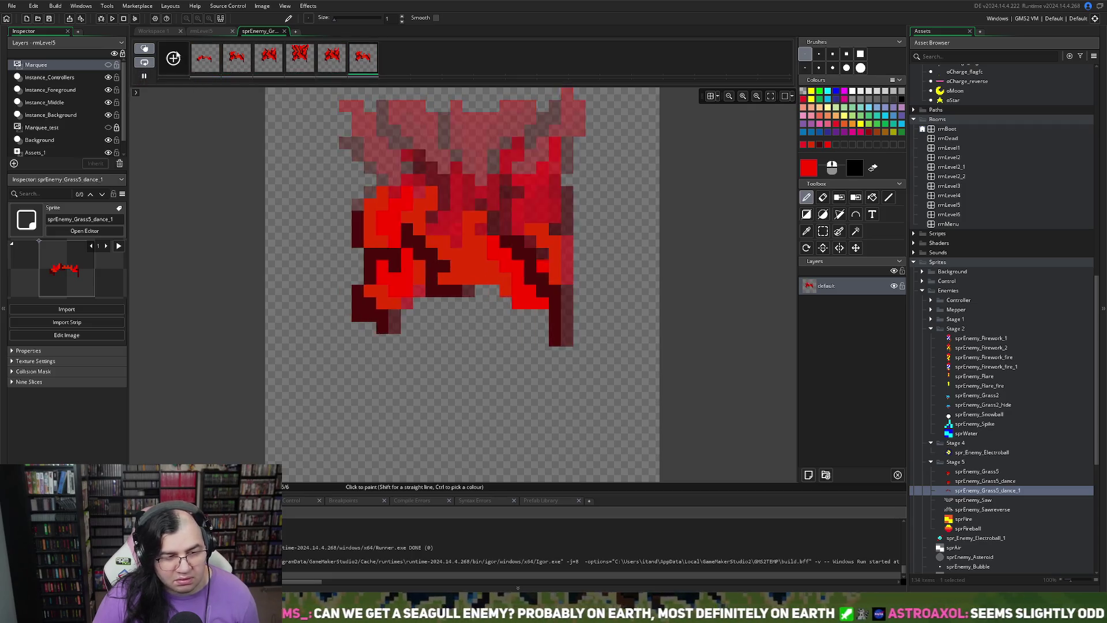
click(284, 31)
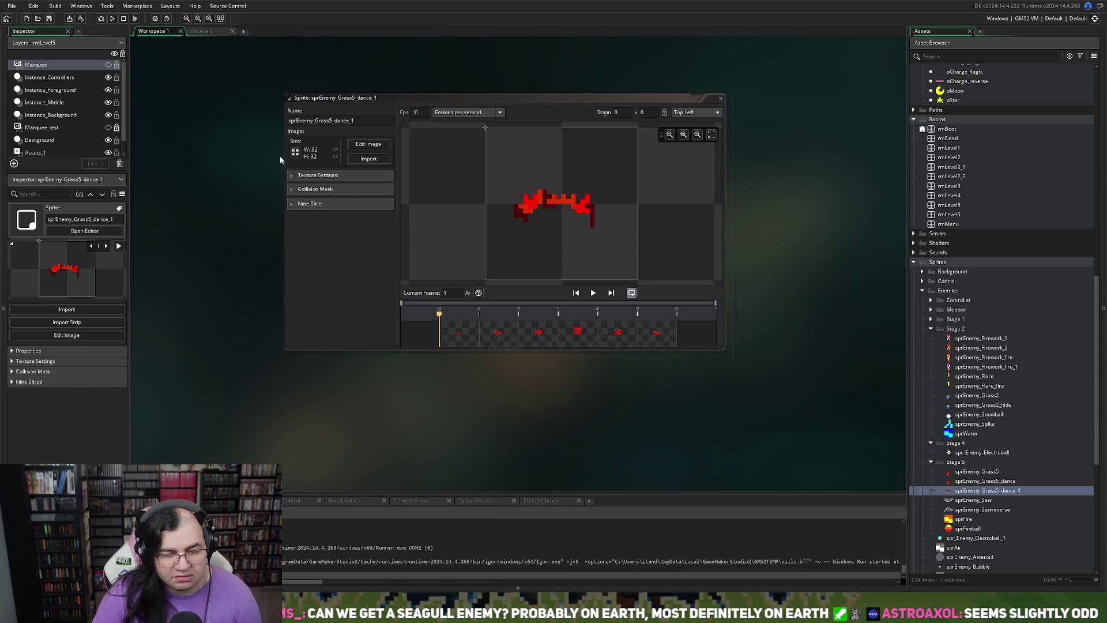
- Rename the flame sprite to sprEnemy_Grass5_flame and select sprEnemy_Grass5_dance in the Asset Browser
click(338, 121)
text(flam)
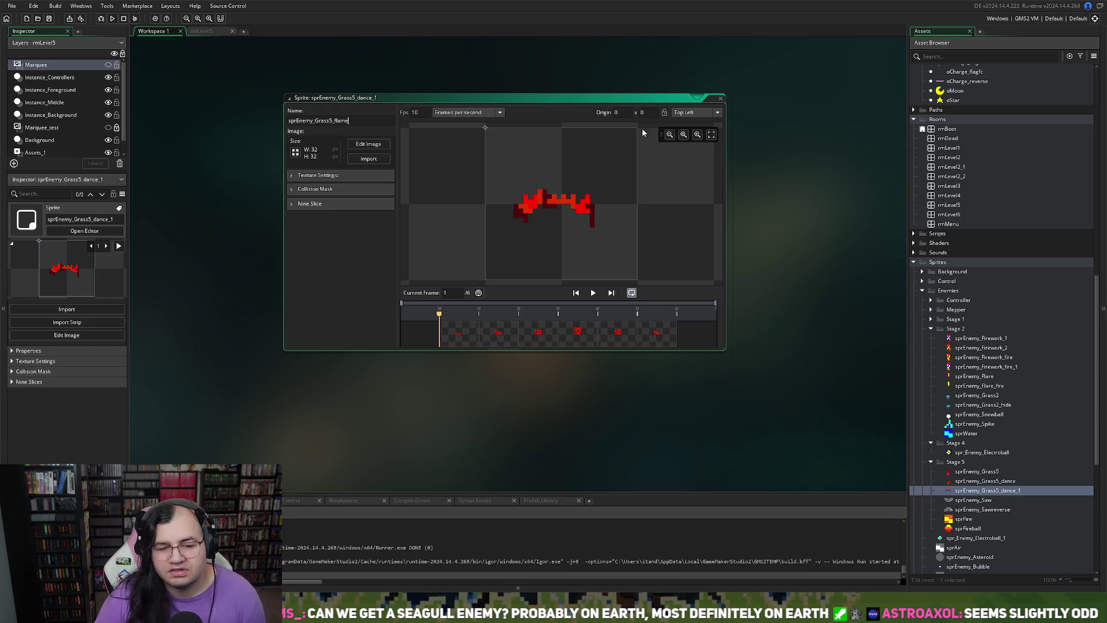
click(721, 99)
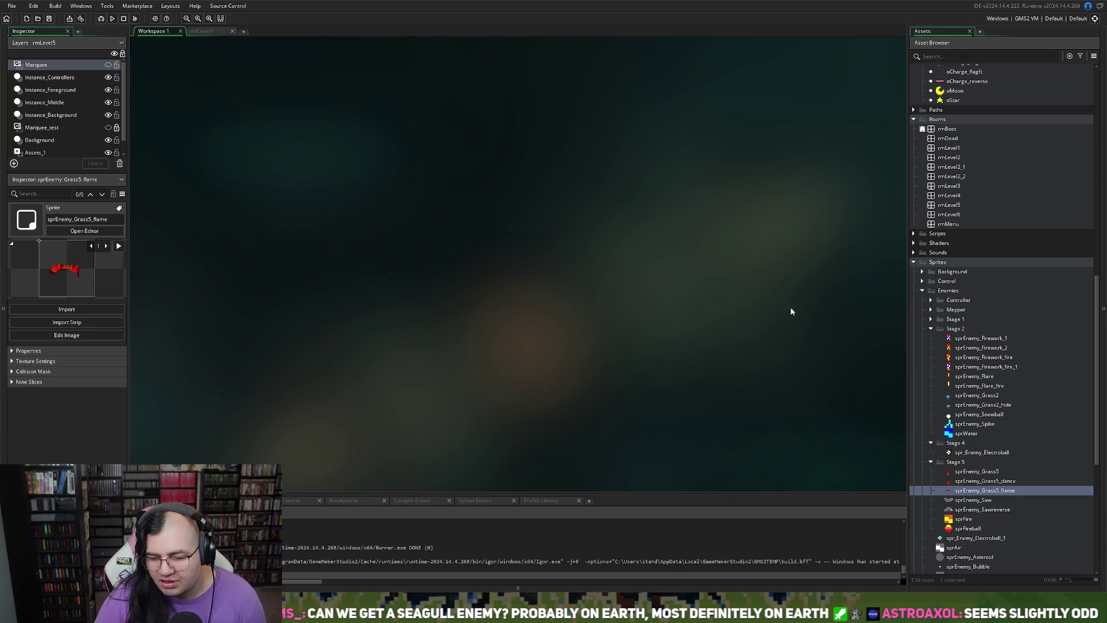
scroll(952, 404, down, 2)
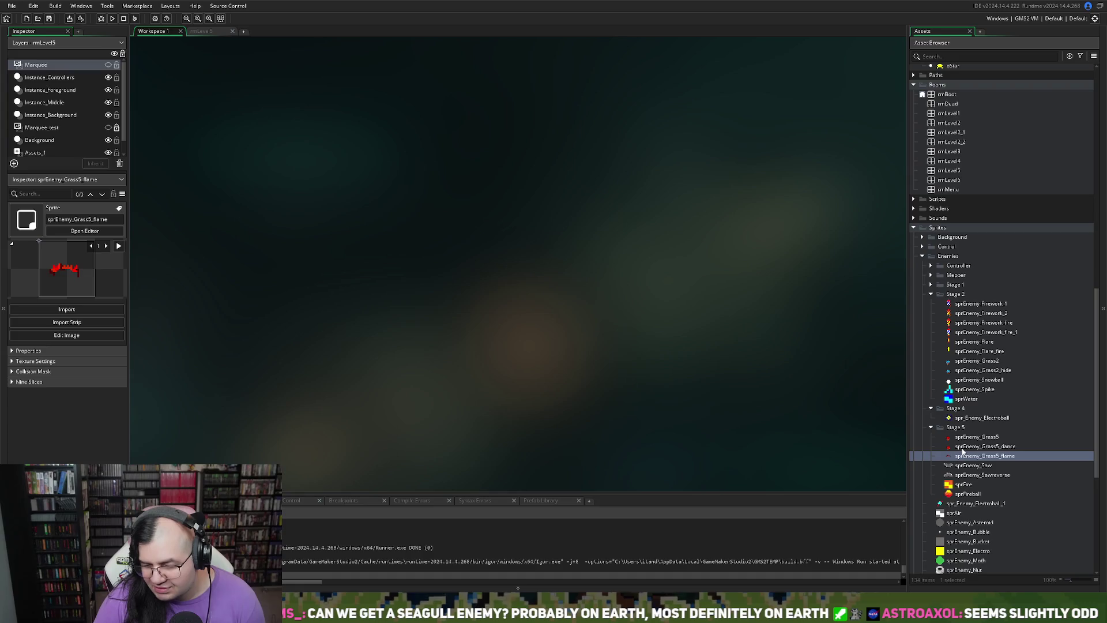
click(962, 447)
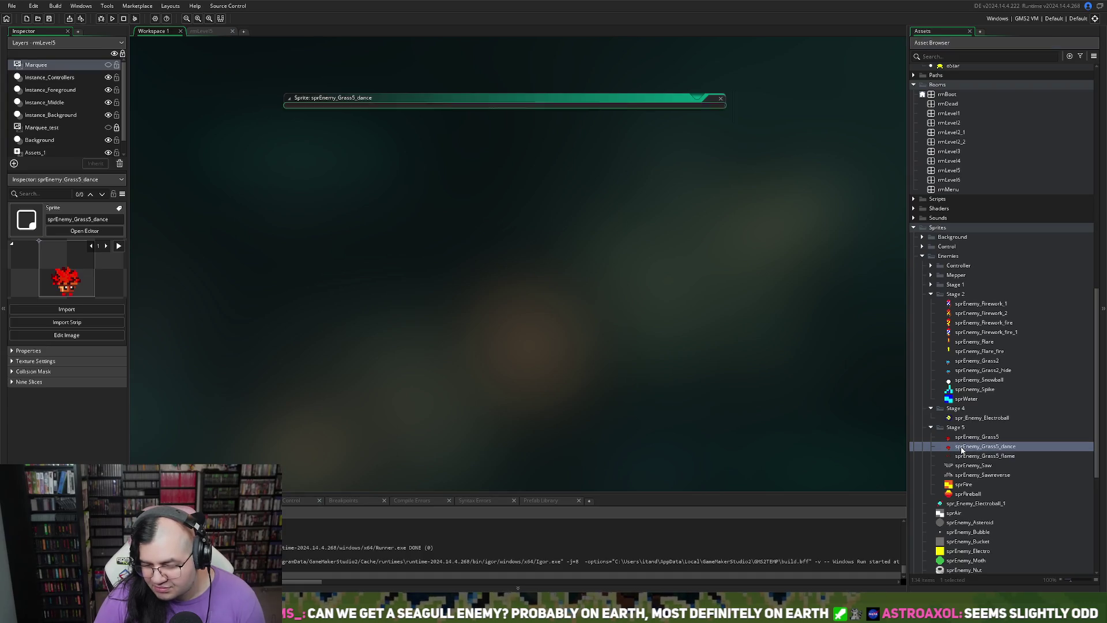
- Open sprEnemy_Grass5_dance, step through its frames, and set its origin to Bottom Centre
double_click(962, 448)
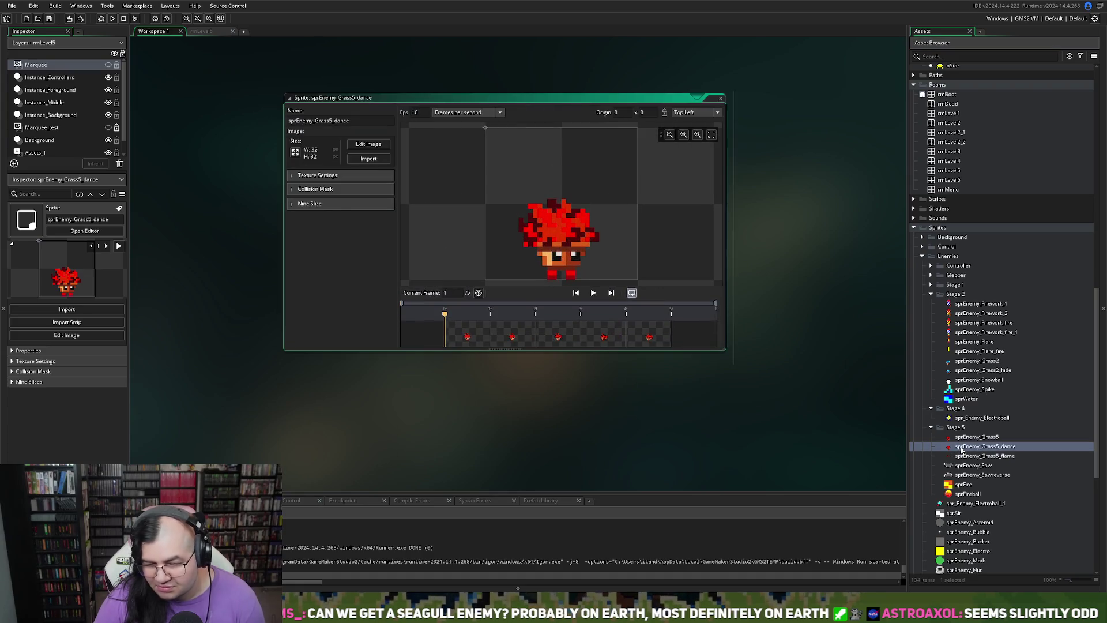
click(965, 438)
click(965, 439)
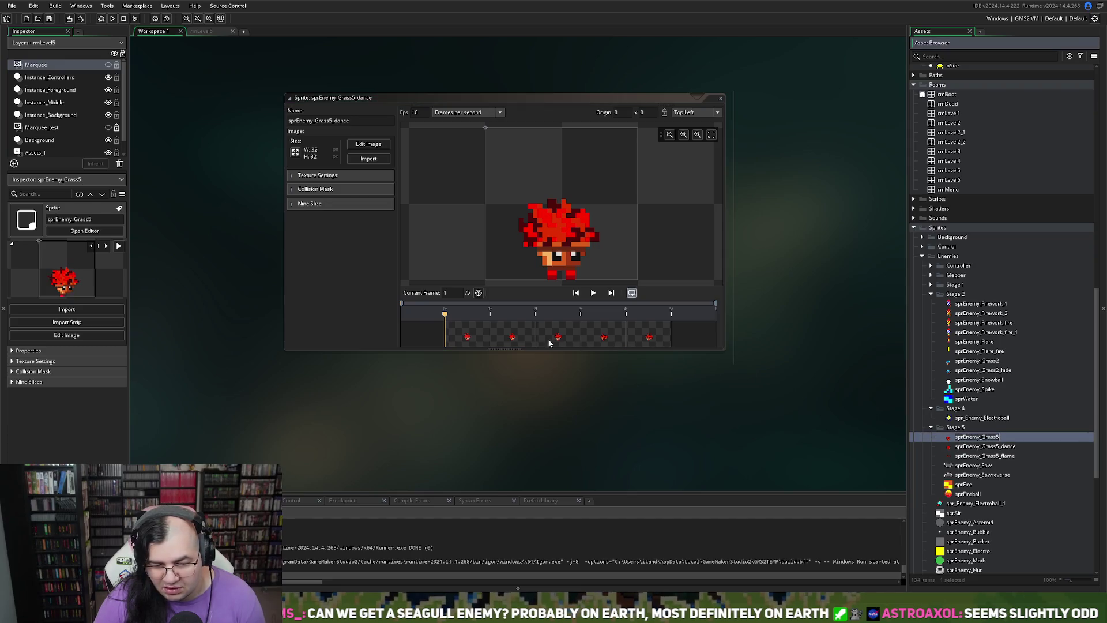
click(556, 343)
click(647, 337)
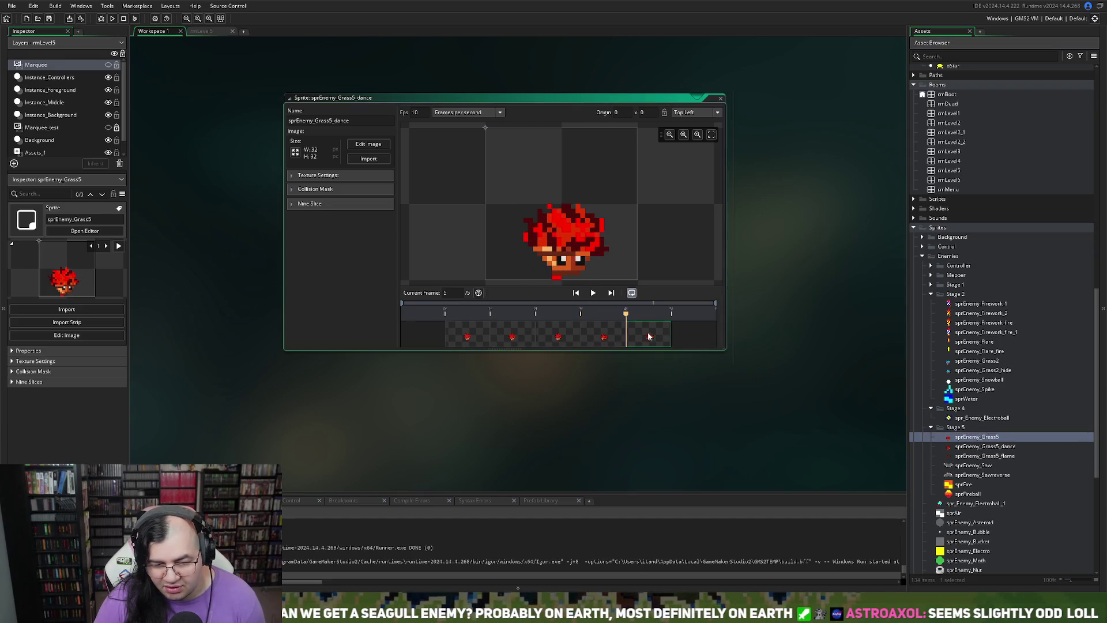
click(486, 333)
click(519, 333)
click(560, 336)
click(602, 334)
click(634, 333)
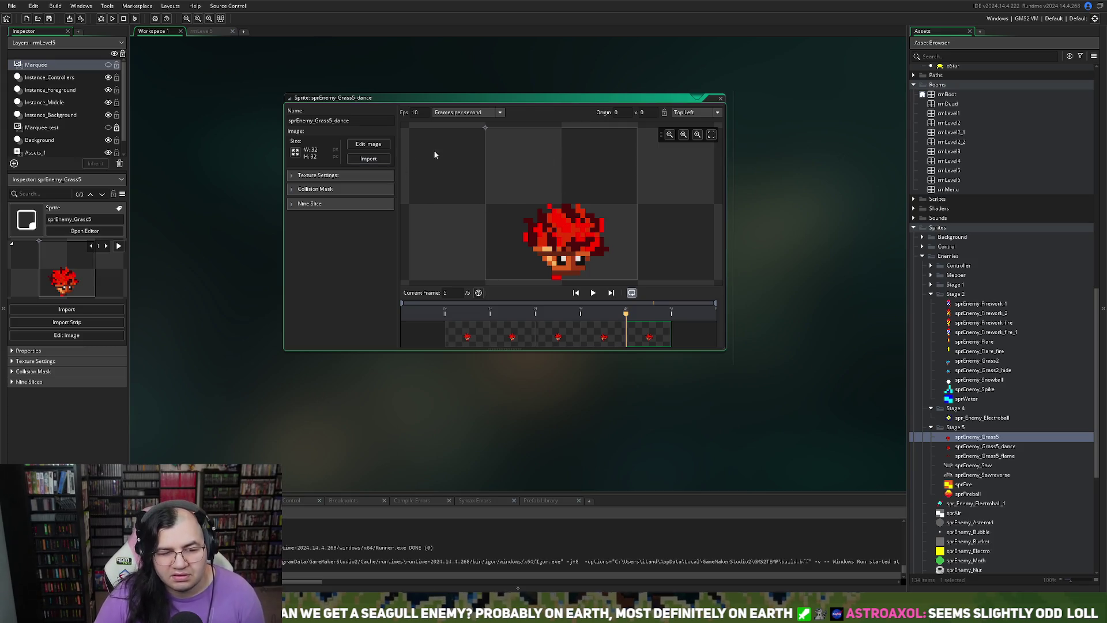
click(710, 112)
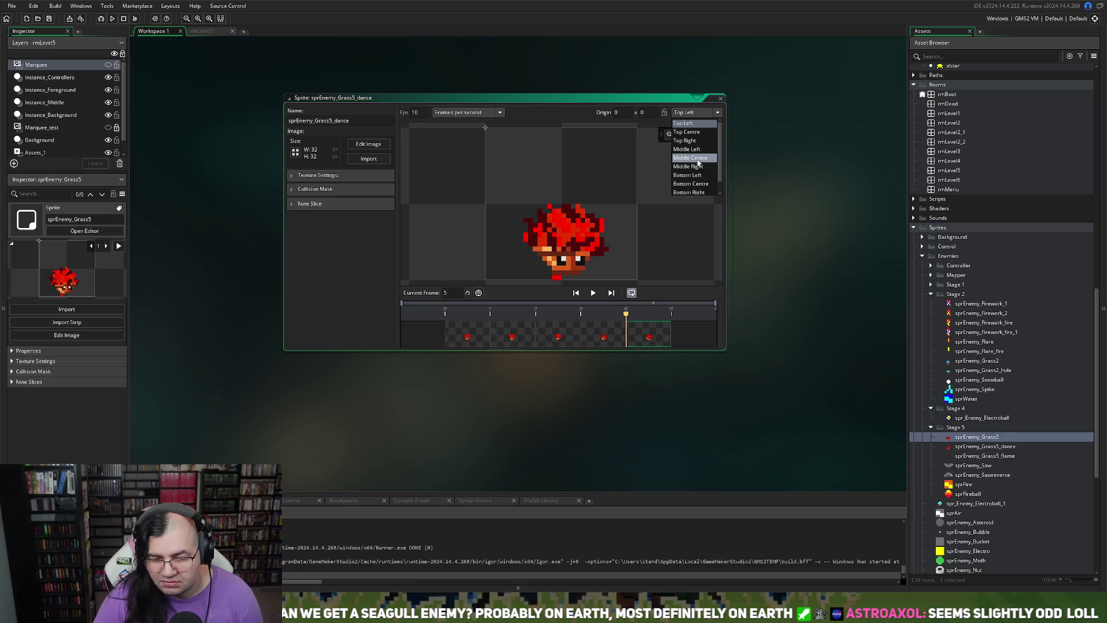
click(692, 183)
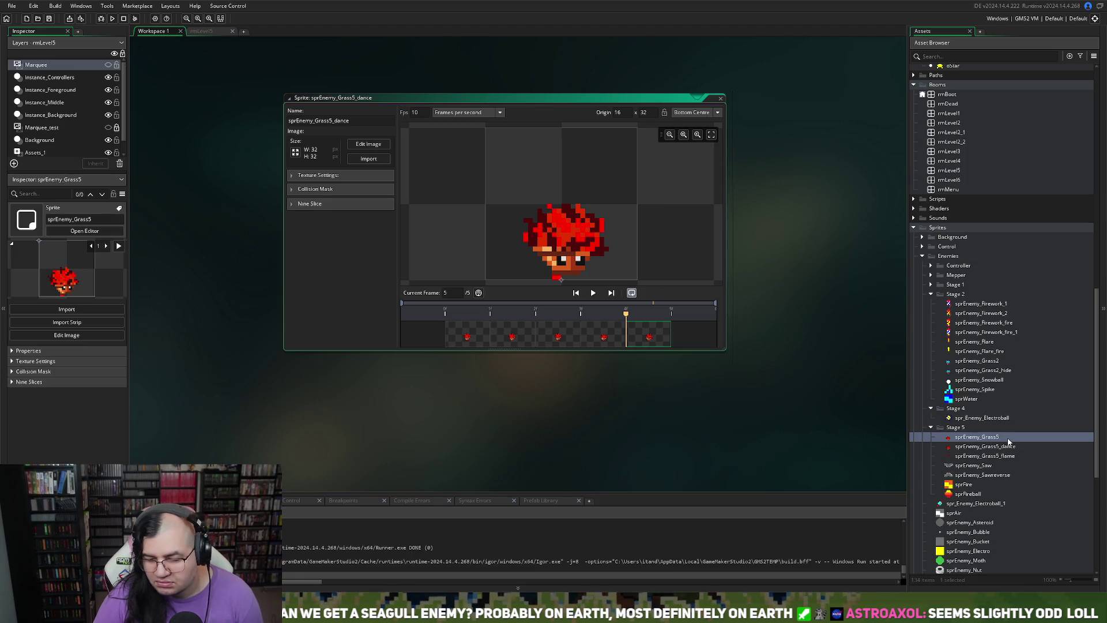
- Set sprEnemy_Grass5_flame's origin to Bottom Centre (16, 32) as well
double_click(969, 456)
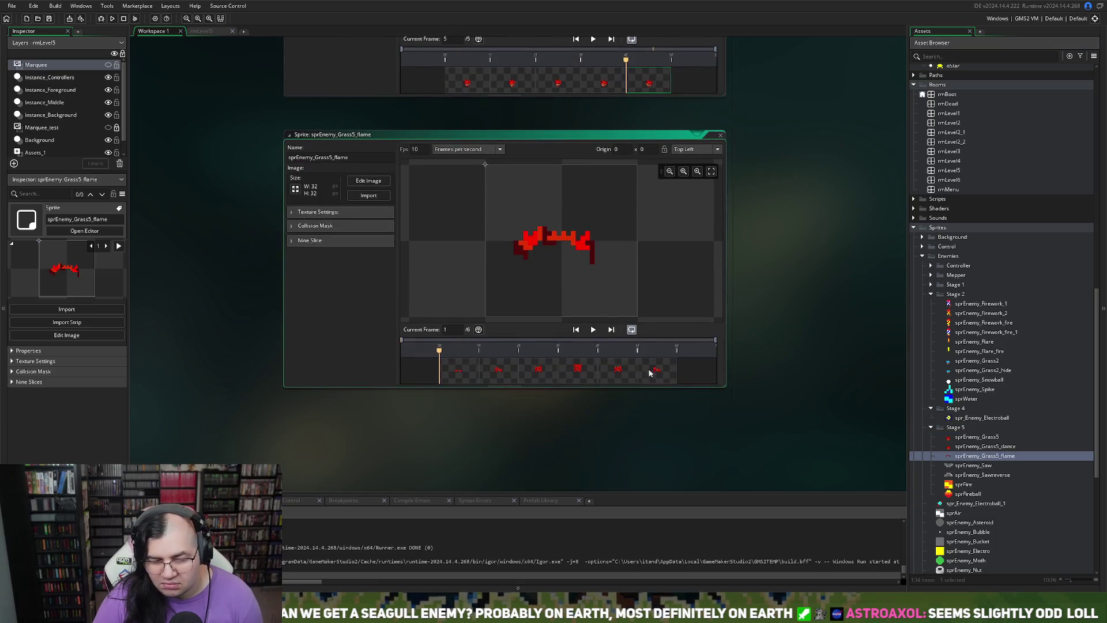
click(695, 150)
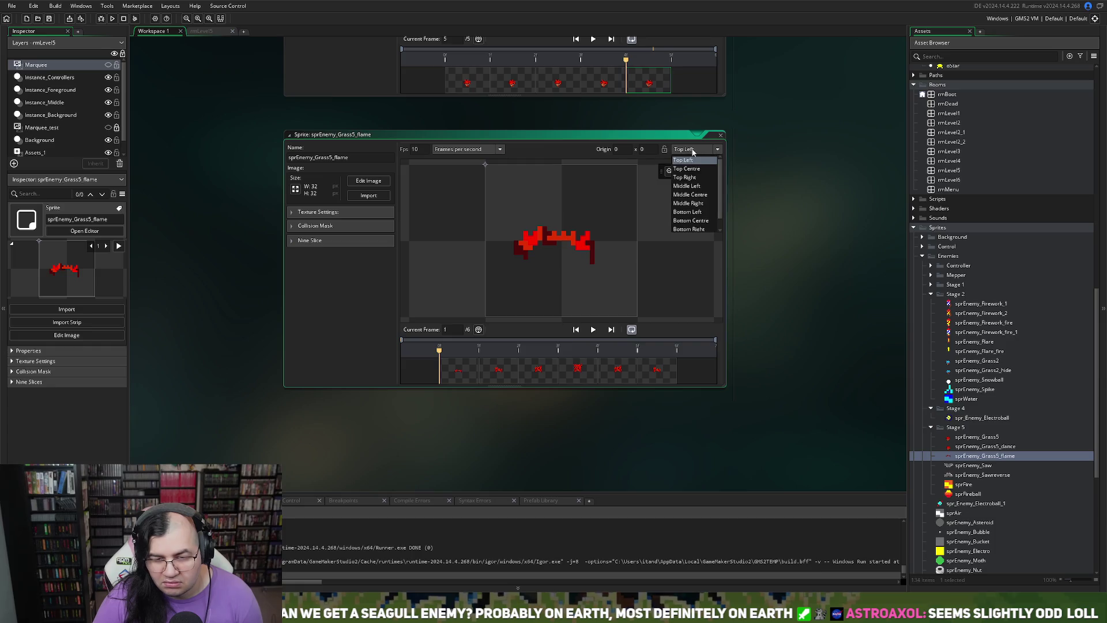
click(691, 221)
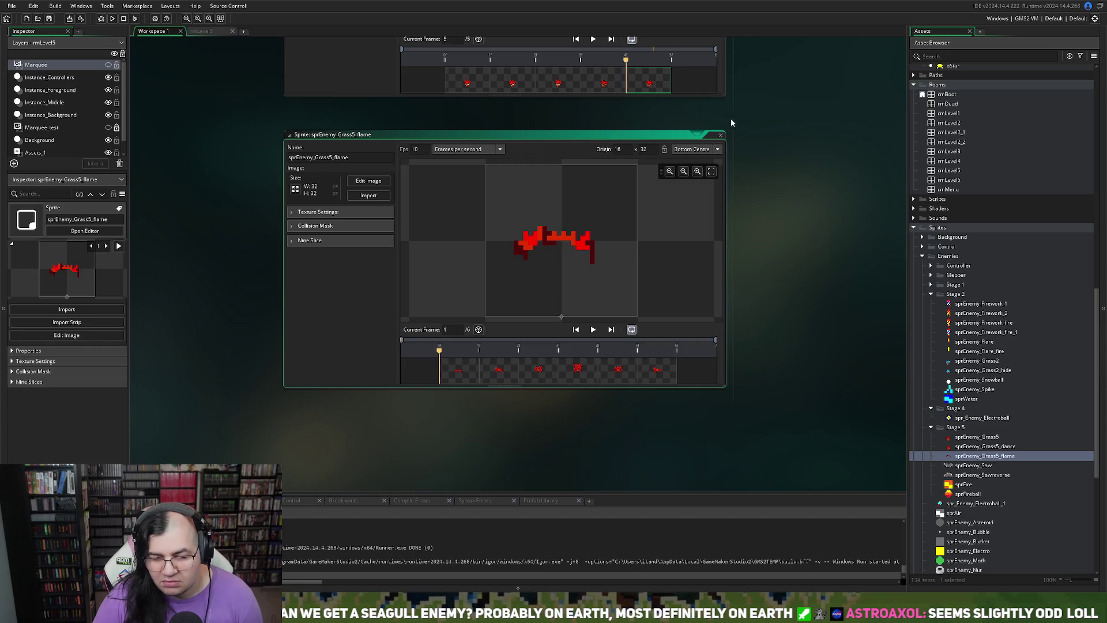
double_click(687, 137)
- Close the flame sprite editor and compare the origin of the original sprEnemy_Grass sprite
middle_click(687, 215)
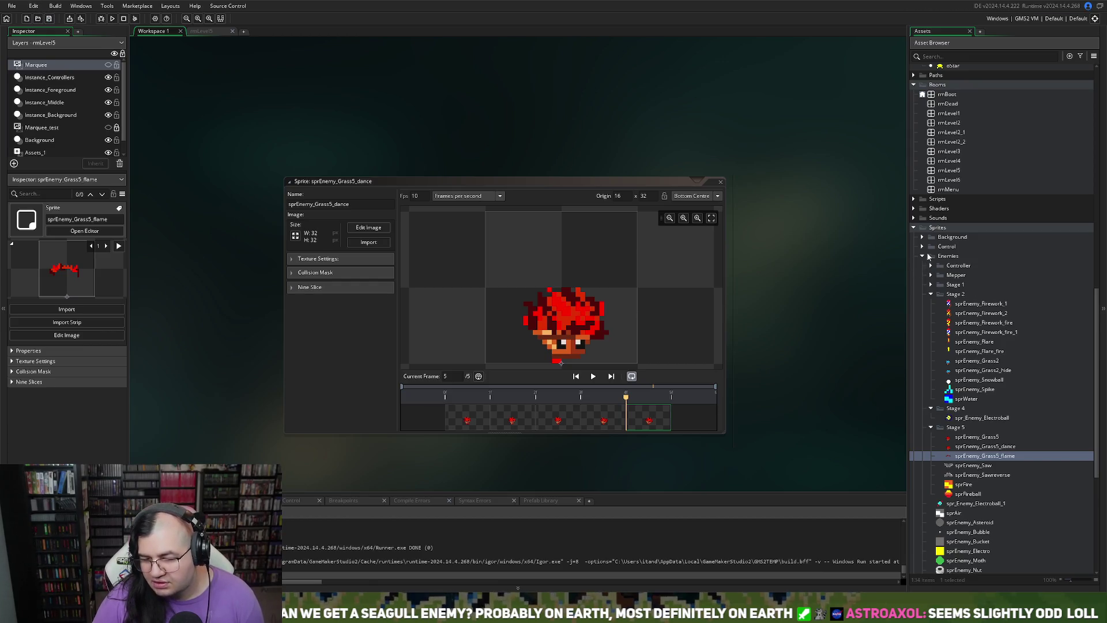
click(932, 294)
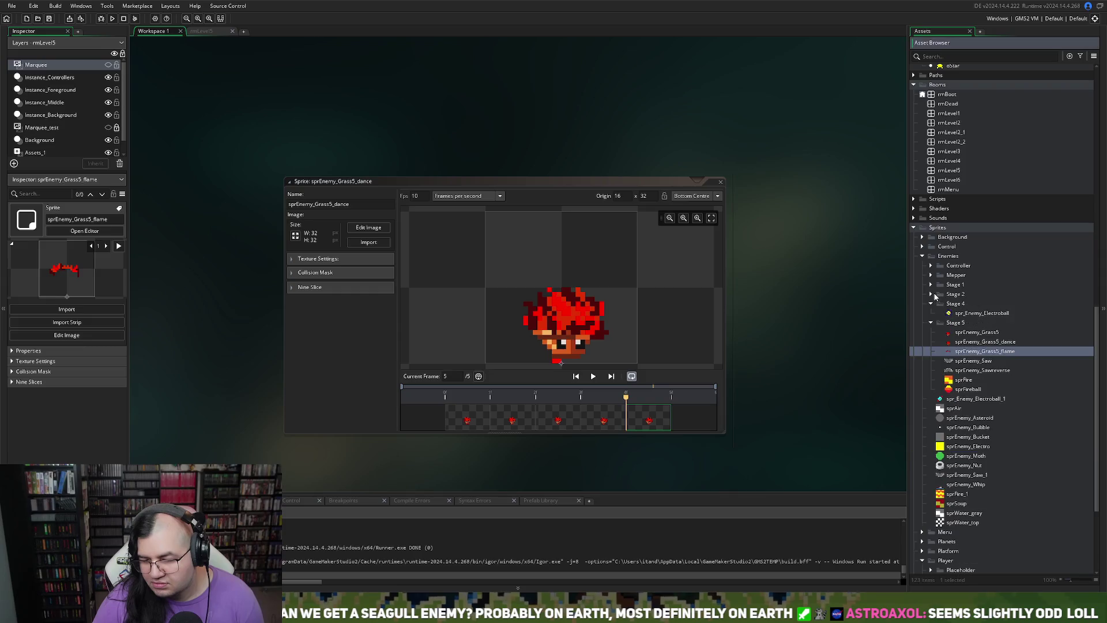
double_click(940, 286)
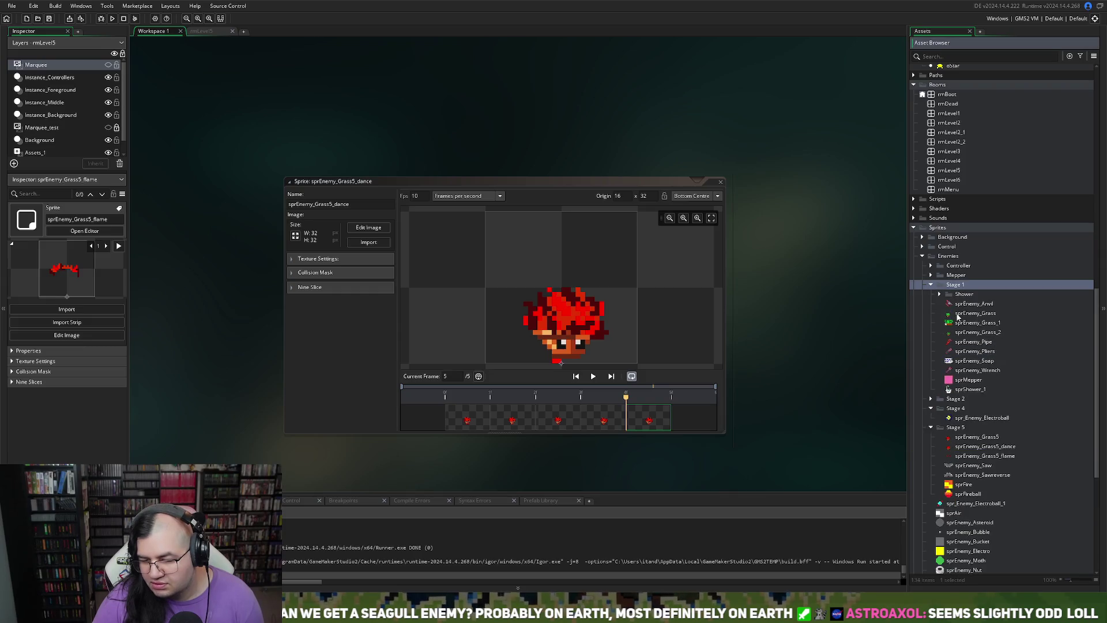
click(959, 315)
double_click(957, 315)
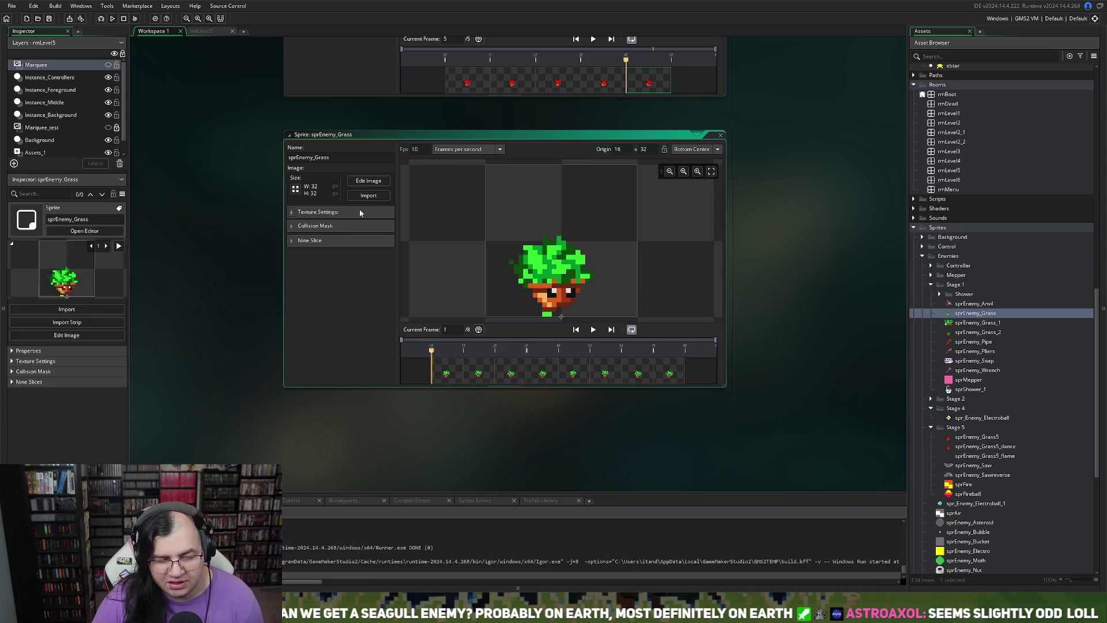
click(721, 134)
- Open oEnemy_Grass's Create event in a full tab and add blank lines after the rmLevel2 block
scroll(958, 263, up, 10)
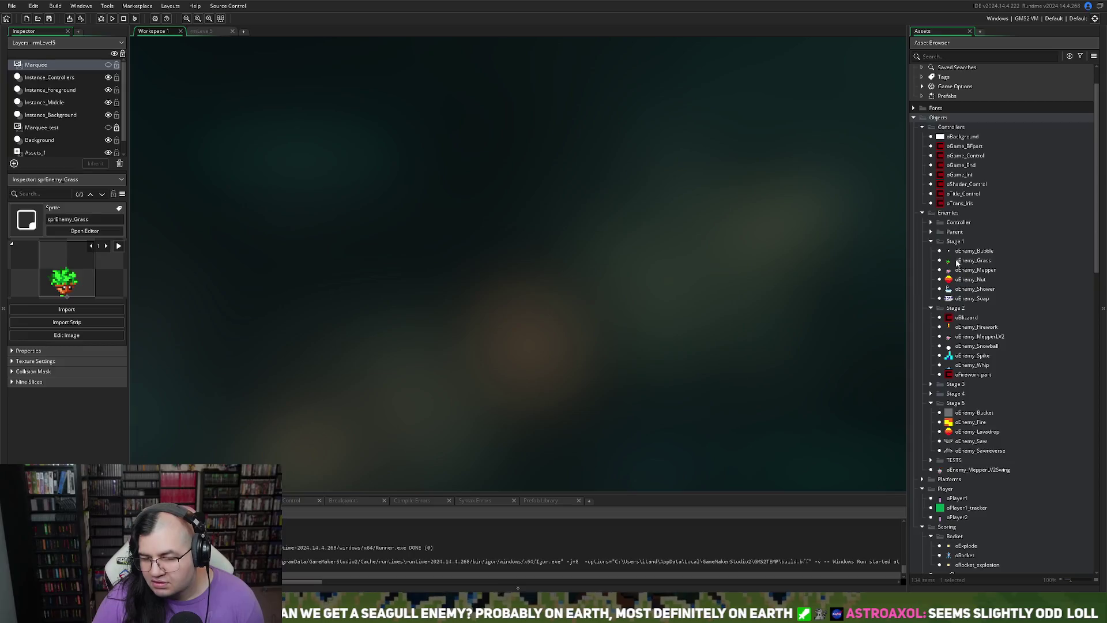
double_click(957, 261)
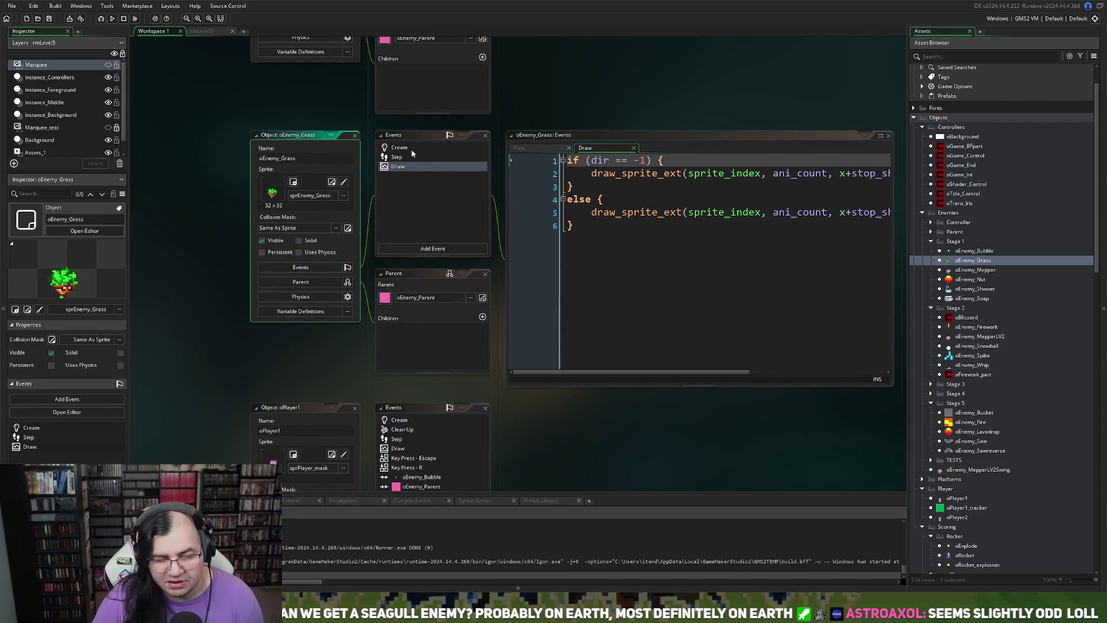
click(399, 148)
click(881, 135)
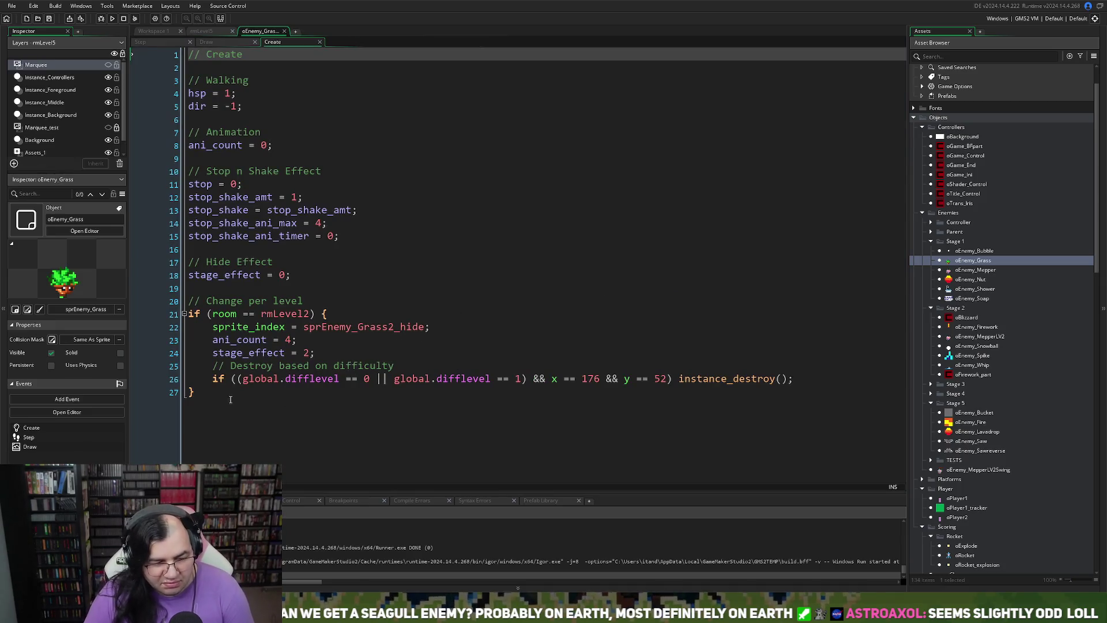
click(218, 401)
key(Return)
key(Return)
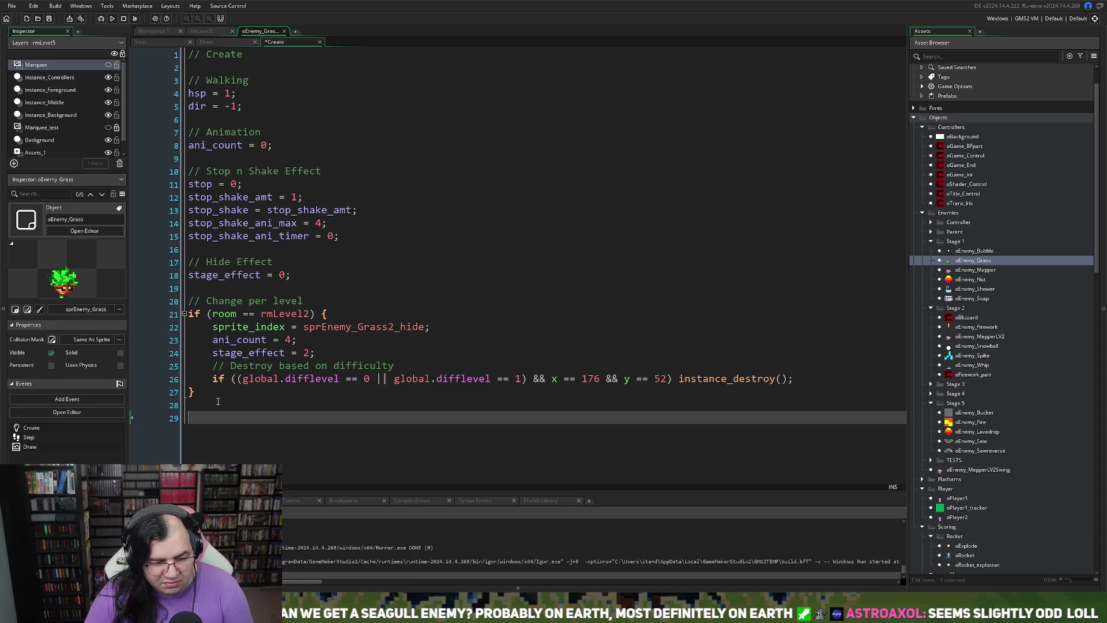
- Add an else branch with the pasted rmLevel2 block, changing its sprite to sprEnemy_Grass5
click(191, 404)
text(else)
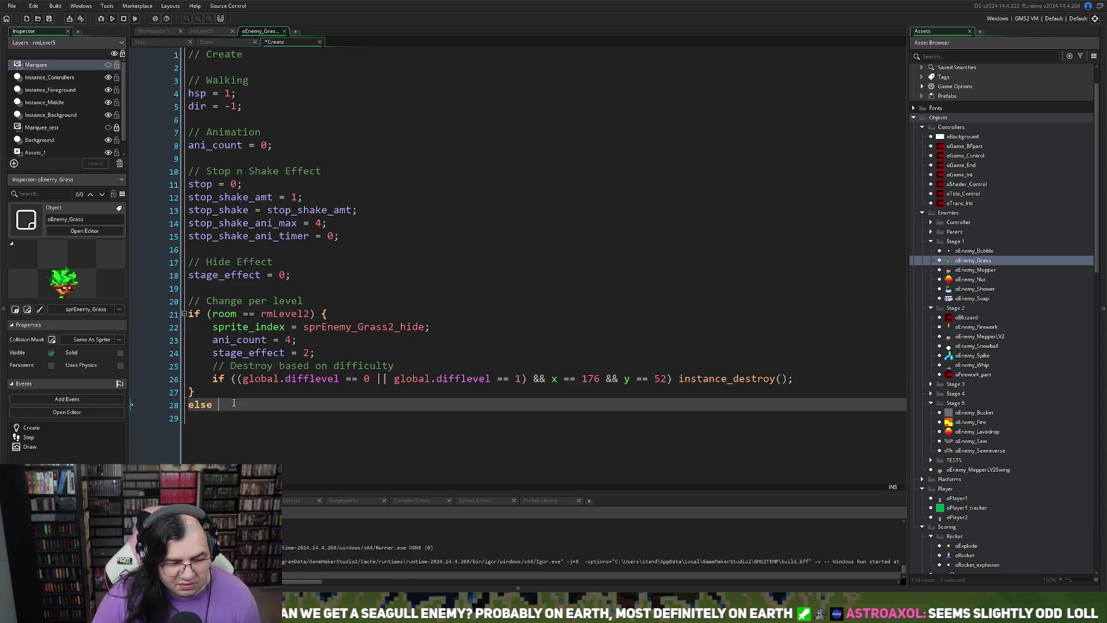
text(if (room == rmLevel2) {     sprite_index = sprEnemy_Grass2_hide;     ani_count = 4;     stage_effect = 2;     // Destroy based on difficulty     if ((global.difflevel == 0 || global.difflevel == 1) && x == 176 && y == 52) instance_destroy(); })
scroll(327, 420, down, 1)
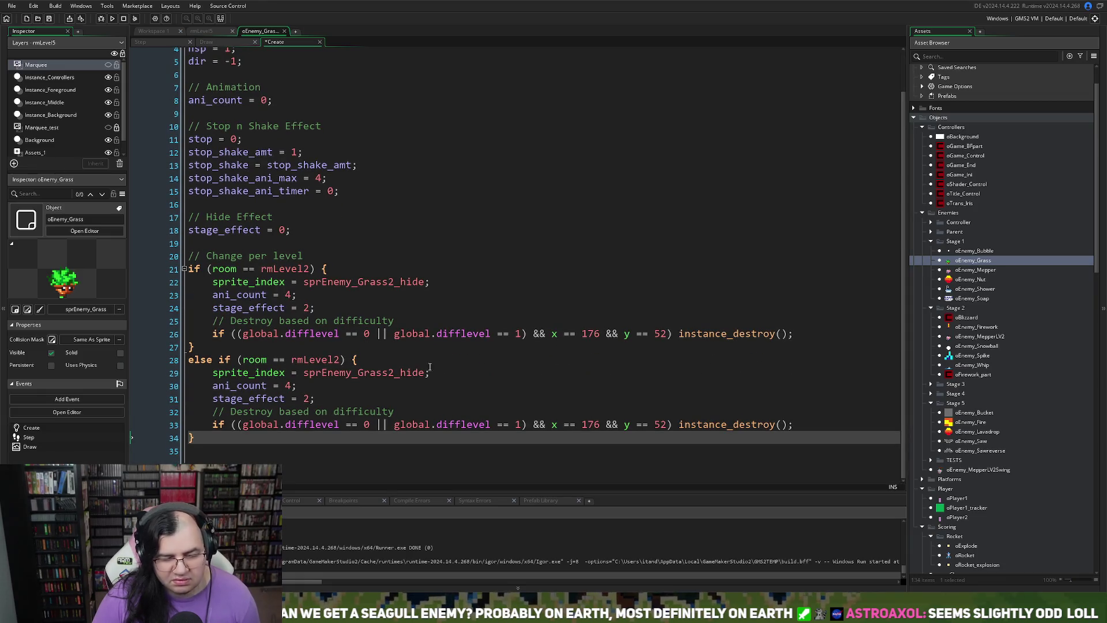
drag(427, 373, 392, 379)
text(5)
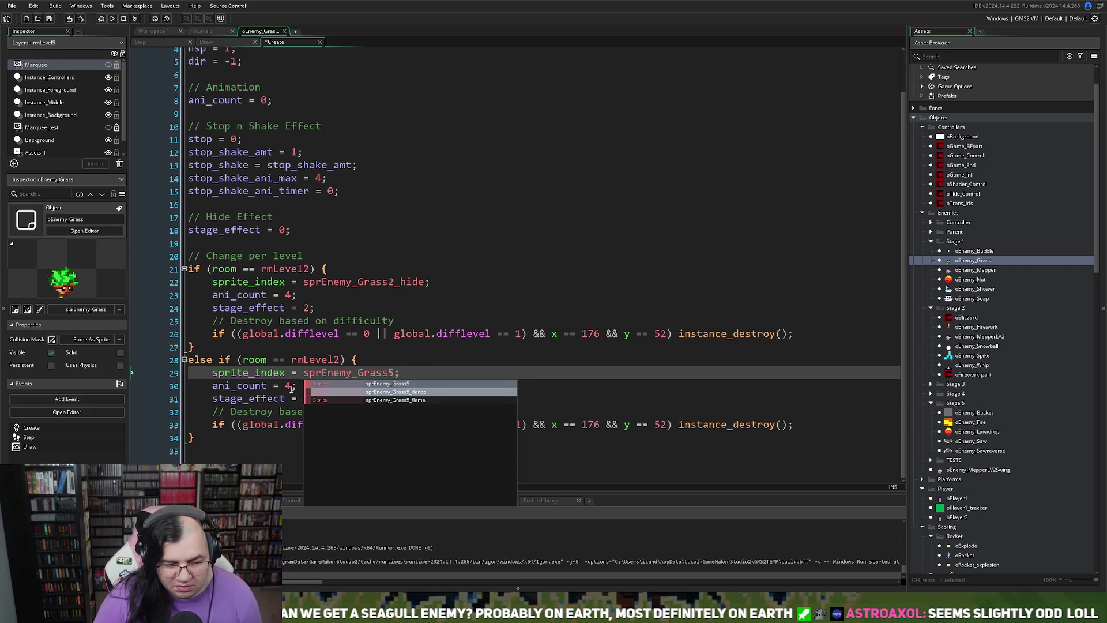
key(Escape)
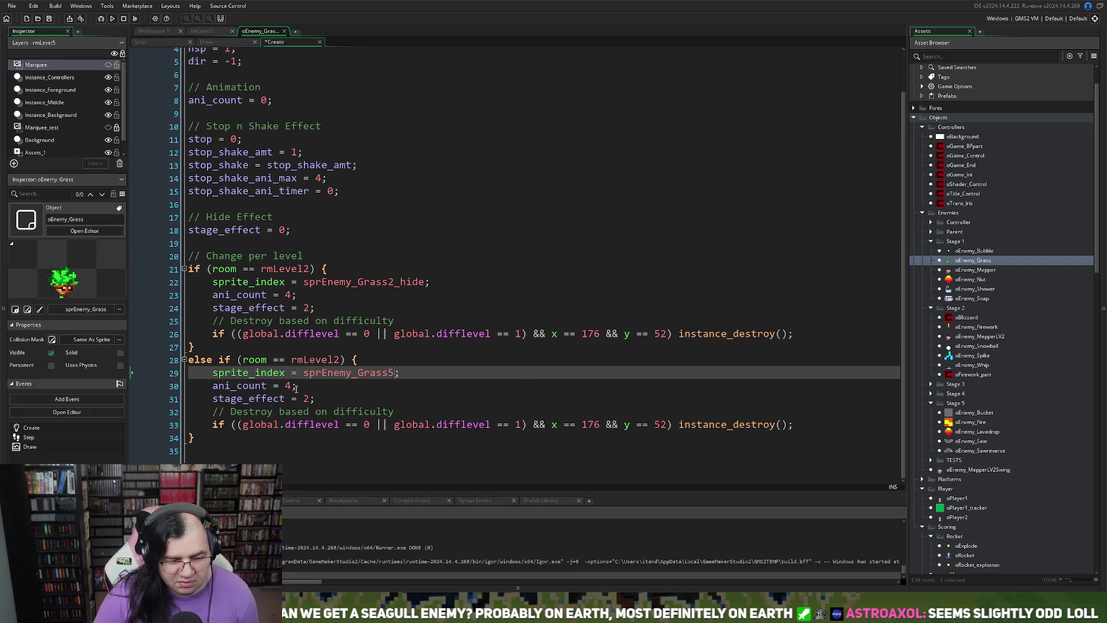
- Remove the branch's ani_count line, set stage_effect to 5, and delete the difficulty destroy lines
double_click(287, 386)
key(End)
key(shift+Home)
key(shift+Home)
key(BackSpace)
key(Delete)
double_click(309, 398)
text(5)
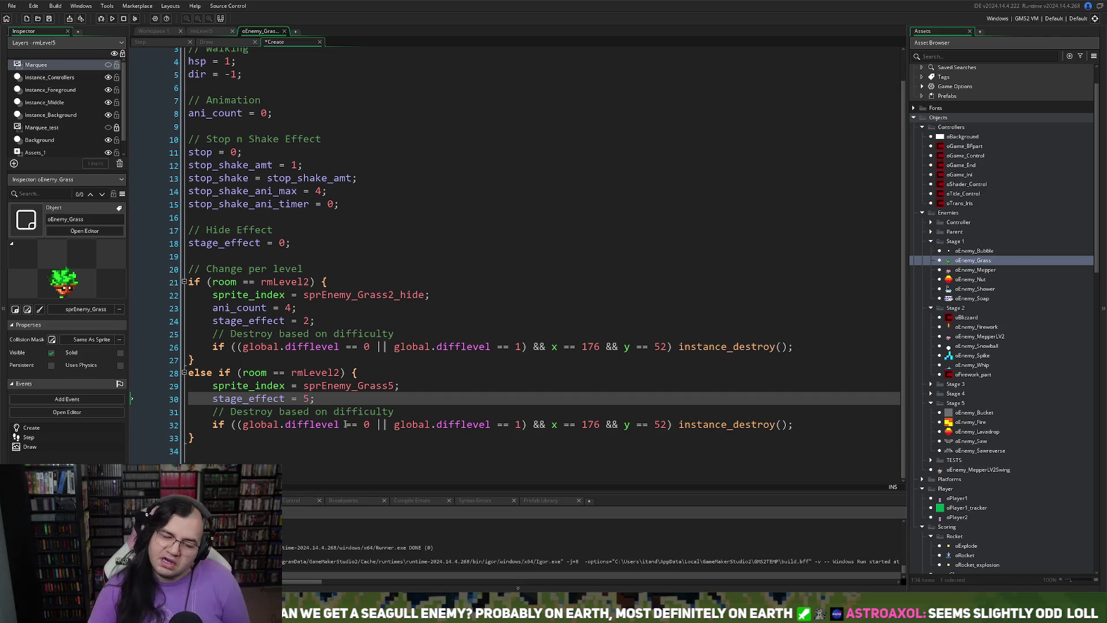
mouse_move(797, 424)
mouse_down()
mouse_move(188, 425)
mouse_move(188, 411)
mouse_up()
key(BackSpace)
key(BackSpace)
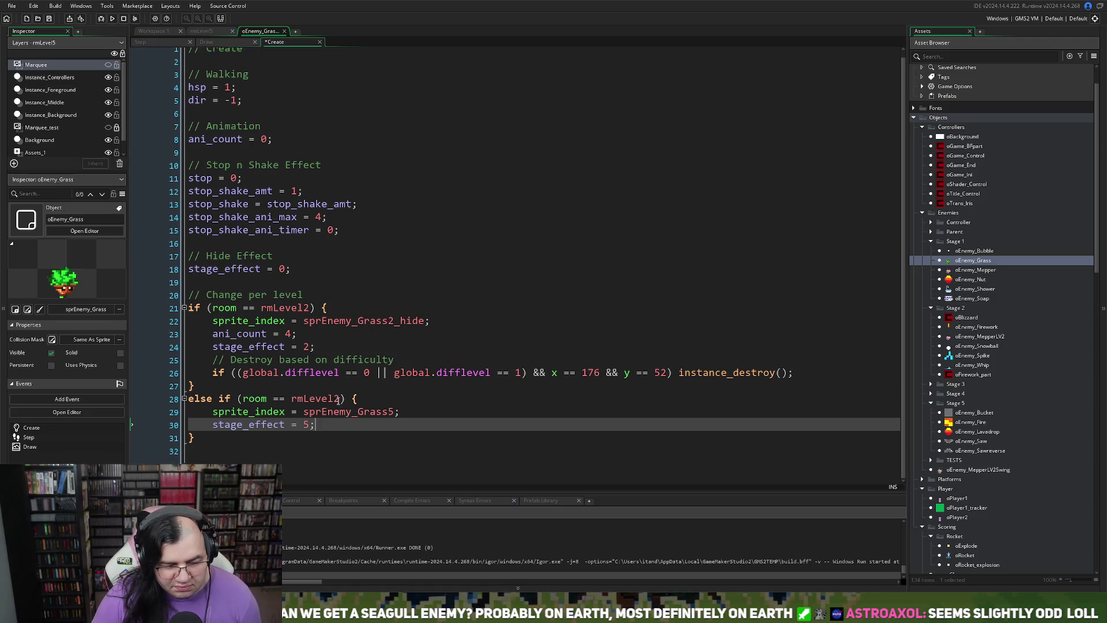
- Change the branch's room check to rmLevel5 and save the Create event
click(340, 399)
key(BackSpace)
text(4)
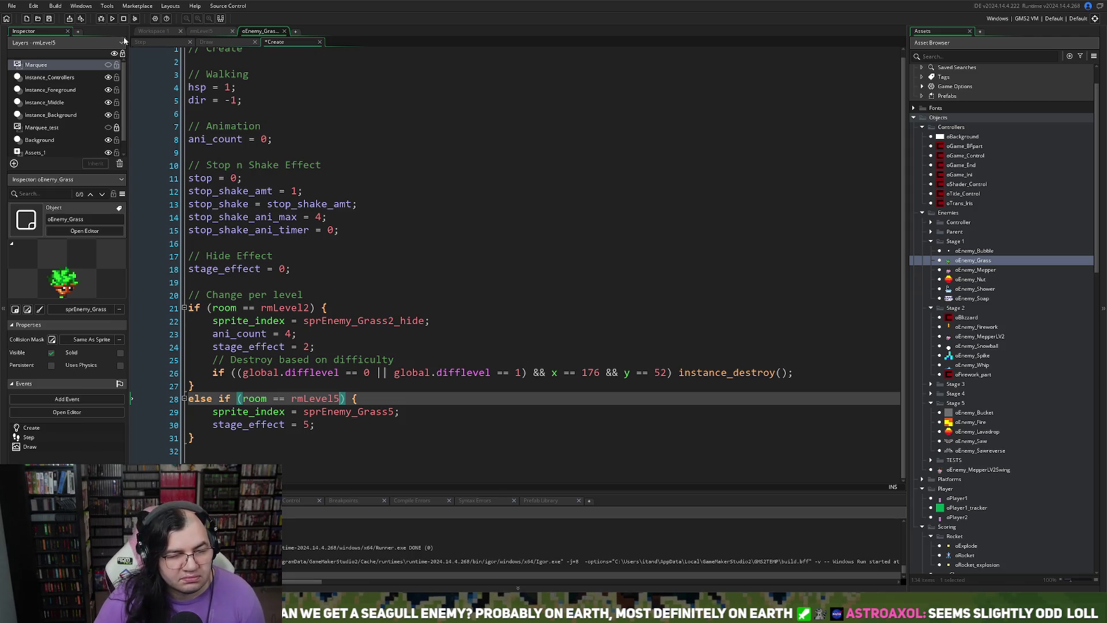
click(49, 19)
click(155, 44)
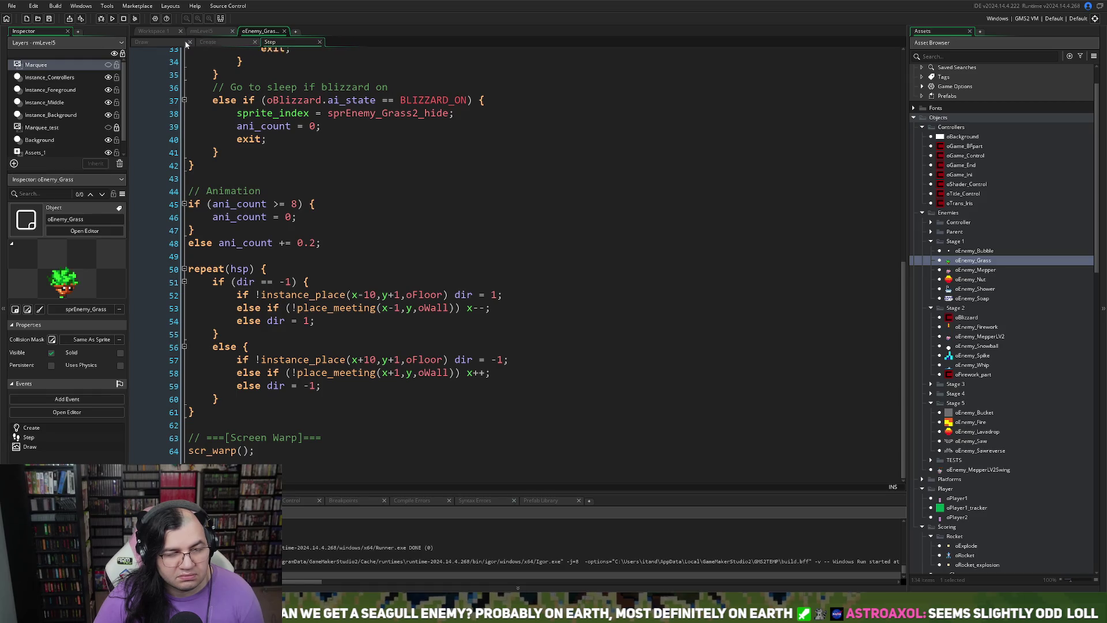
- Open oEnemy_Grass's Step event and place the caret after the Stage 2 block on line 42
click(241, 43)
click(237, 48)
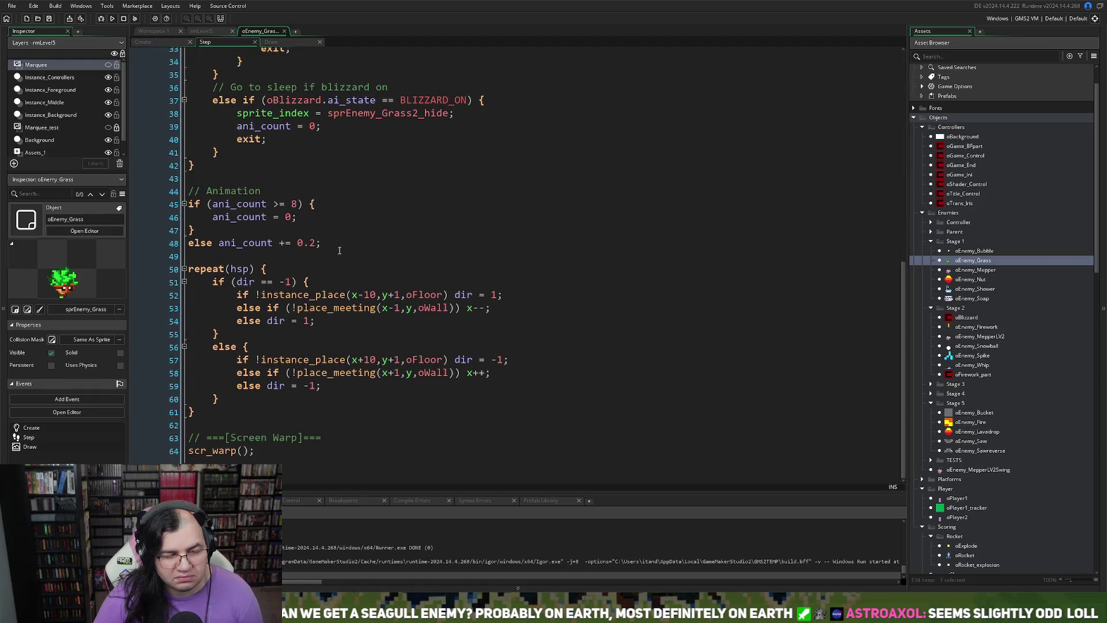
scroll(340, 250, up, 9)
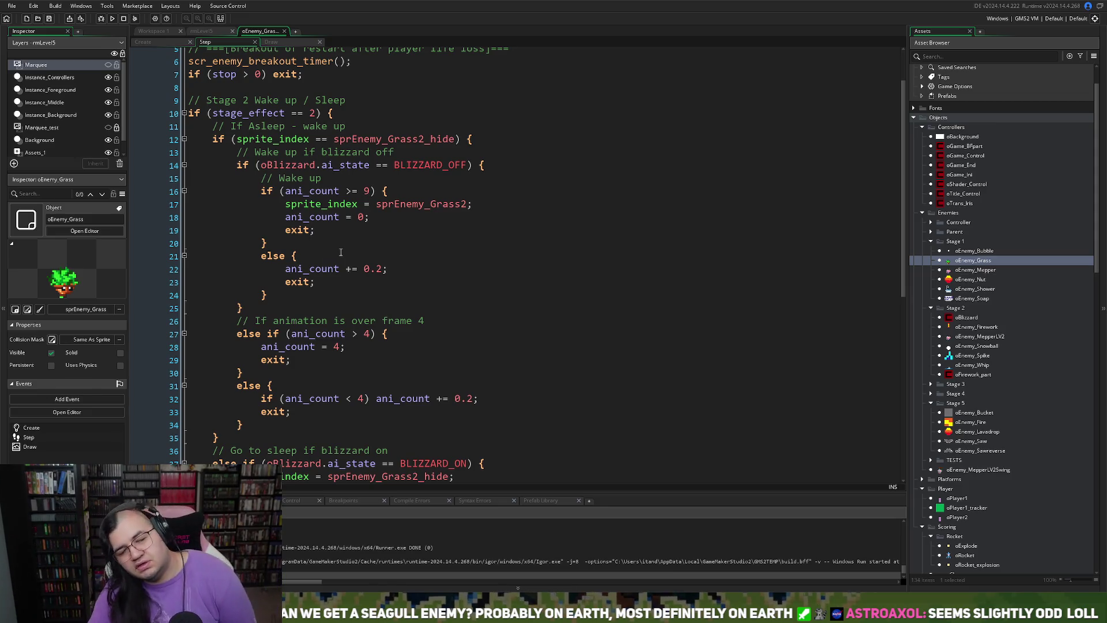
scroll(340, 252, down, 4)
click(200, 408)
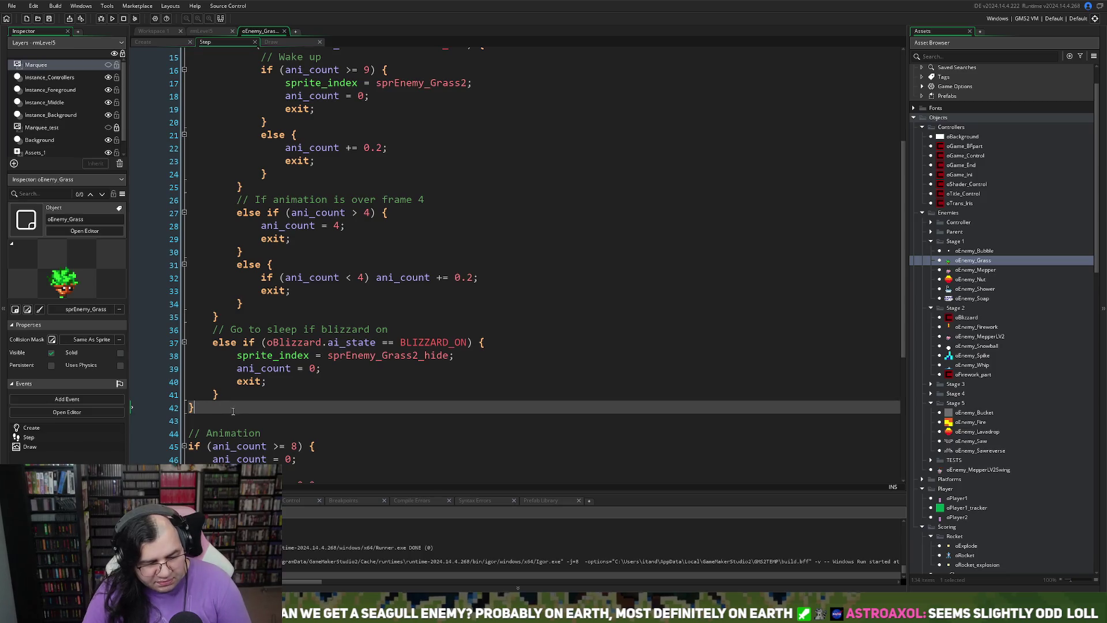
scroll(238, 423, down, 2)
- Add an empty else if (stage_effect == 5) { } branch below the Stage 2 block
key(Return)
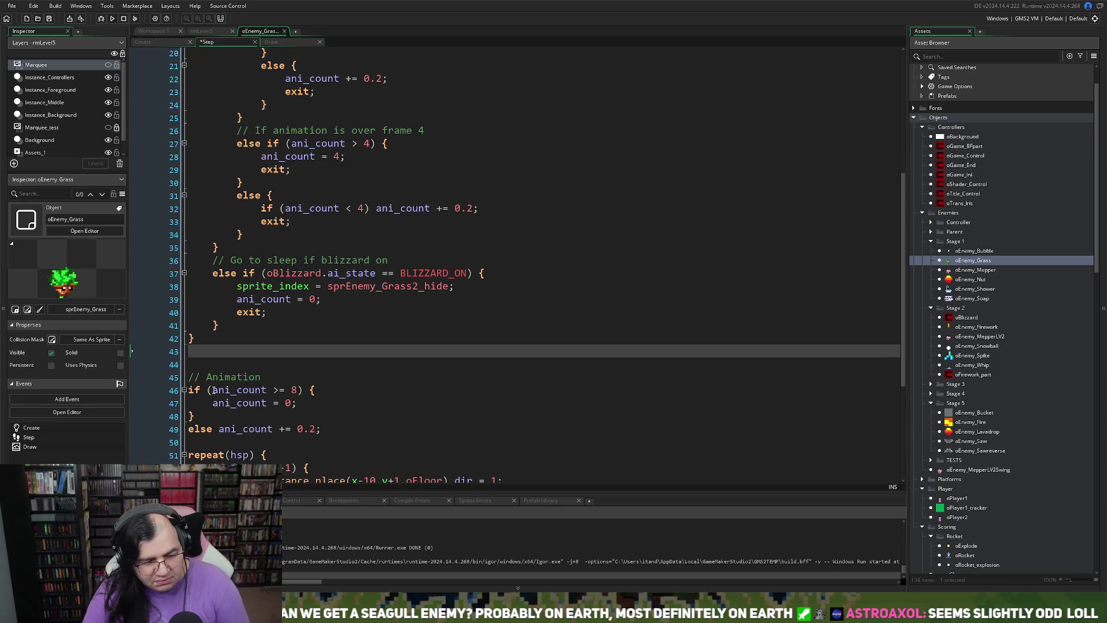
text(else )
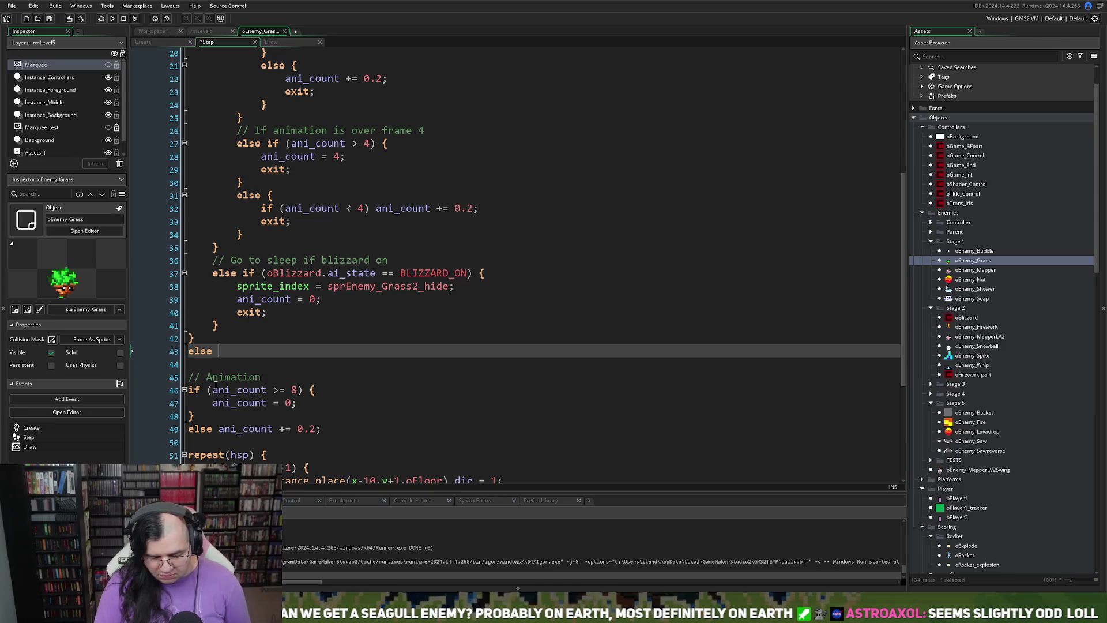
text(if (stange)
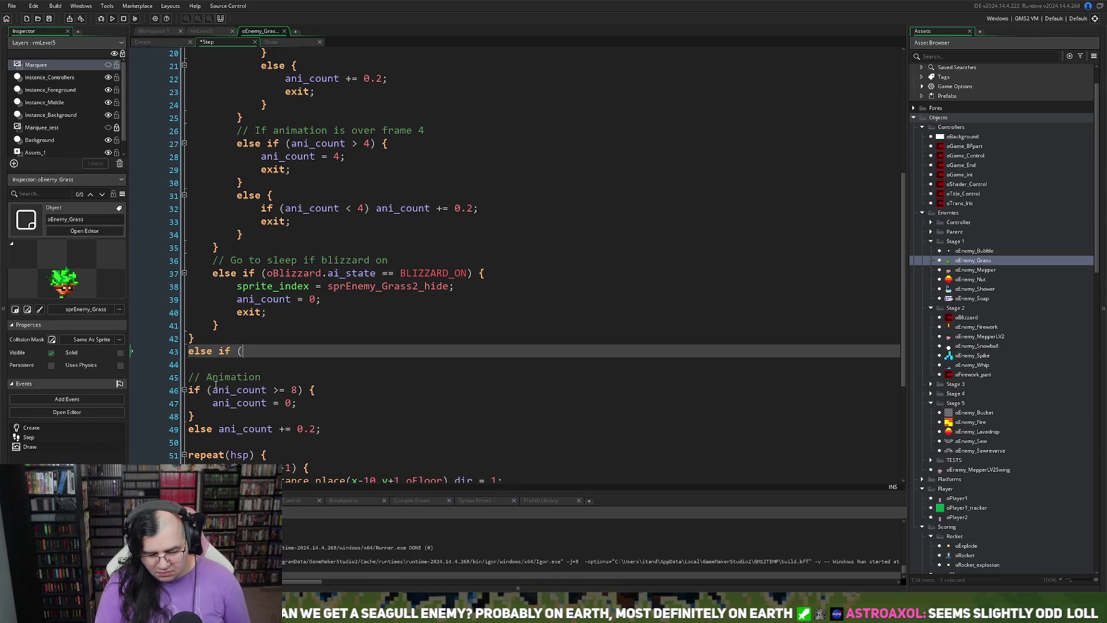
key(BackSpace)
key(BackSpace)
key(BackSpace)
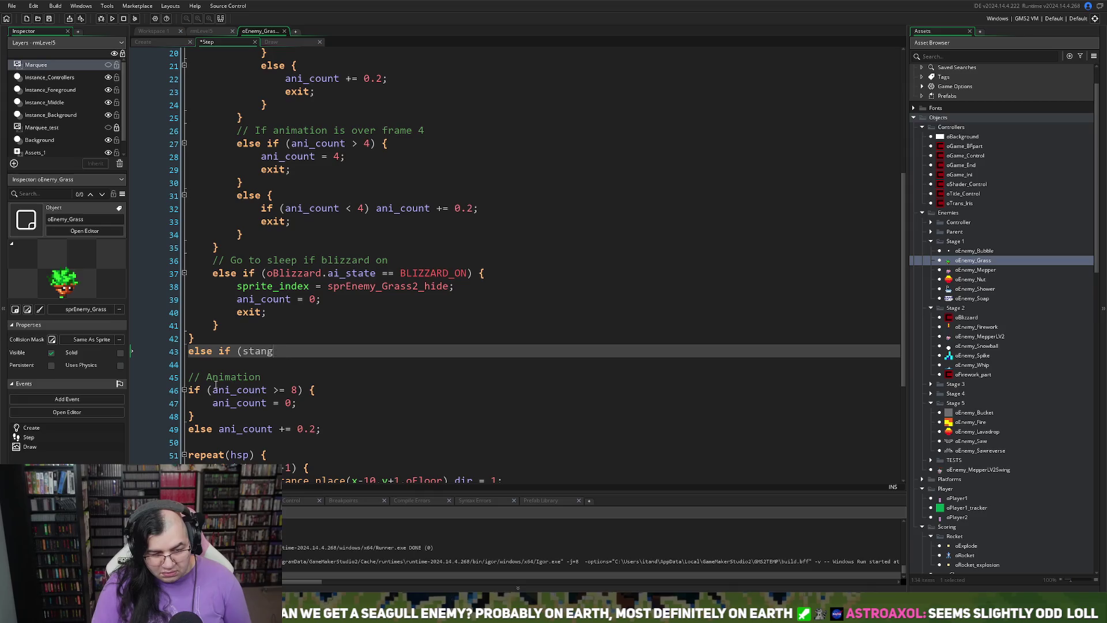
text(ge)
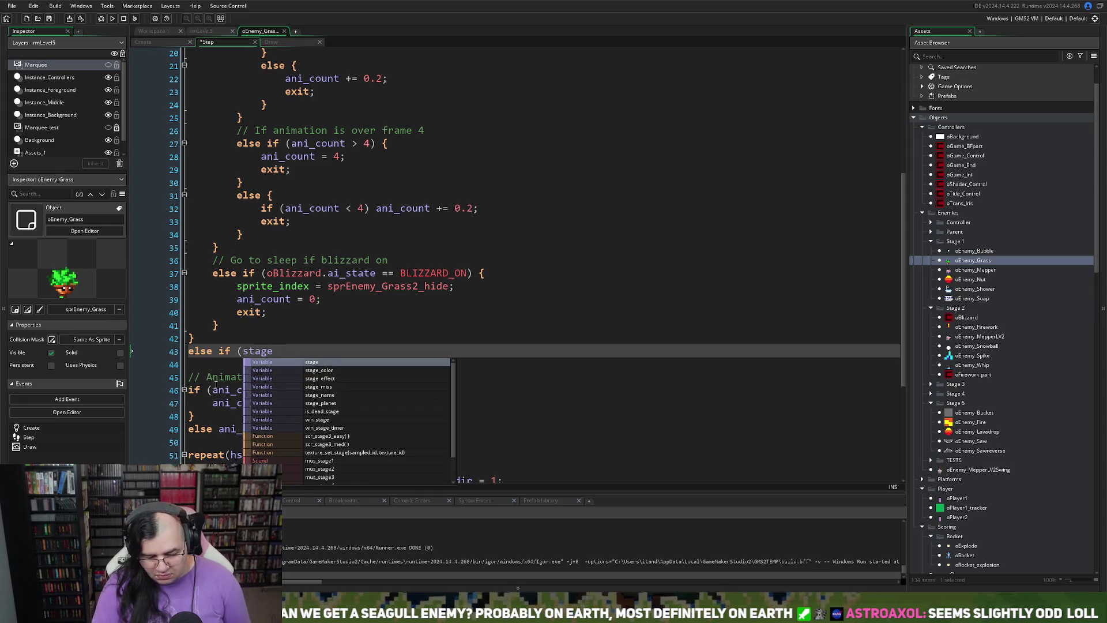
text(_e)
click(317, 363)
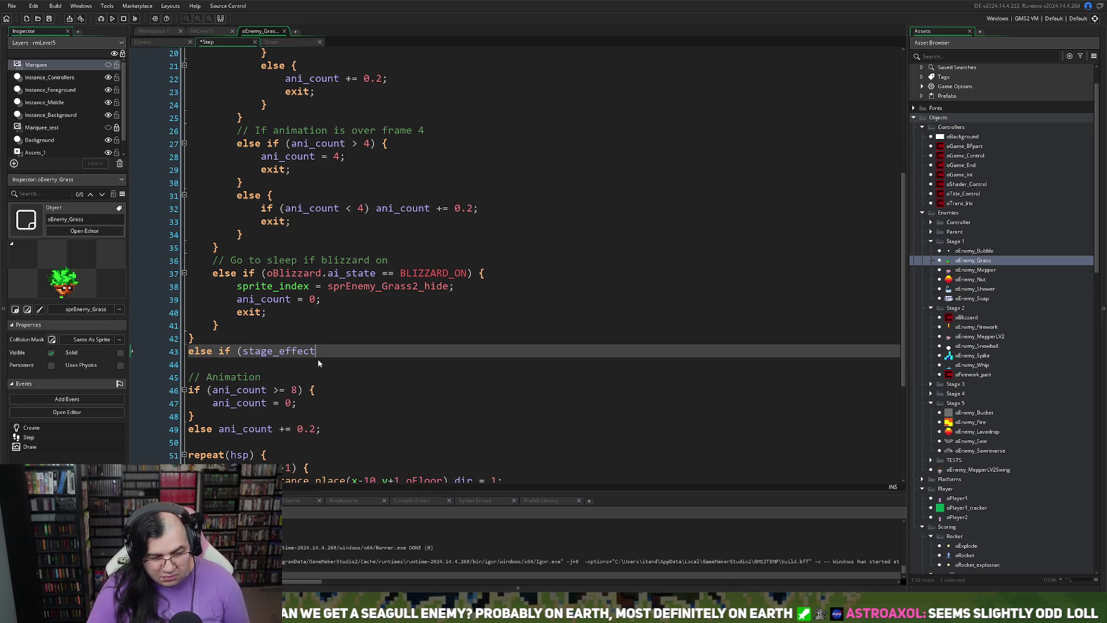
text( == 5) )
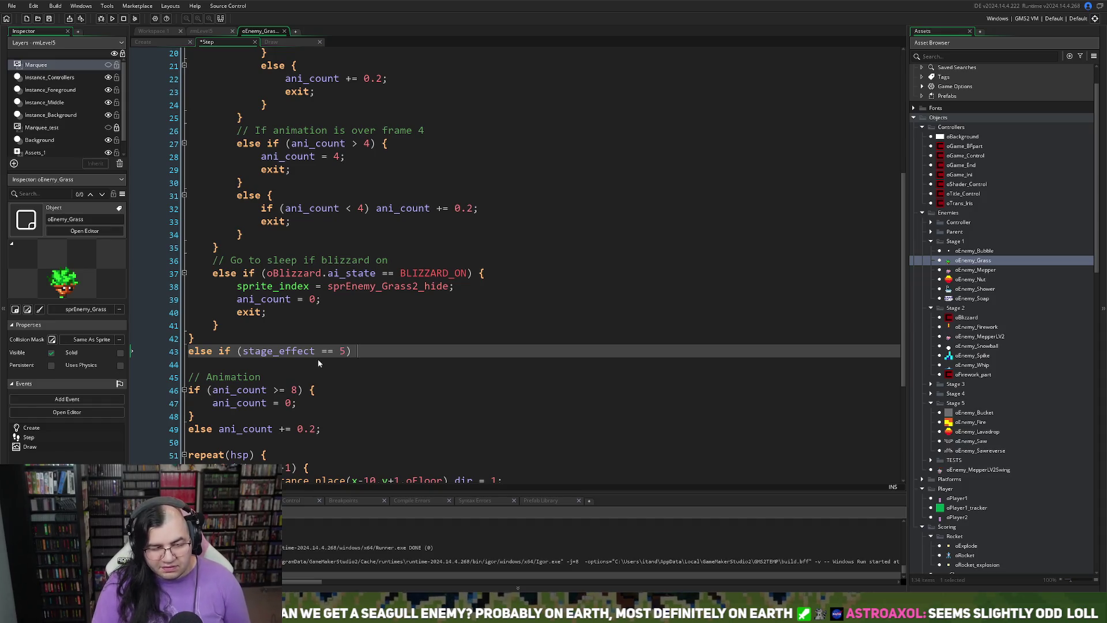
text({)
key(Return)
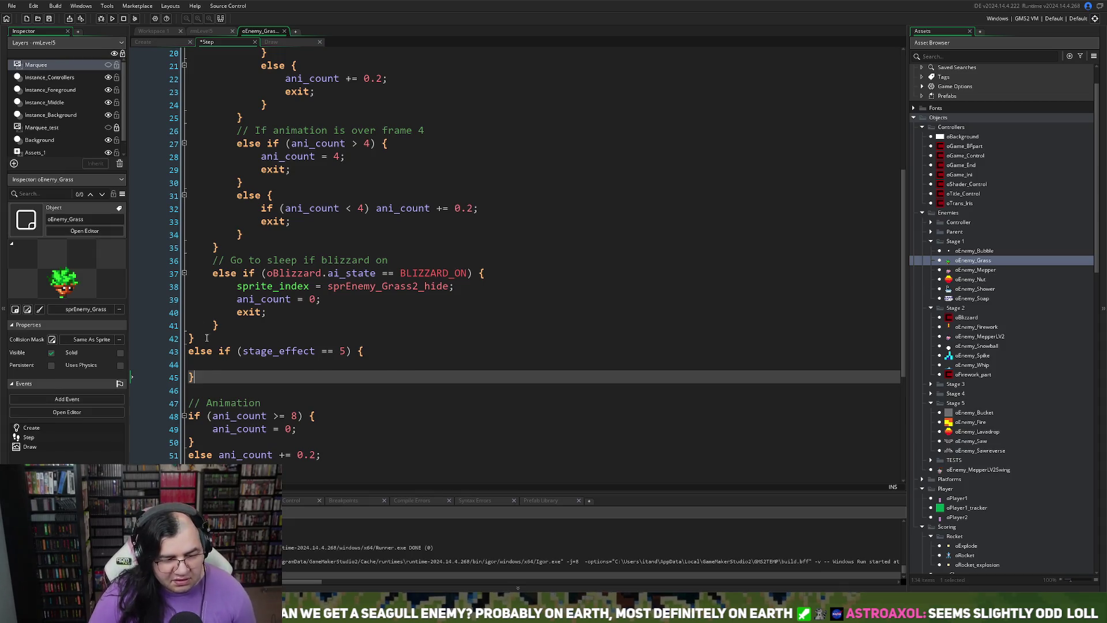
click(239, 369)
scroll(238, 370, up, 6)
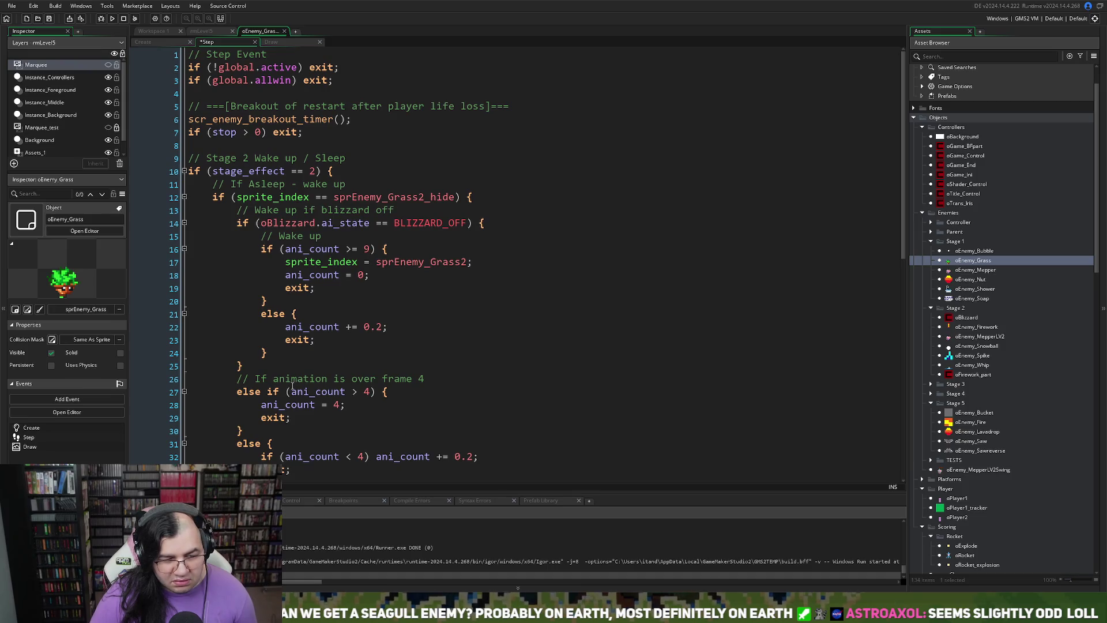
scroll(292, 385, down, 2)
scroll(287, 384, down, 1)
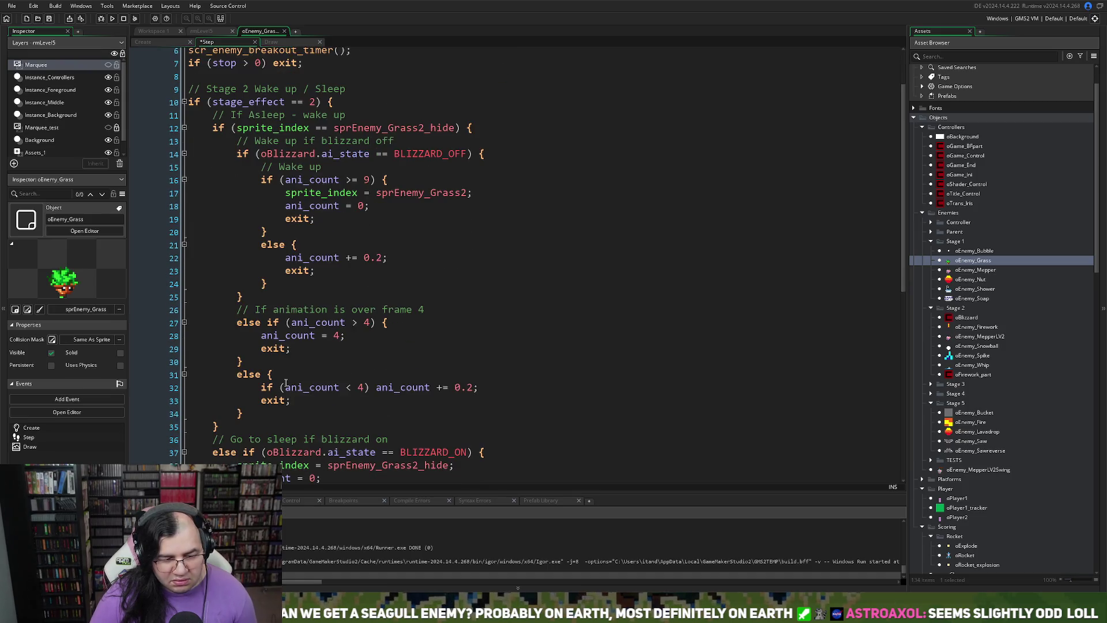
click(160, 44)
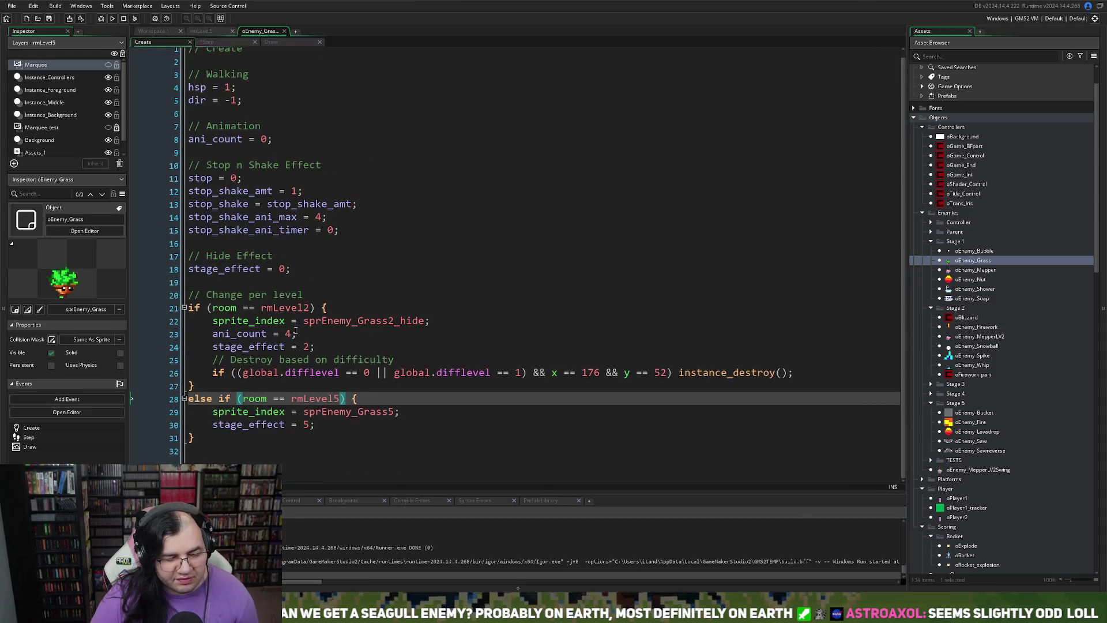
- Replace stage_effect == 2 on line 10 with room == rmLevel2 copied from the Create code
drag(312, 308, 213, 308)
key(ctrl+c)
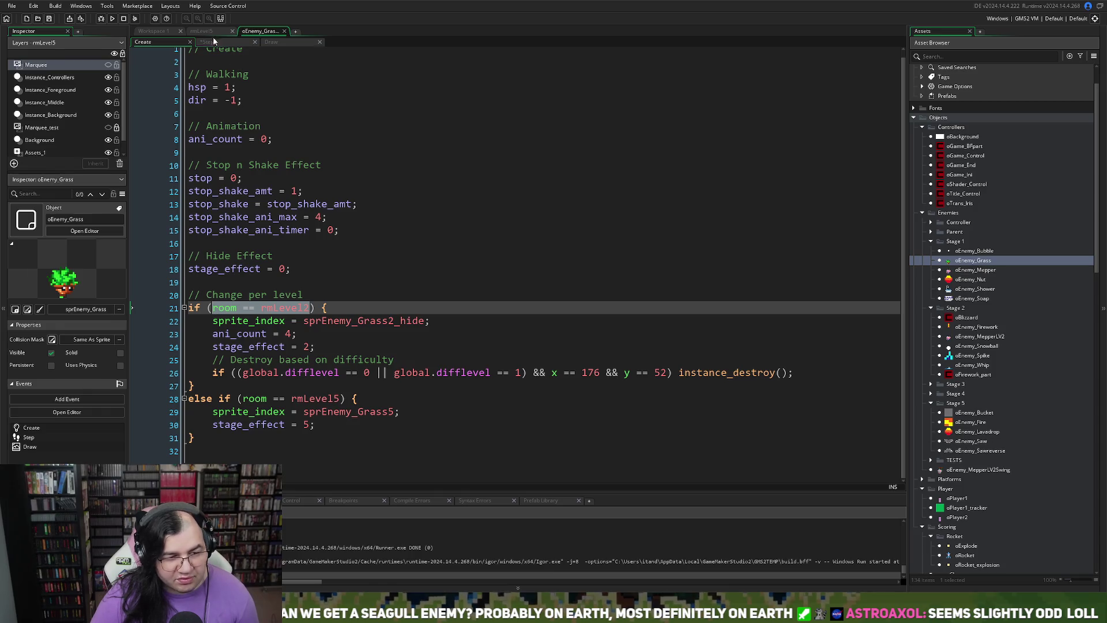
click(214, 42)
mouse_move(316, 102)
mouse_down()
mouse_move(201, 102)
mouse_move(212, 102)
mouse_up()
key(ctrl+v)
scroll(265, 221, down, 4)
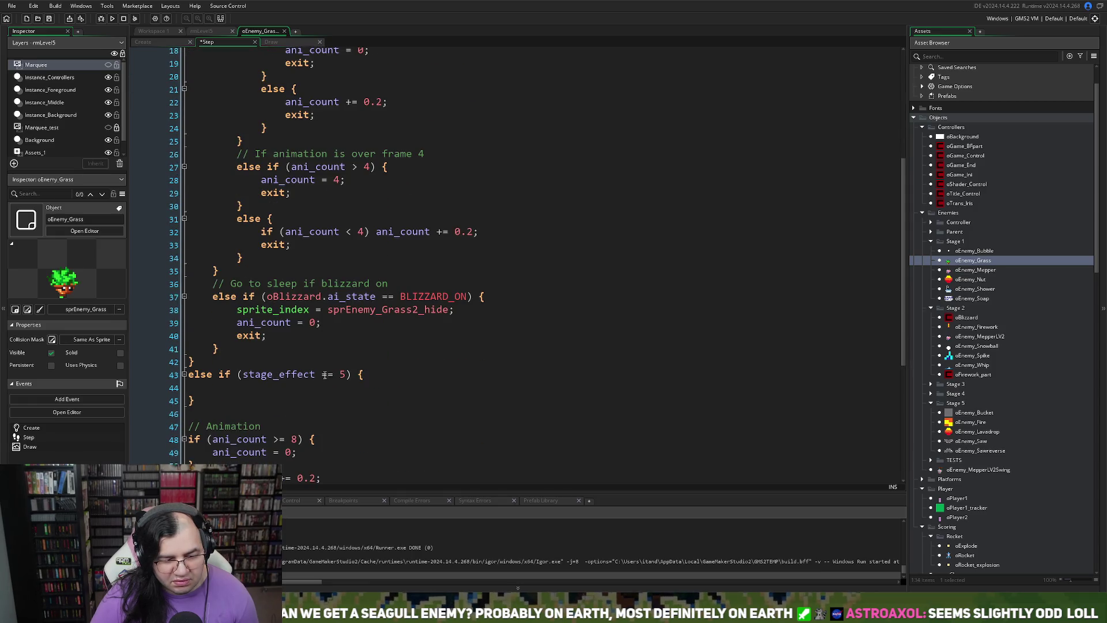
- Change the new branch's condition from stage_effect == 5 to room == rmLevel5
drag(346, 374, 242, 373)
key(ctrl+v)
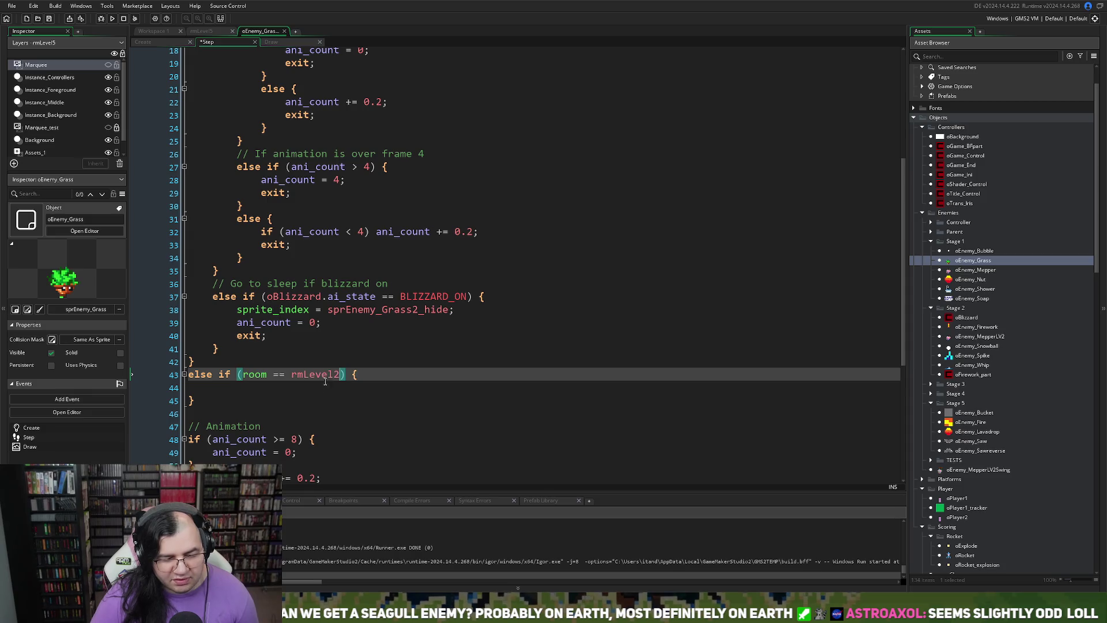
drag(341, 375, 335, 376)
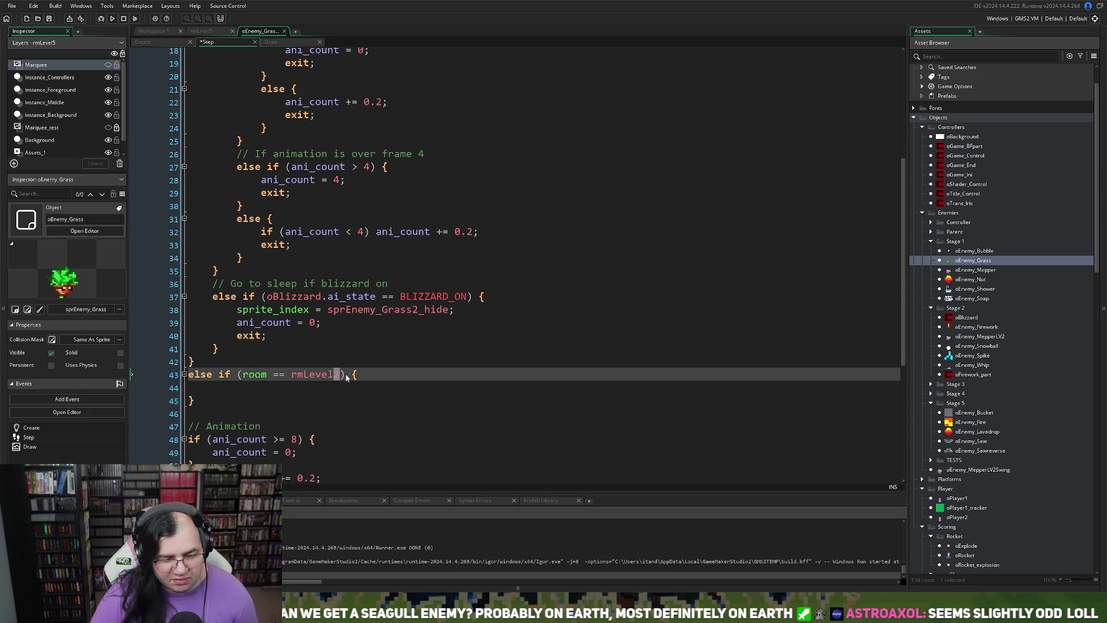
text(5)
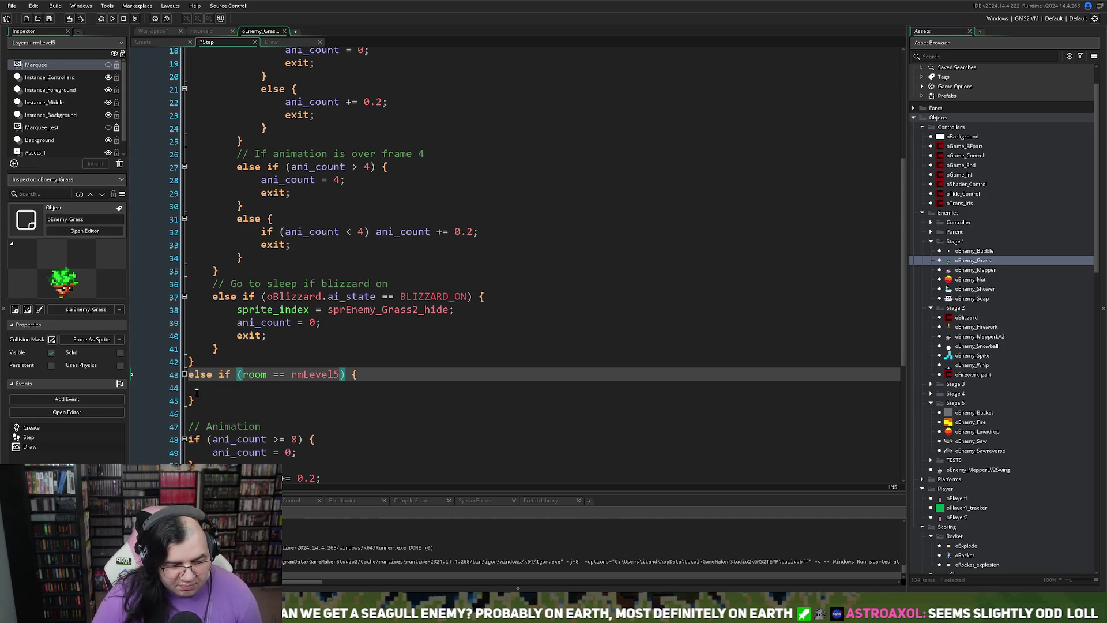
- Add a // If Level 5 comment line above the rmLevel5 branch
key(Home)
key(Return)
key(Up)
text(// If Level 5)
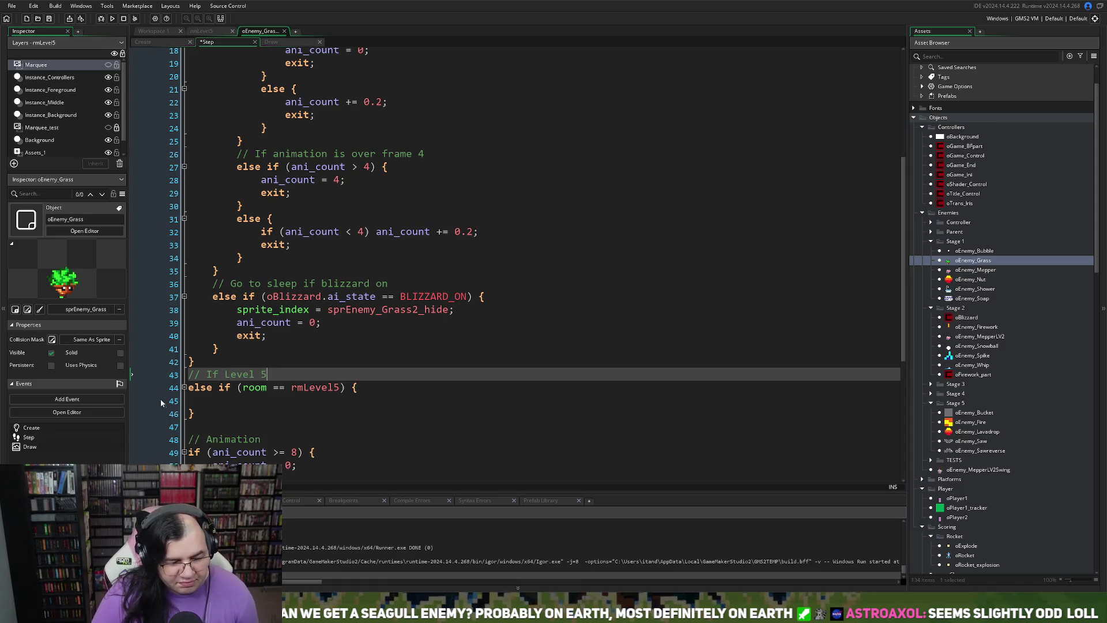
- Begin an inner if (y statement inside the rmLevel5 branch
click(196, 399)
scroll(226, 367, down, 2)
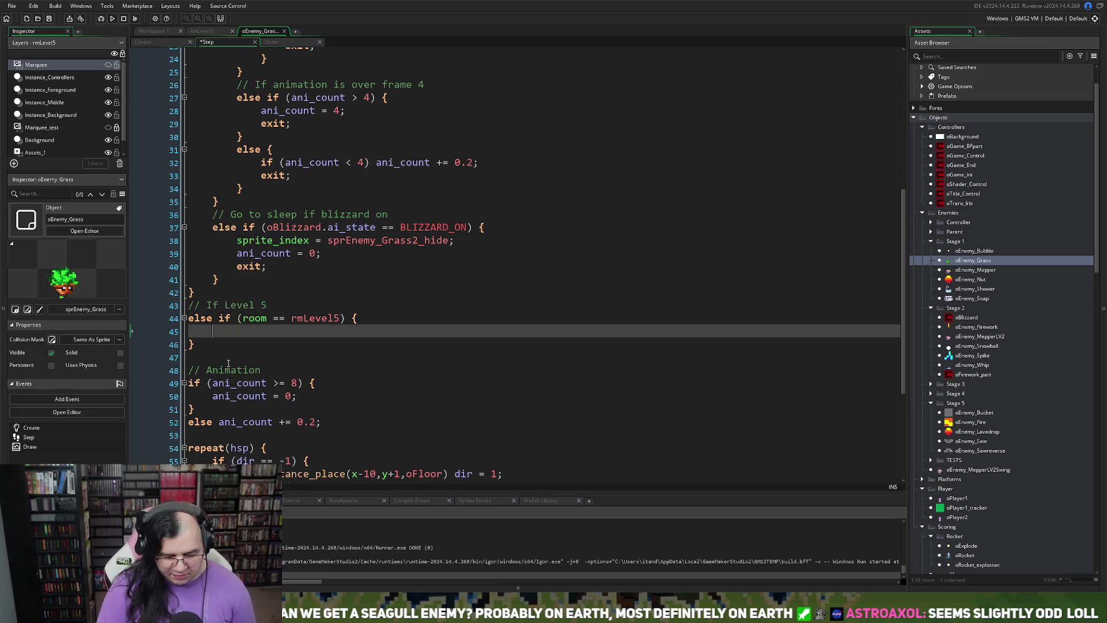
text(if ()
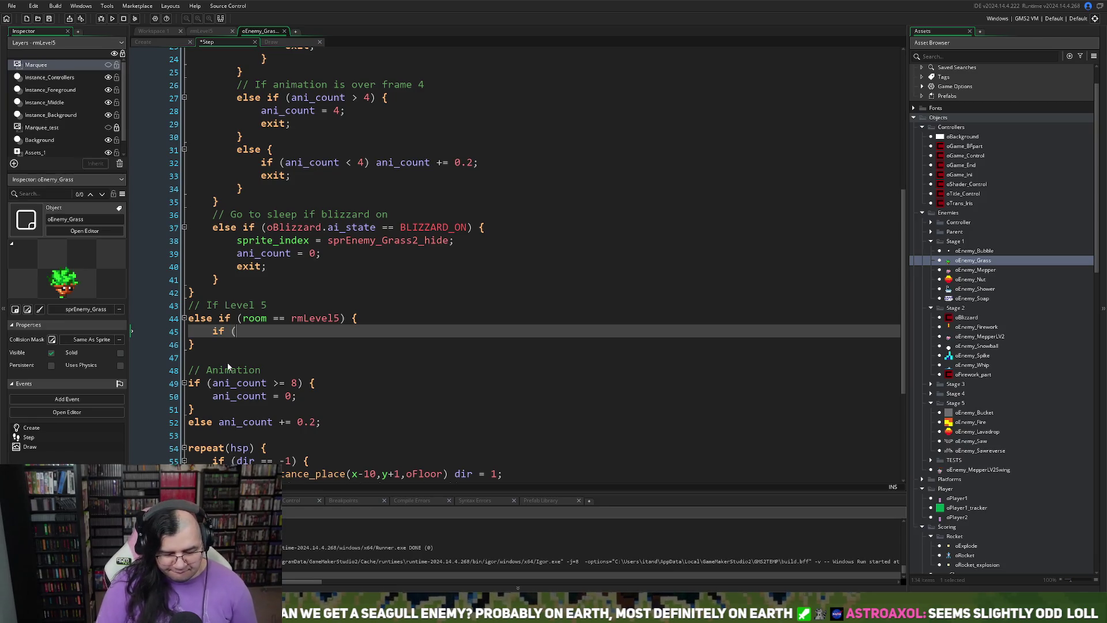
text(y)
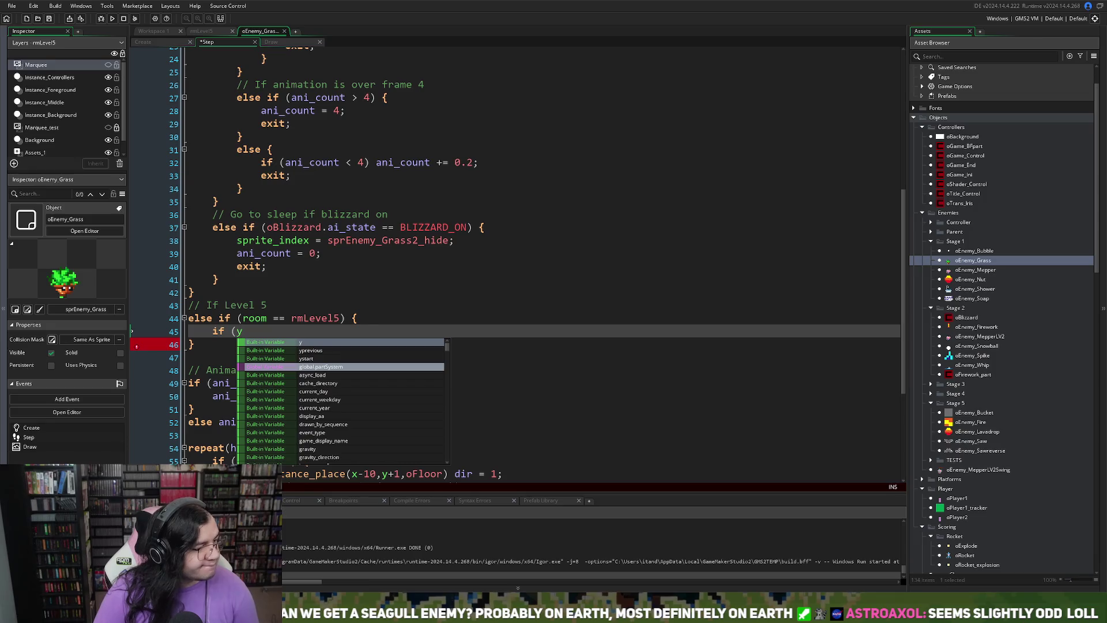
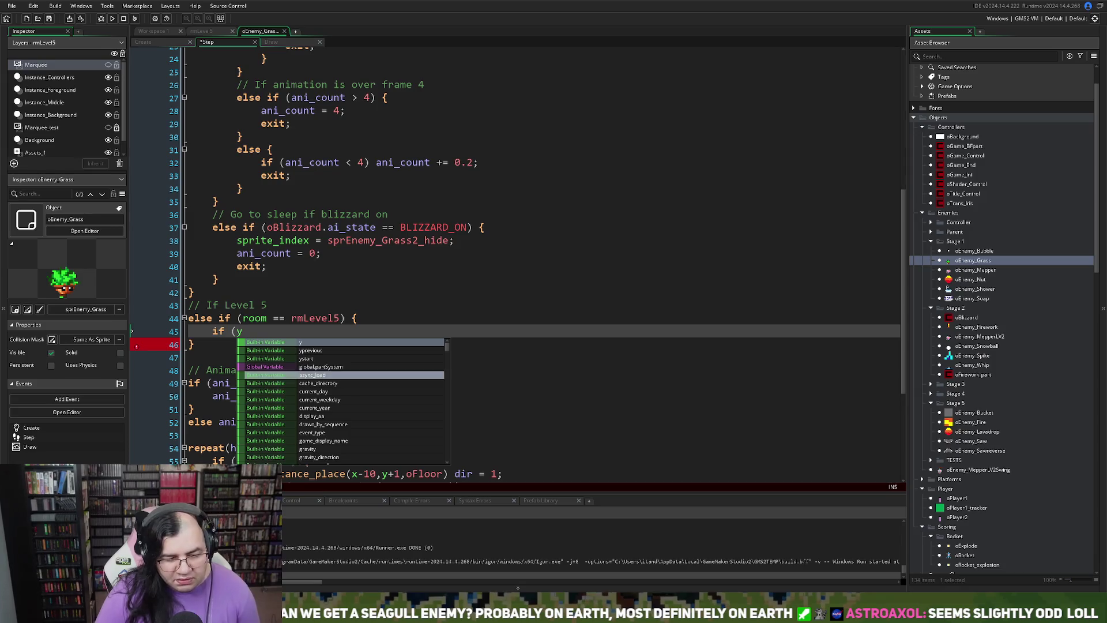
- Paste 'if (oPlayer1.y <= y && oPlayer1.y >= y - 30) {' into the Level 5 Step code and close it with '}'
key(Escape)
drag(261, 331, 212, 331)
text(if (oPlayer1.y <= y && oPlayer1.y >= y - 30) {)
key(BackSpace)
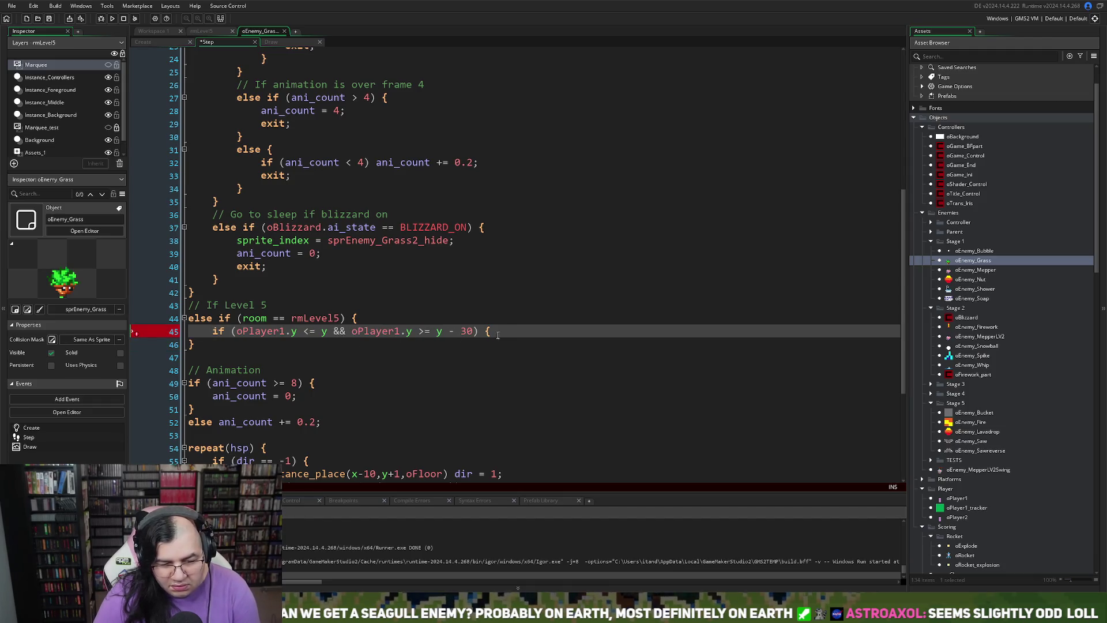
key(Return)
key(Return)
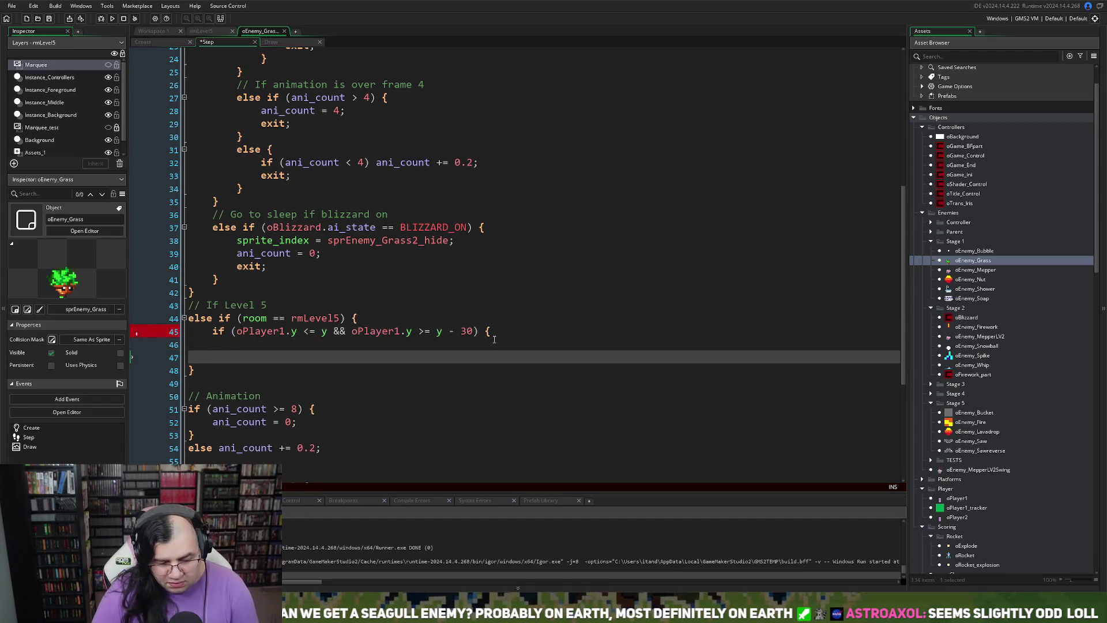
text(})
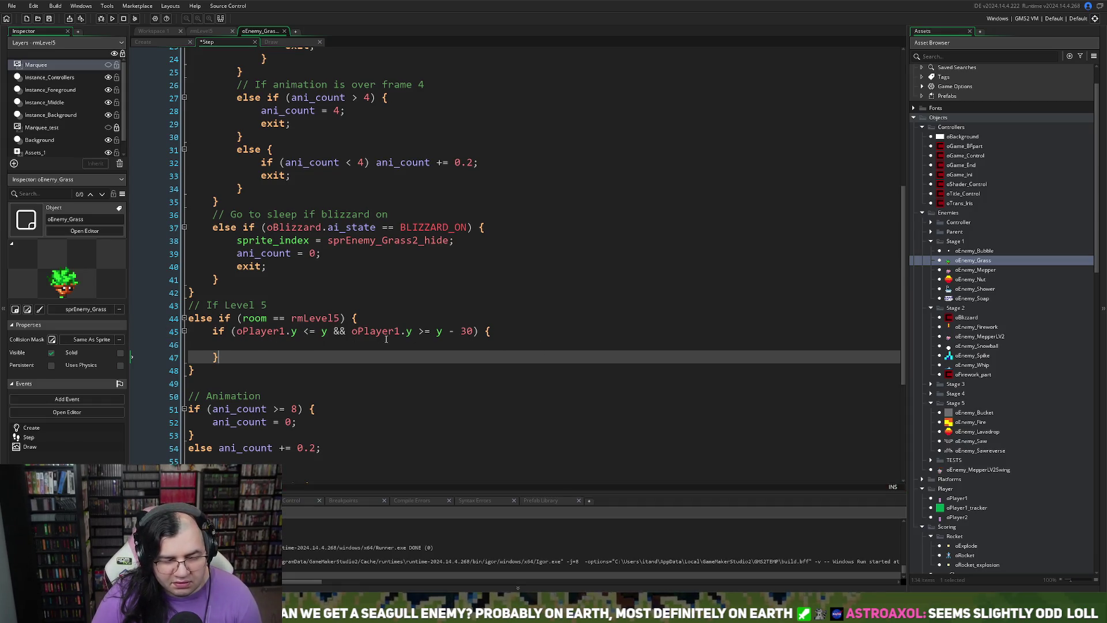
click(288, 342)
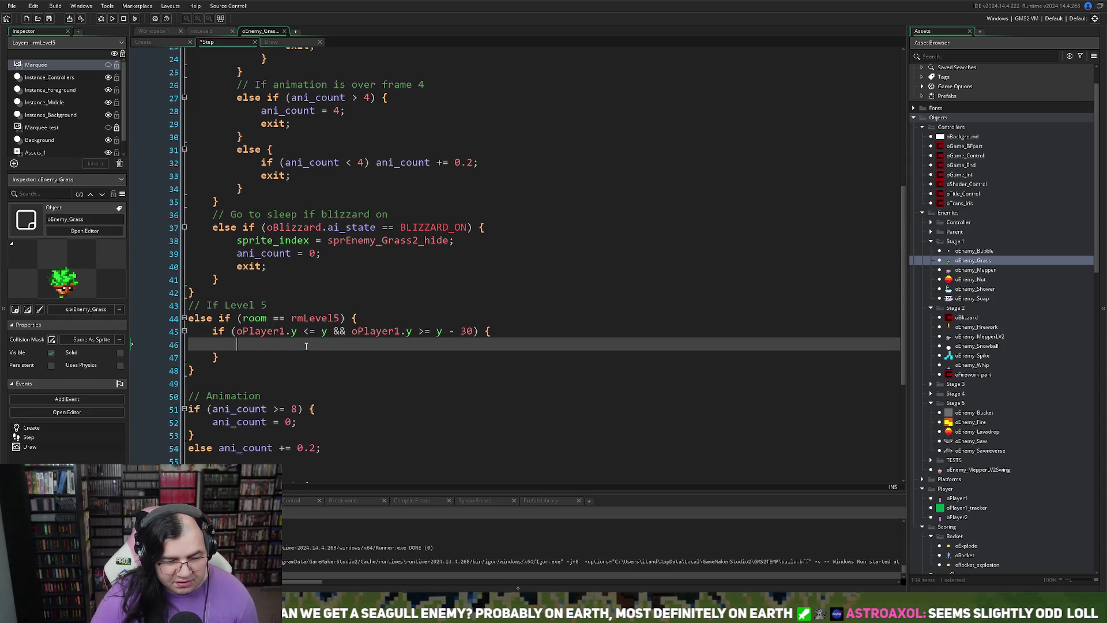
scroll(306, 348, down, 1)
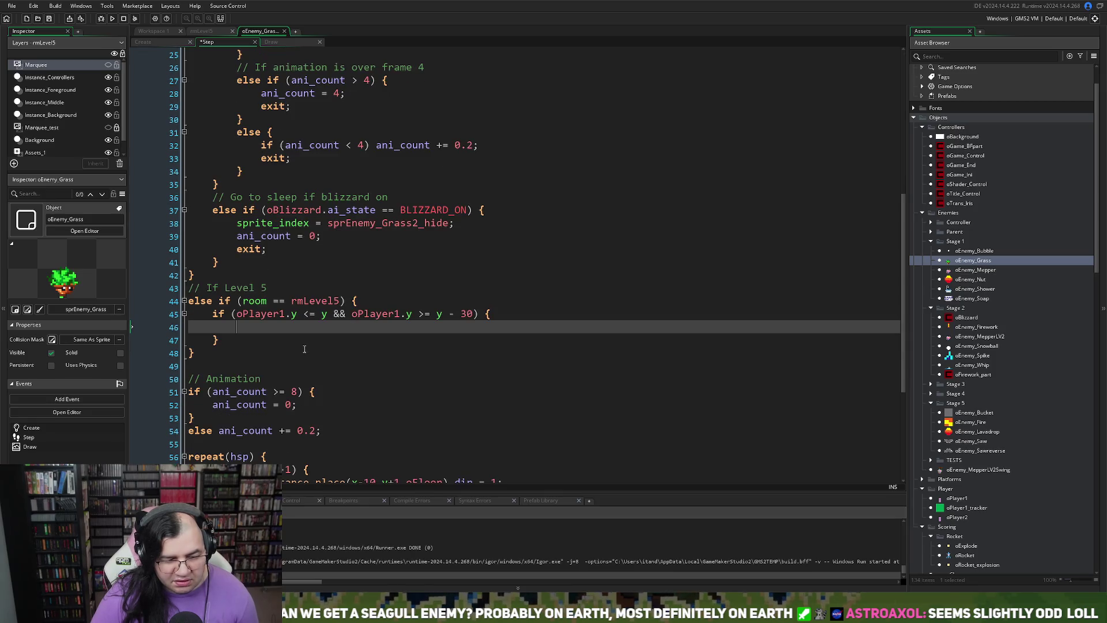
scroll(305, 349, down, 2)
scroll(300, 353, up, 2)
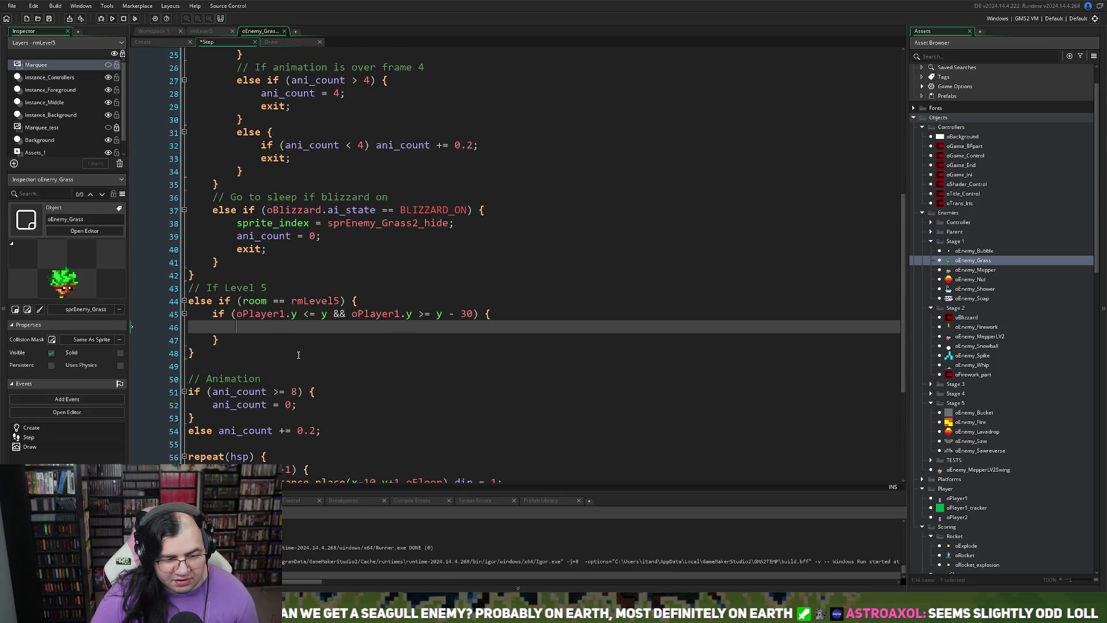
- In the Draw code, add blank lines above the direction check and start an 'if (' line
click(280, 42)
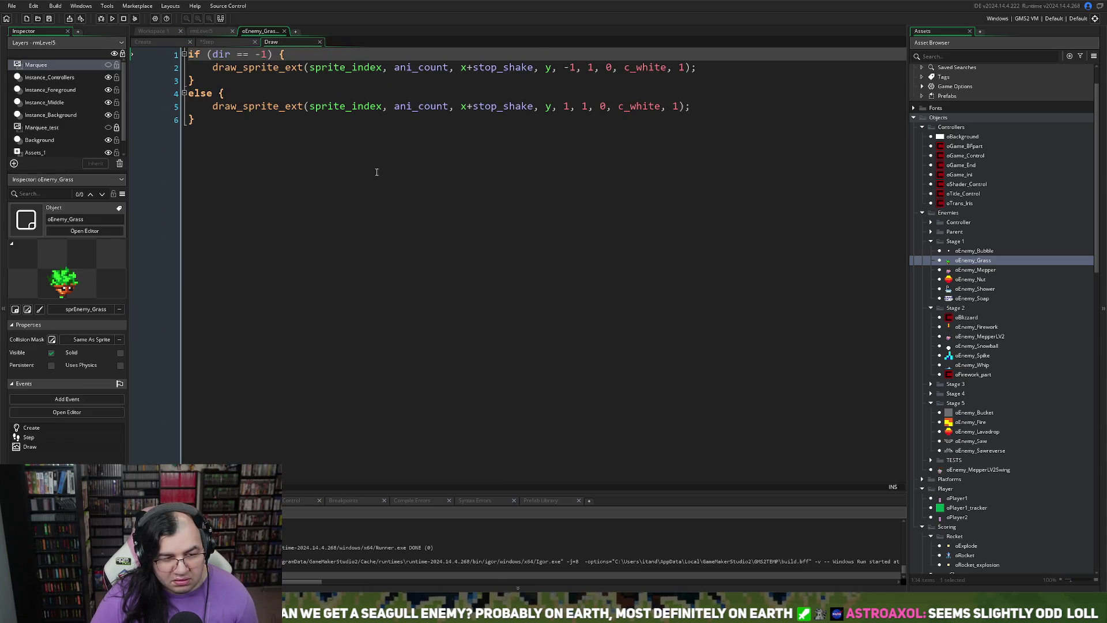
click(242, 42)
click(278, 44)
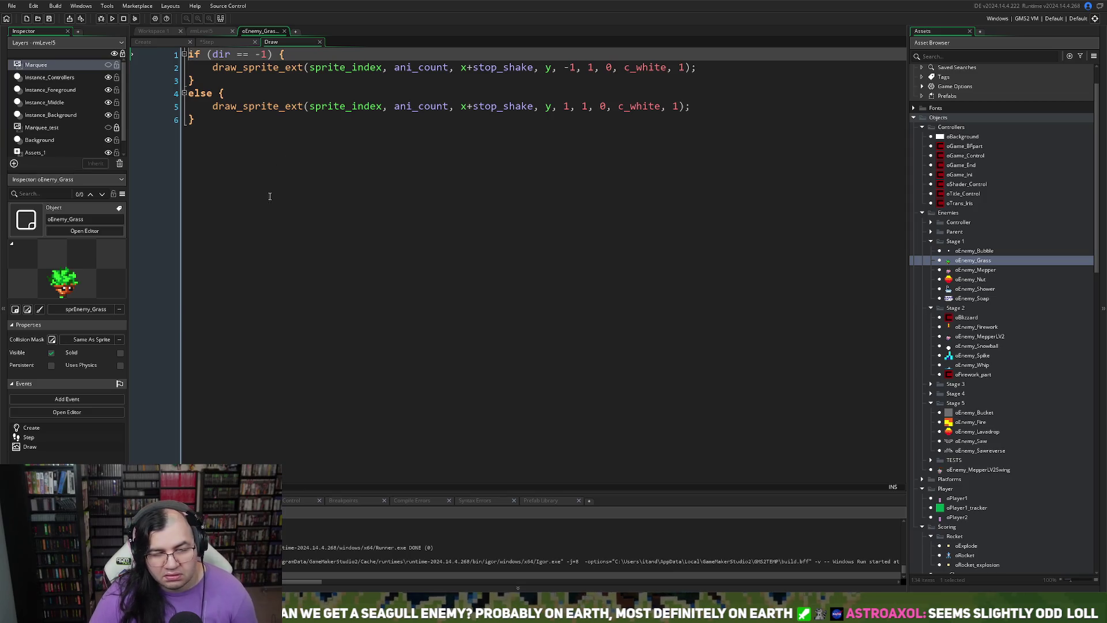
click(228, 42)
click(194, 124)
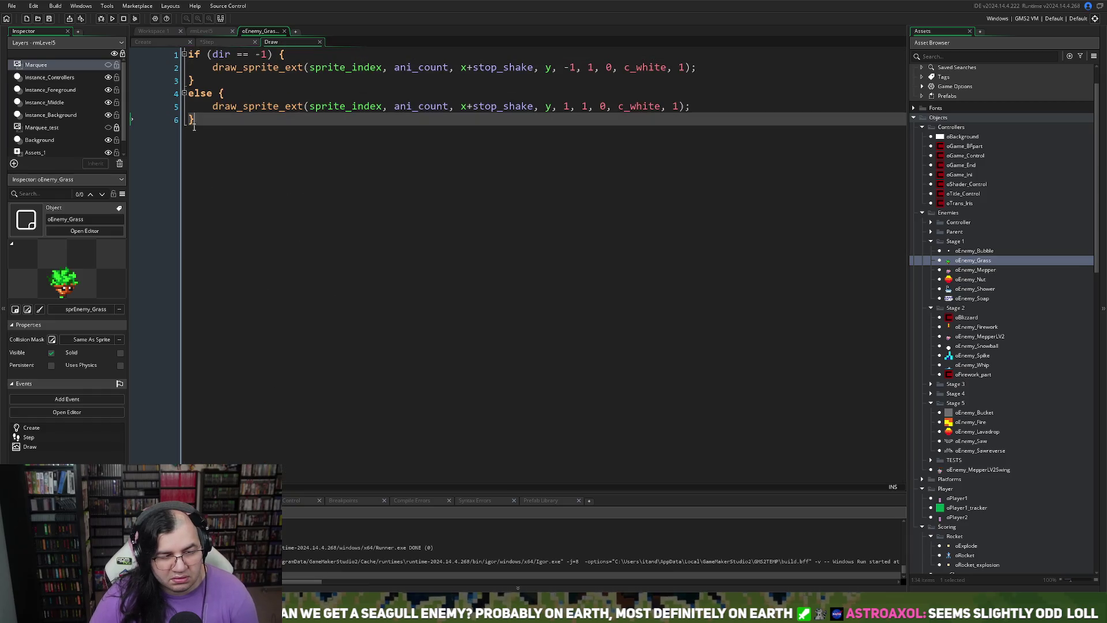
click(189, 51)
key(Return)
key(Return)
click(194, 56)
text(if ()
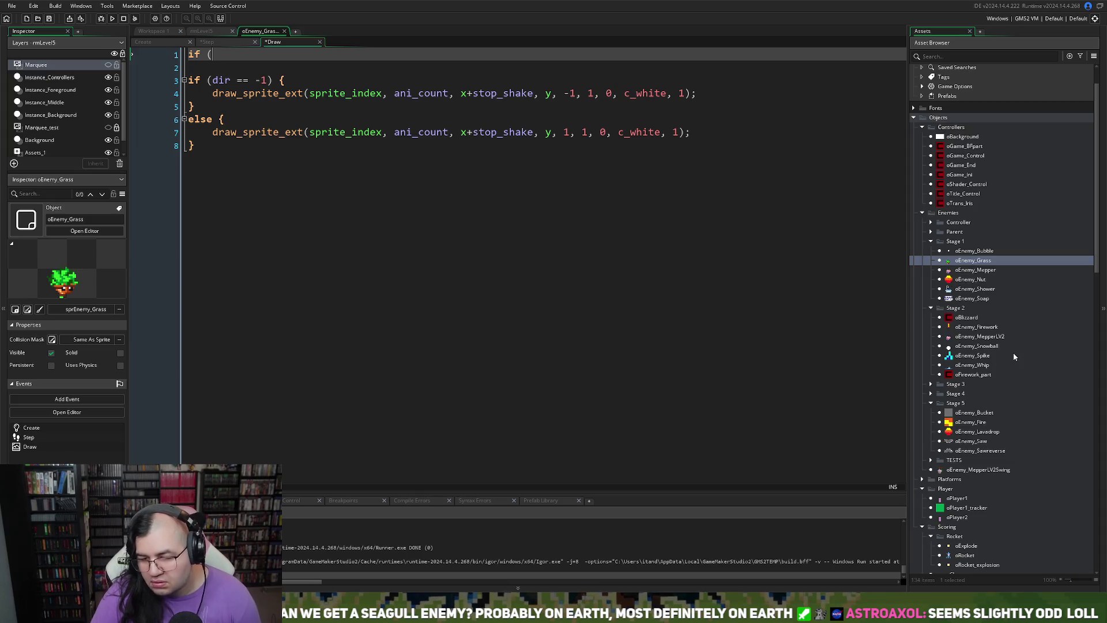
- Locate and open the sprEnemy_Grass5 sprite from the Asset Browser's Sprites
scroll(969, 390, down, 5)
scroll(966, 392, down, 15)
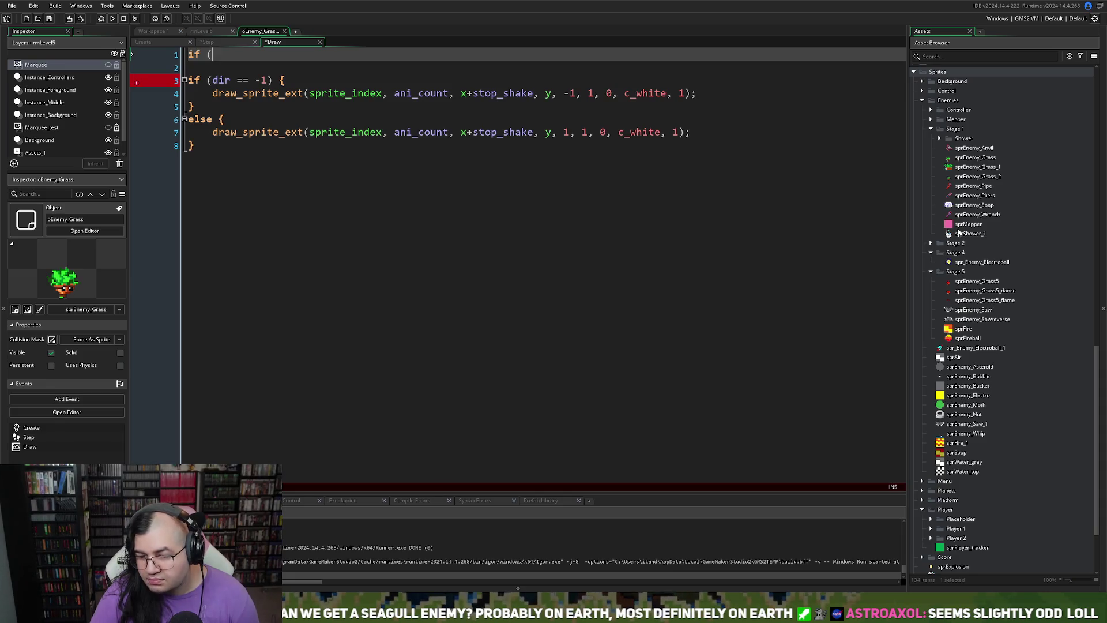
scroll(941, 286, up, 6)
scroll(967, 431, down, 9)
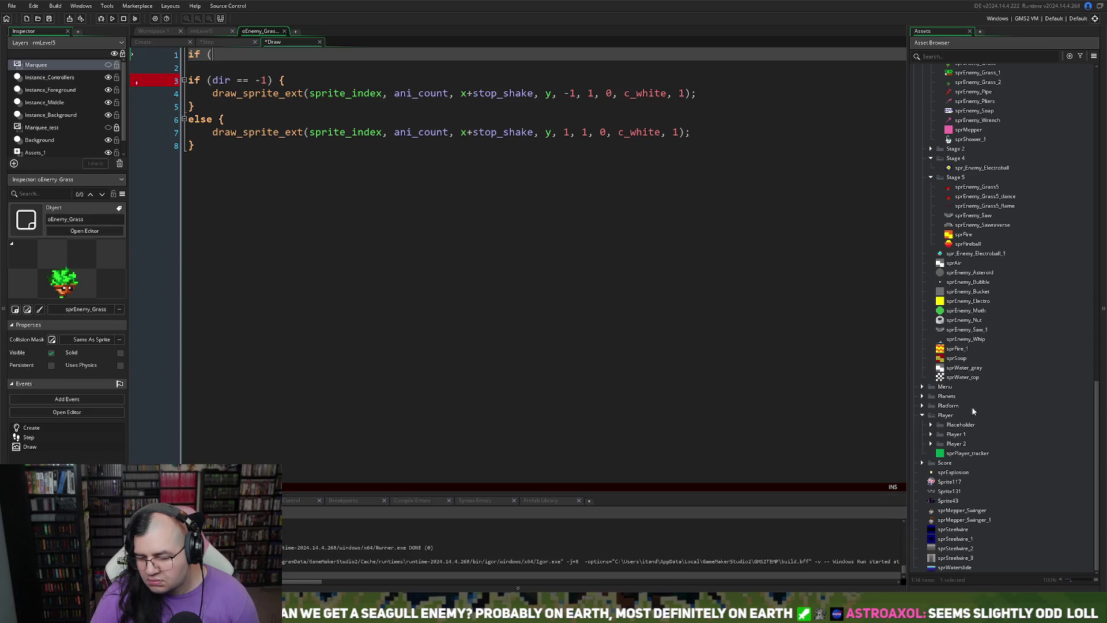
click(921, 416)
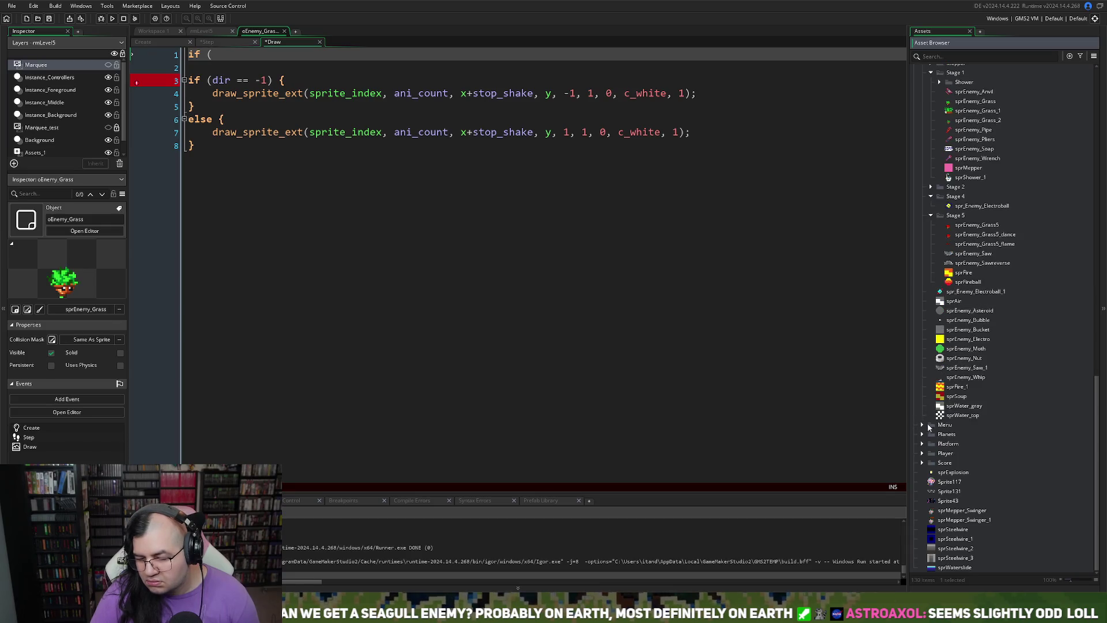
scroll(950, 407, up, 3)
double_click(976, 311)
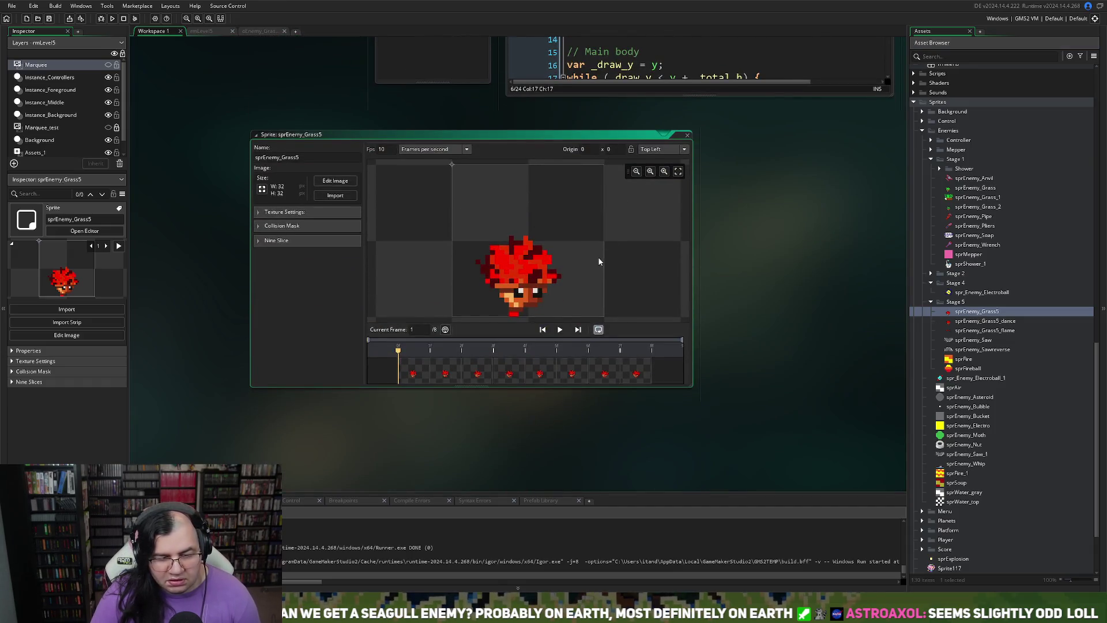
- Close sprEnemy_Grass5 and open sprEnemy_Grass5_flame in the image editor
click(688, 135)
click(960, 330)
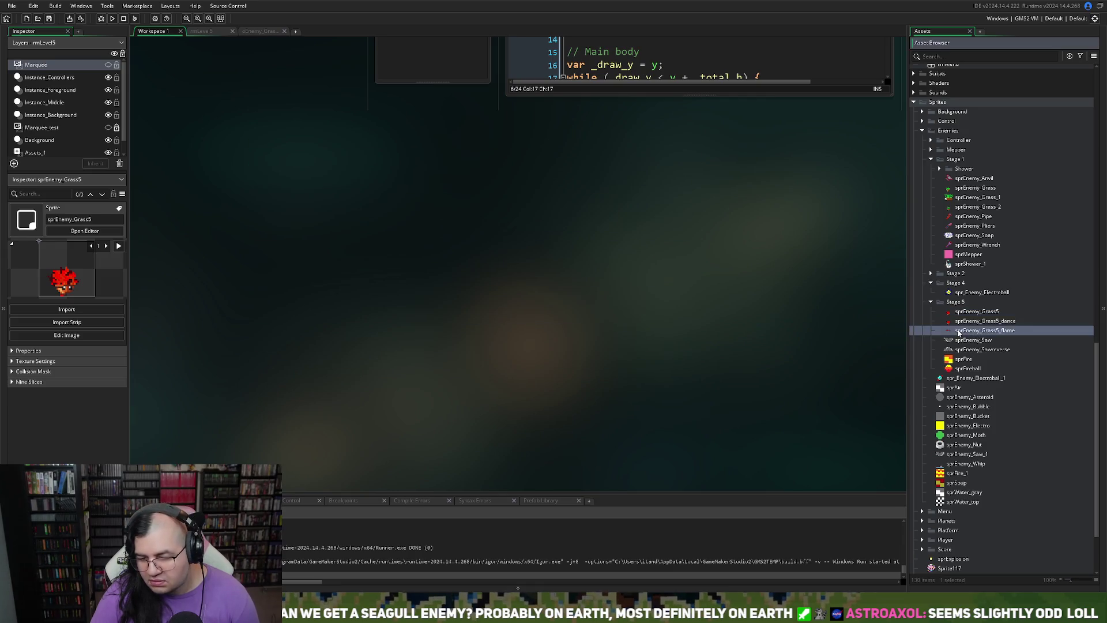
double_click(960, 331)
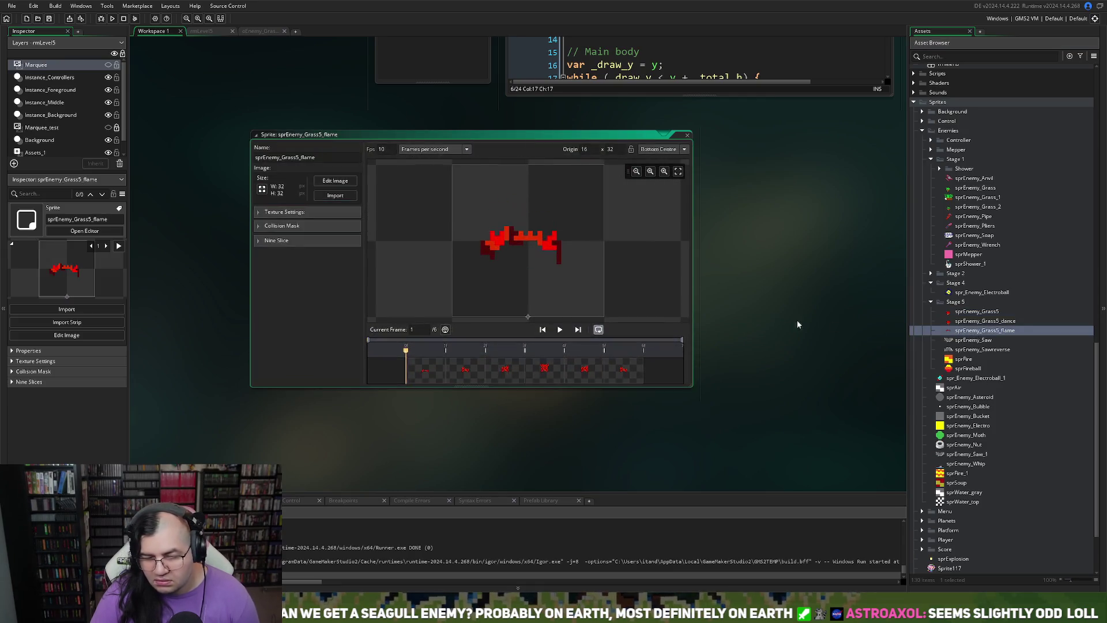
click(334, 181)
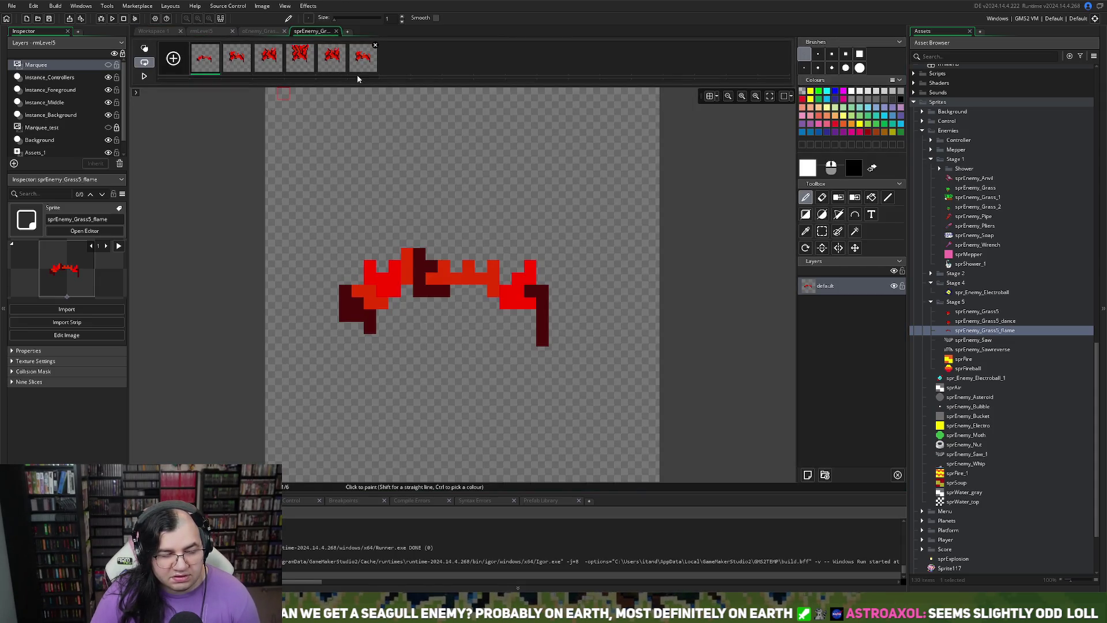
- Duplicate the flame's frame 2, review the frames, and settle on the new frame 3
click(240, 65)
click(263, 64)
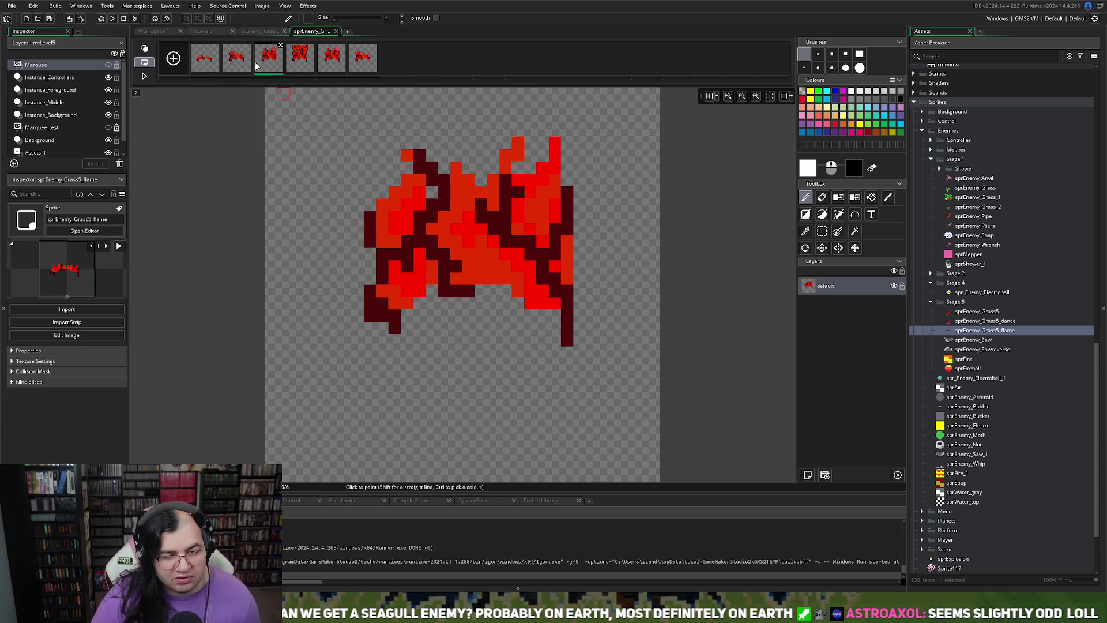
click(250, 65)
key(ctrl+d)
click(261, 65)
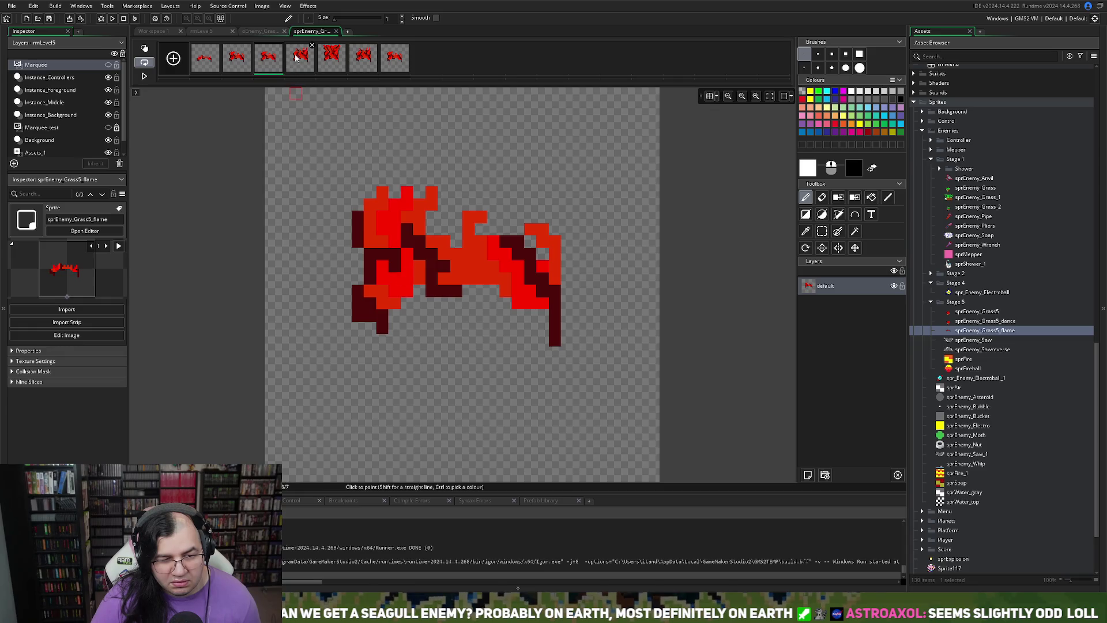
click(295, 57)
click(333, 58)
click(370, 59)
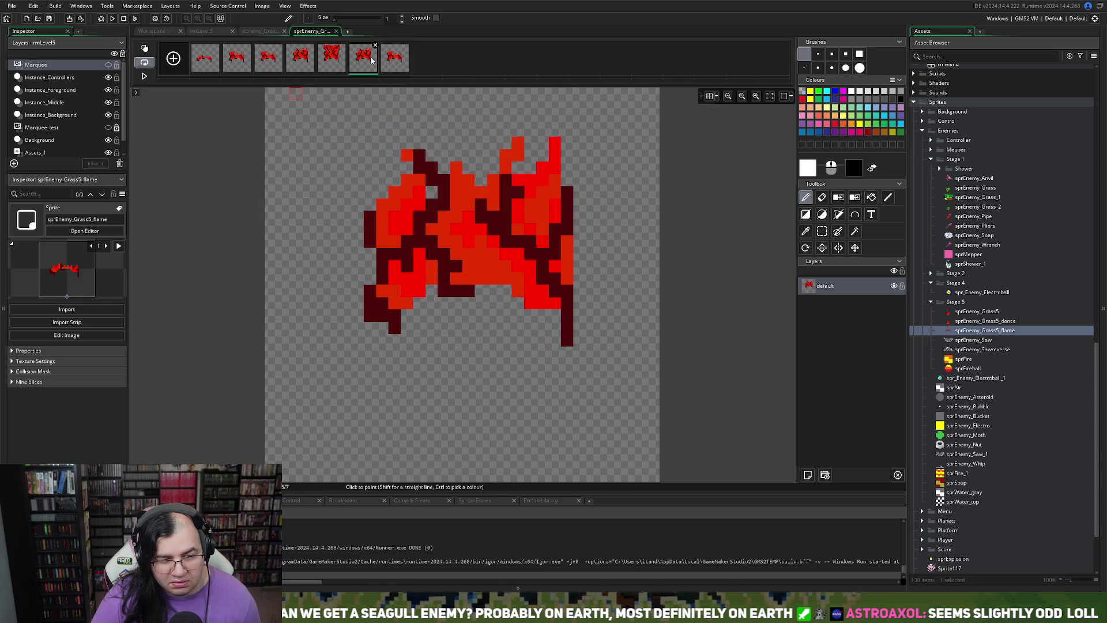
click(396, 60)
click(365, 61)
click(333, 61)
click(301, 63)
click(267, 68)
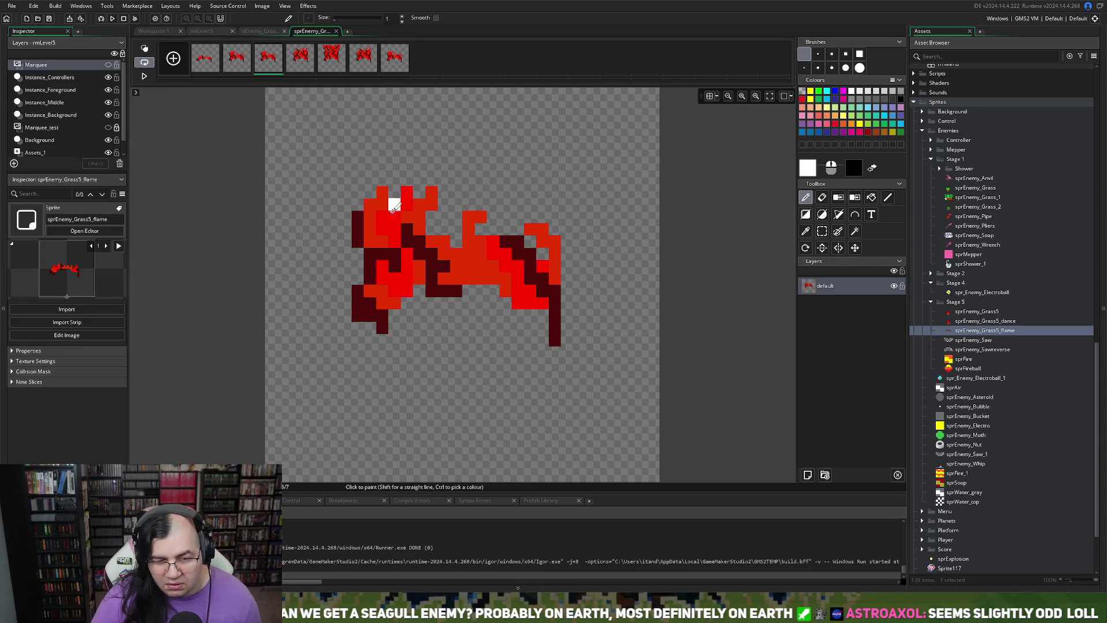
- Pick the flame's bright red with the eyedropper and return to the pencil
click(806, 231)
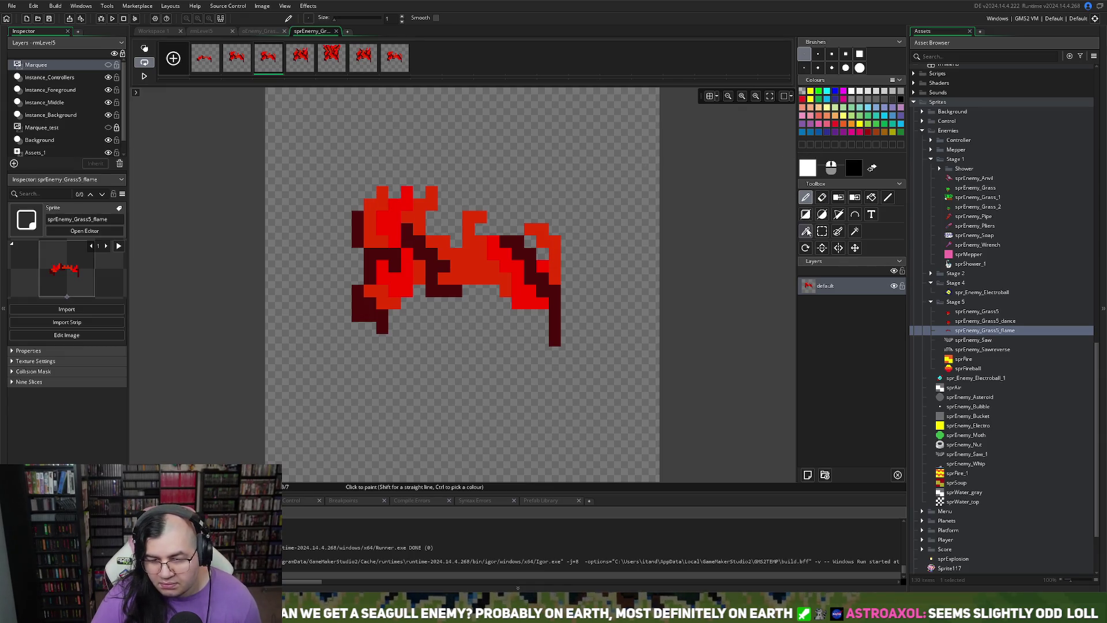
click(402, 205)
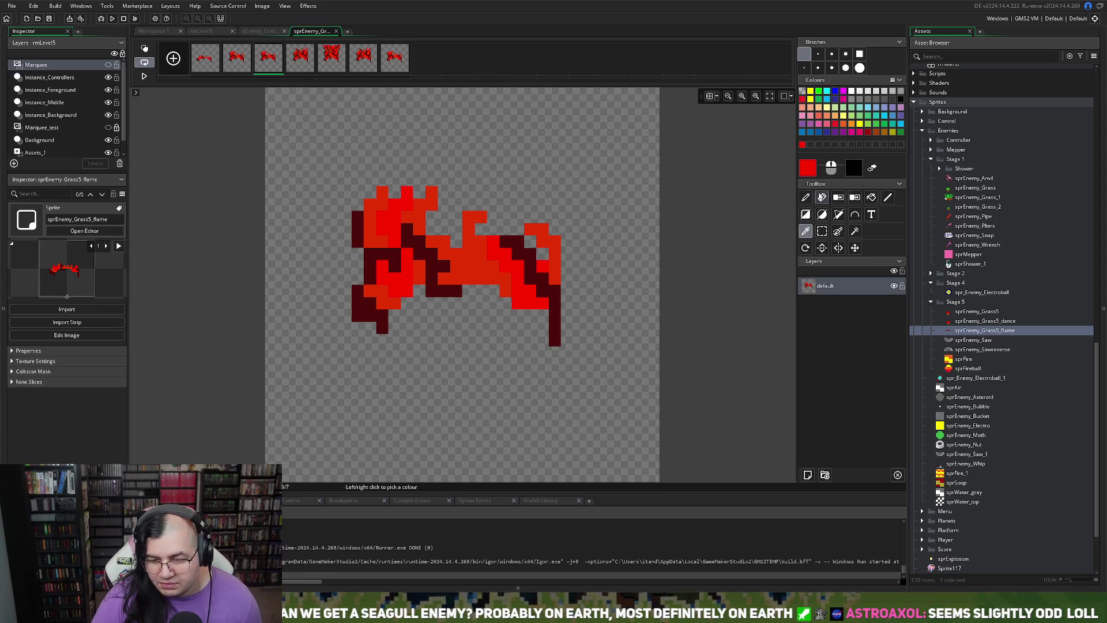
click(807, 199)
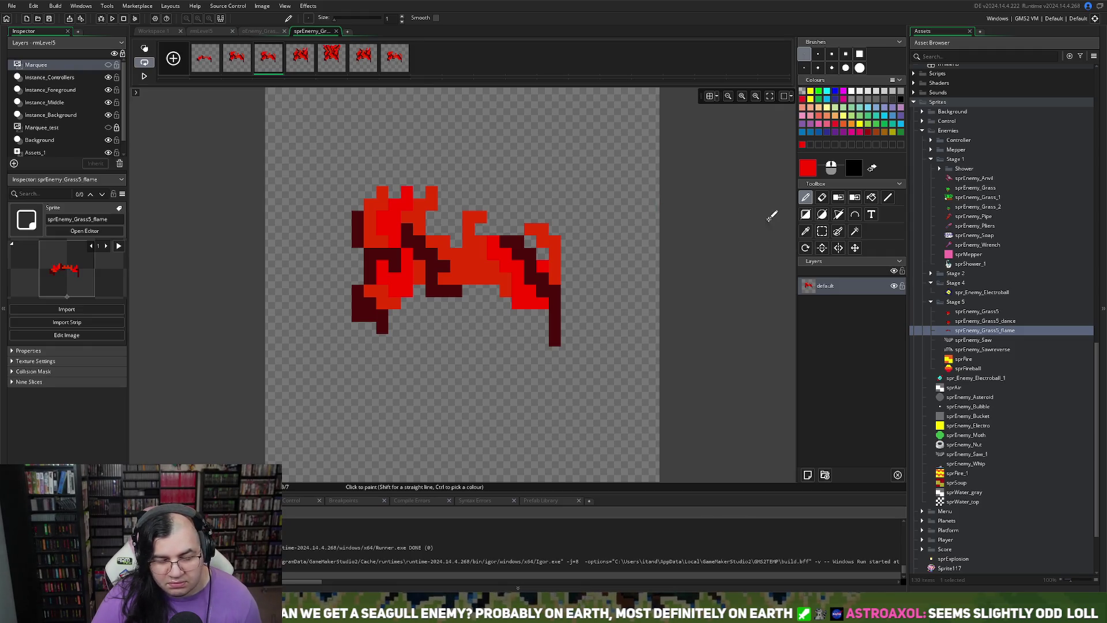
- Paint red strokes on frame 3 to make the flame taller and wider on the right
mouse_move(456, 247)
mouse_down()
mouse_move(455, 199)
mouse_move(371, 176)
mouse_move(419, 183)
mouse_move(432, 167)
mouse_up()
click(464, 206)
click(482, 182)
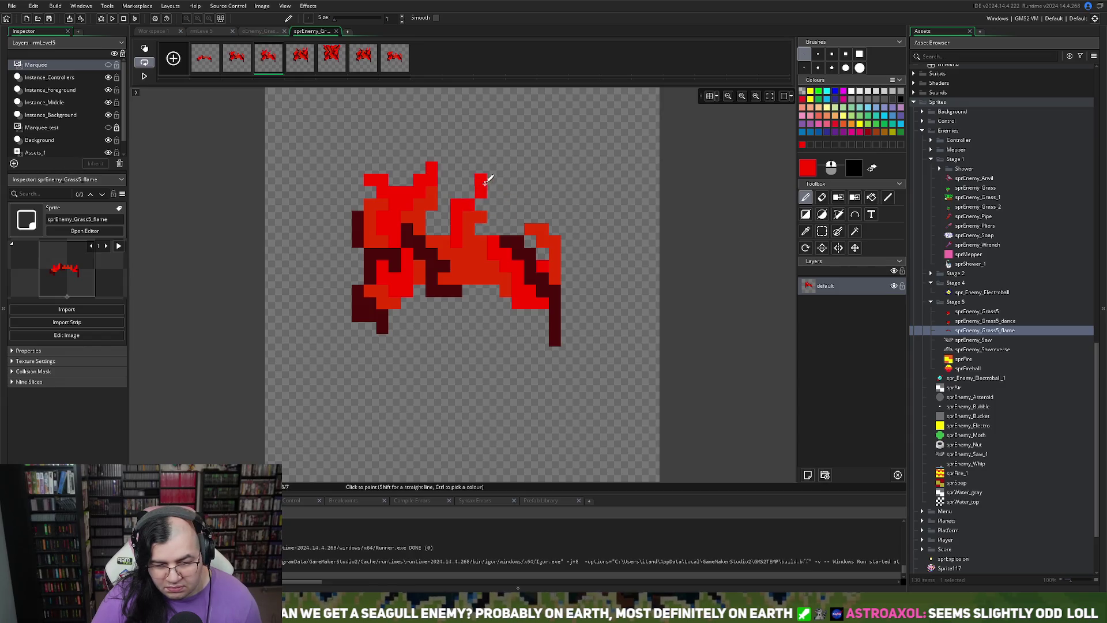
drag(485, 217, 510, 189)
click(518, 193)
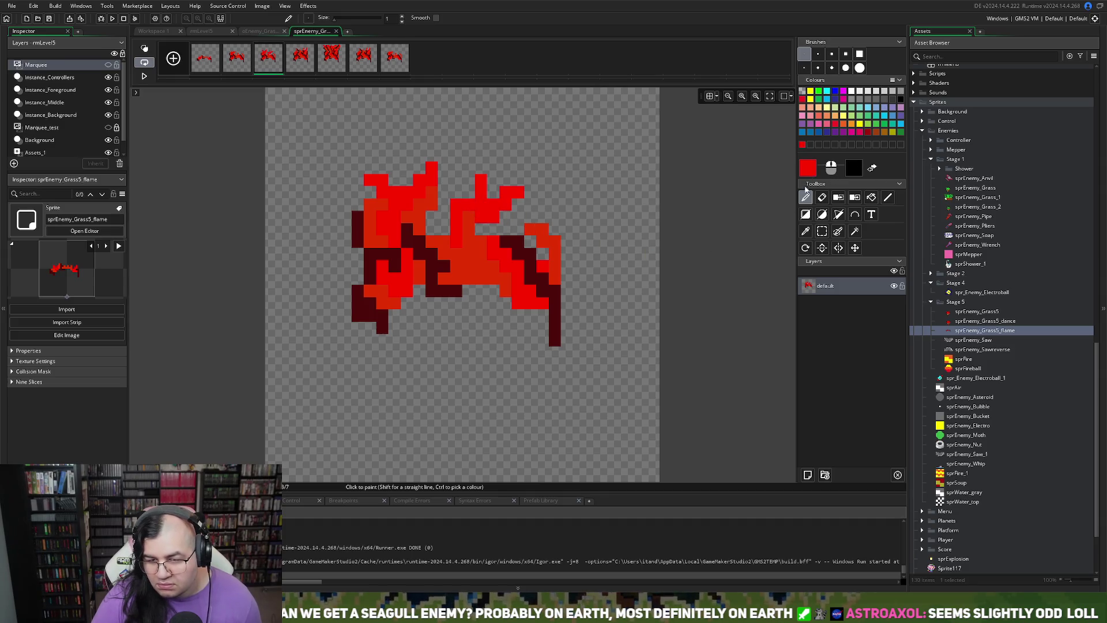
- Fill more of the flame in orange-red, then add a dark-red diagonal streak
click(806, 231)
click(428, 261)
click(445, 249)
click(805, 197)
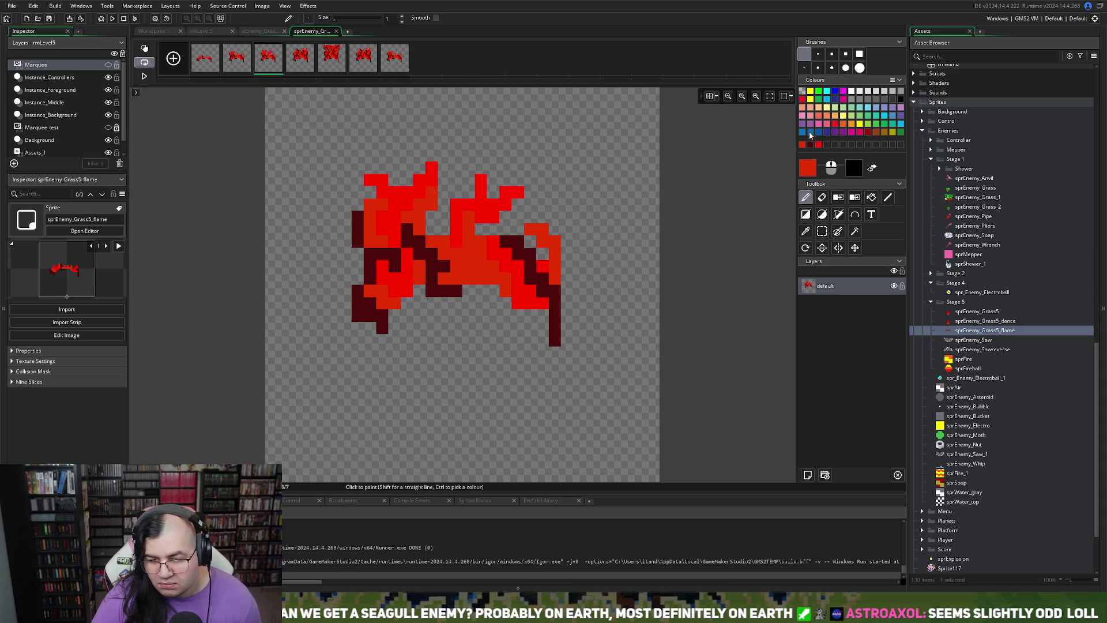
mouse_move(435, 227)
mouse_down()
mouse_move(450, 179)
mouse_move(430, 217)
mouse_move(477, 211)
mouse_move(464, 186)
mouse_up()
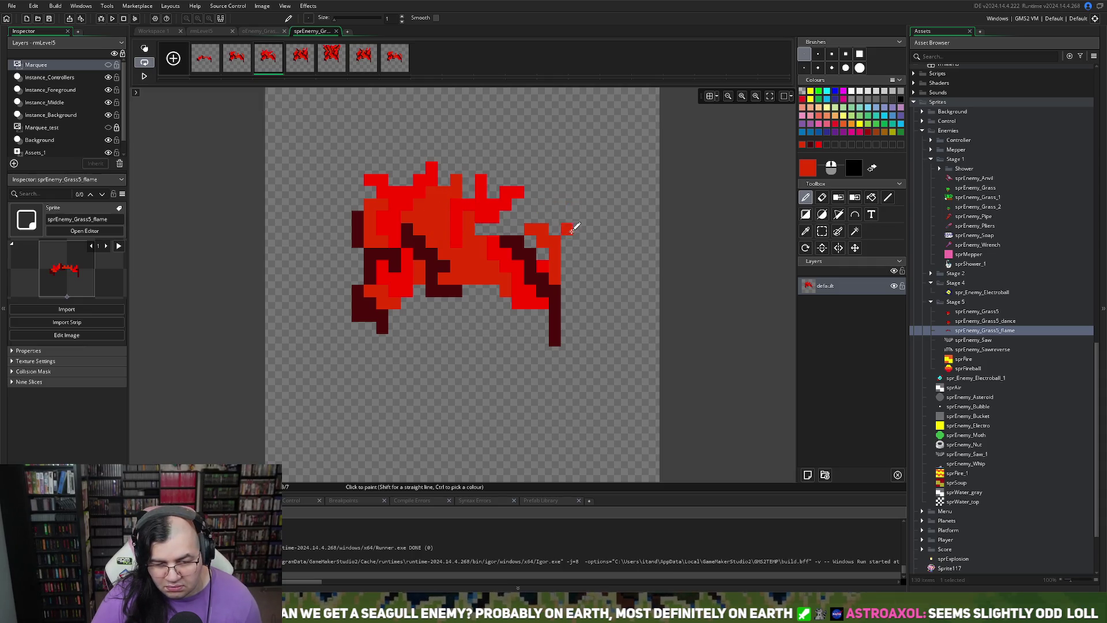
right_click(481, 228)
mouse_move(493, 232)
mouse_down()
mouse_move(483, 229)
mouse_move(519, 206)
mouse_move(519, 190)
mouse_move(514, 232)
mouse_move(556, 181)
mouse_move(554, 189)
mouse_up()
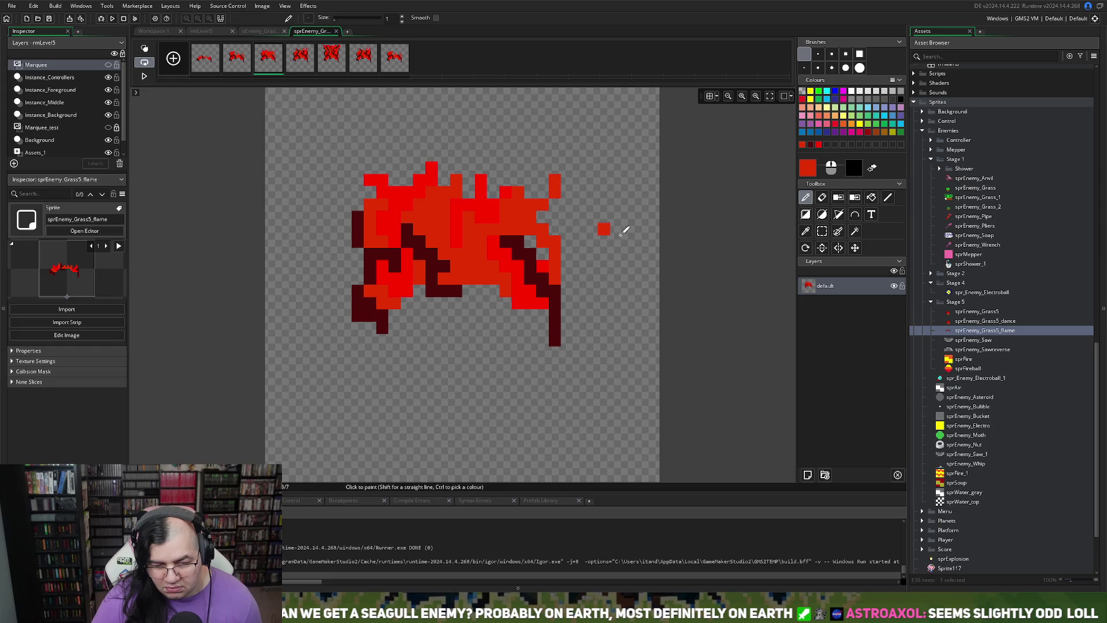
click(810, 144)
mouse_move(510, 228)
mouse_down()
mouse_move(478, 202)
mouse_move(519, 203)
mouse_move(426, 223)
mouse_move(421, 198)
mouse_move(392, 196)
mouse_up()
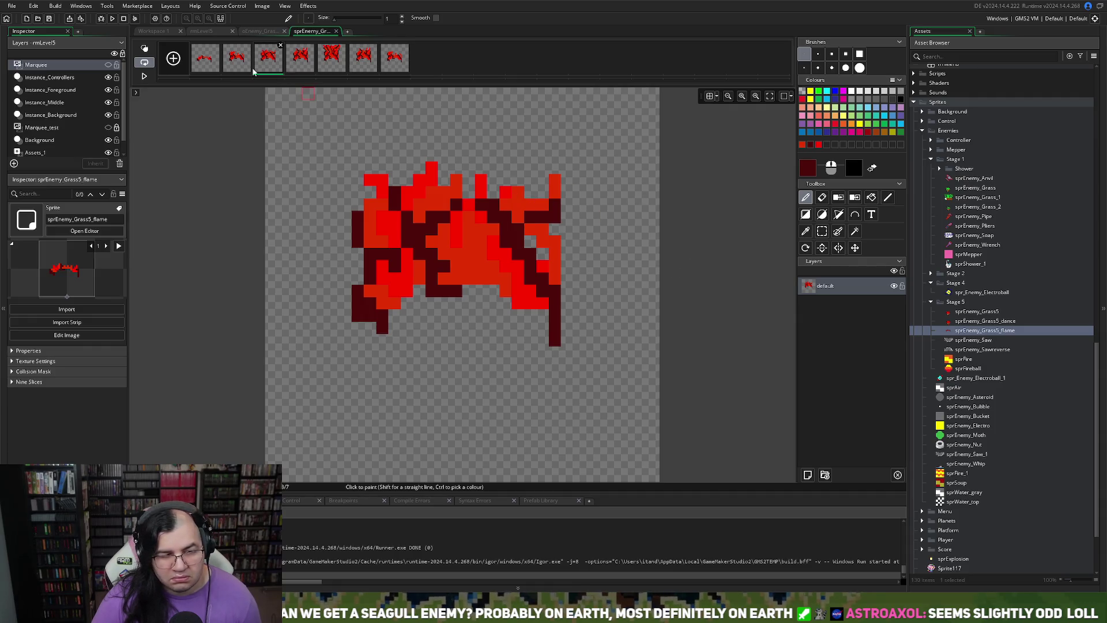
- Shift the flame in frames 3, 4 and 5 one pixel to the right
click(822, 231)
drag(339, 150, 611, 371)
drag(519, 299, 531, 299)
click(300, 58)
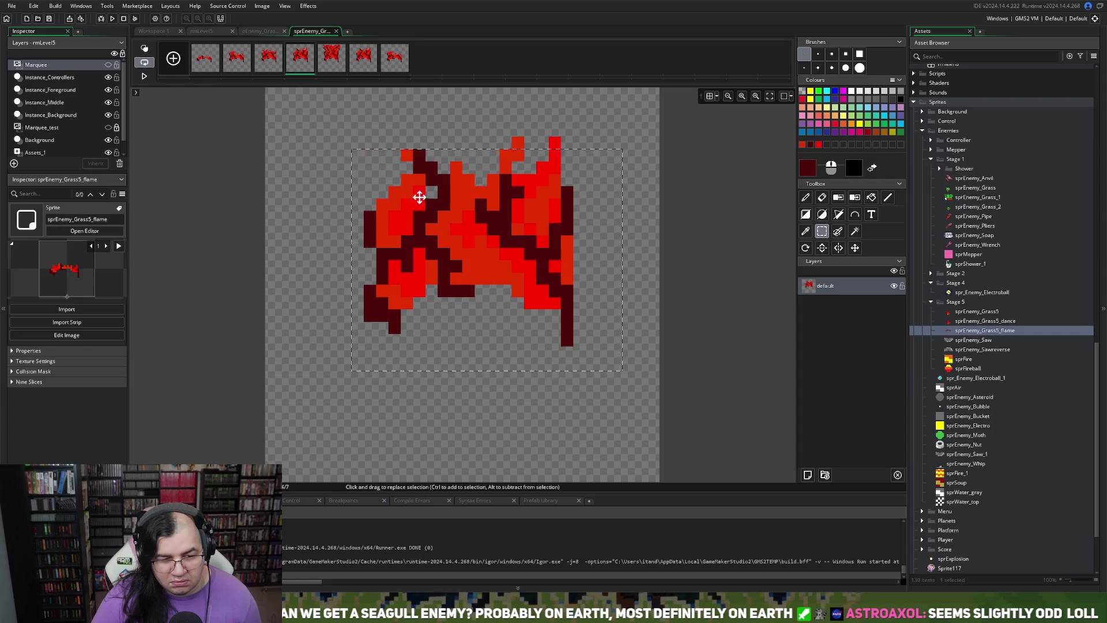
mouse_move(326, 112)
mouse_down()
mouse_move(581, 225)
mouse_move(635, 358)
mouse_up()
drag(549, 294, 561, 292)
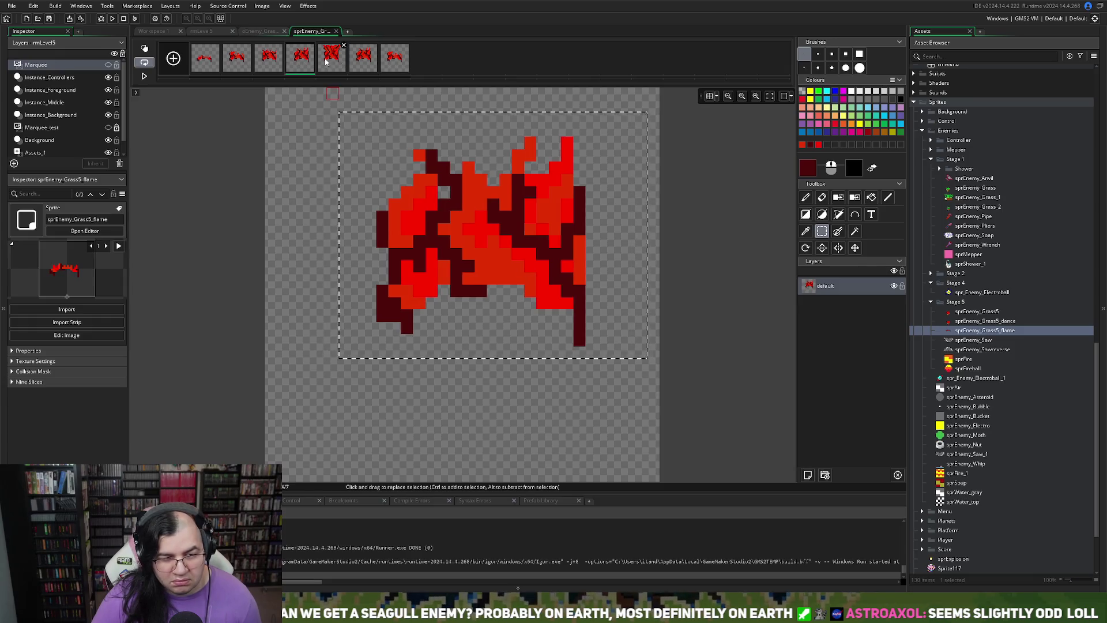
click(331, 58)
drag(312, 92, 599, 383)
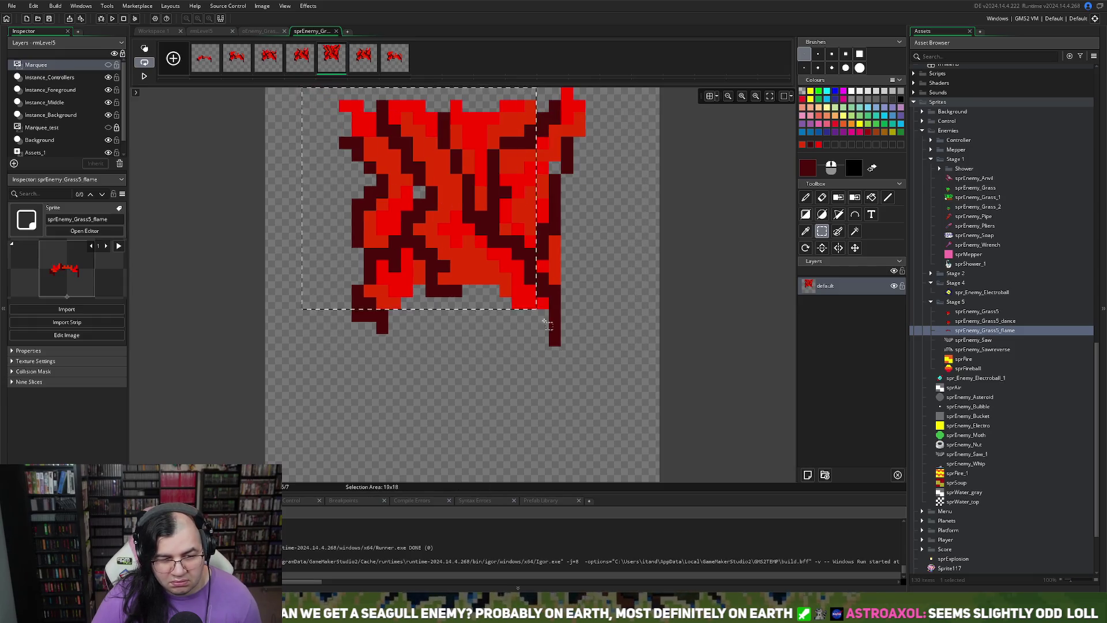
drag(553, 332, 565, 333)
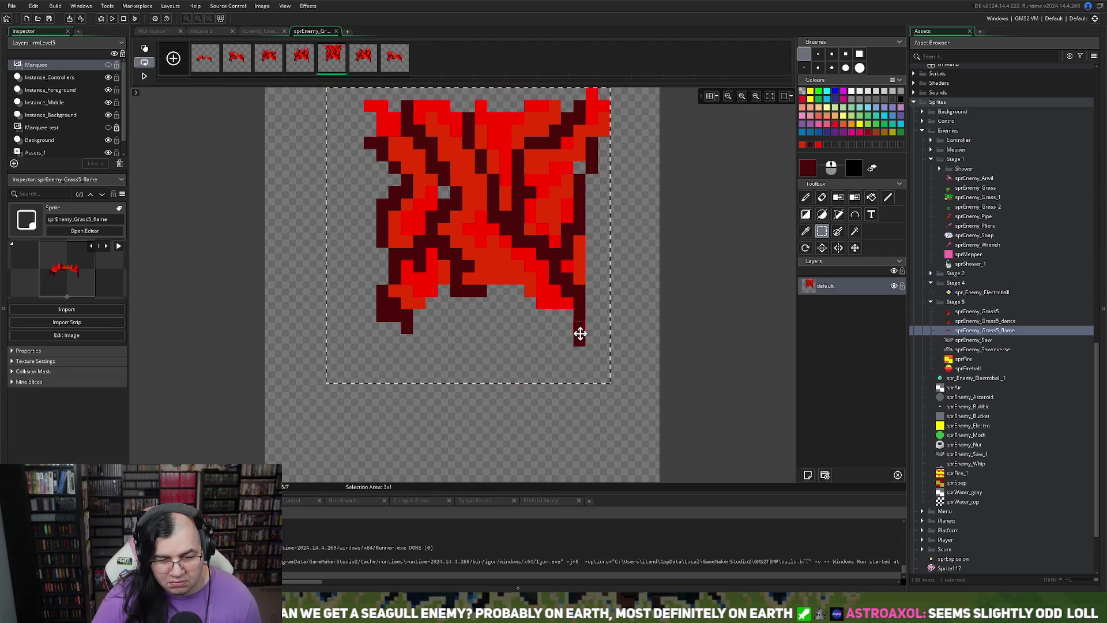
- Duplicate frame 3 to add an eighth frame later in the animation
click(368, 62)
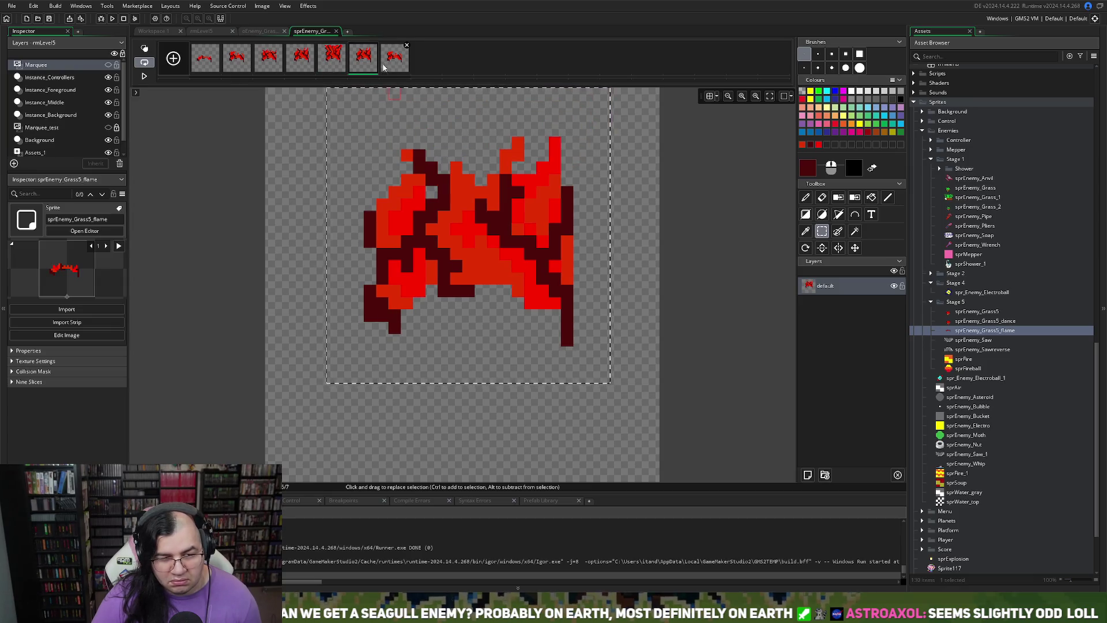
click(236, 58)
click(269, 58)
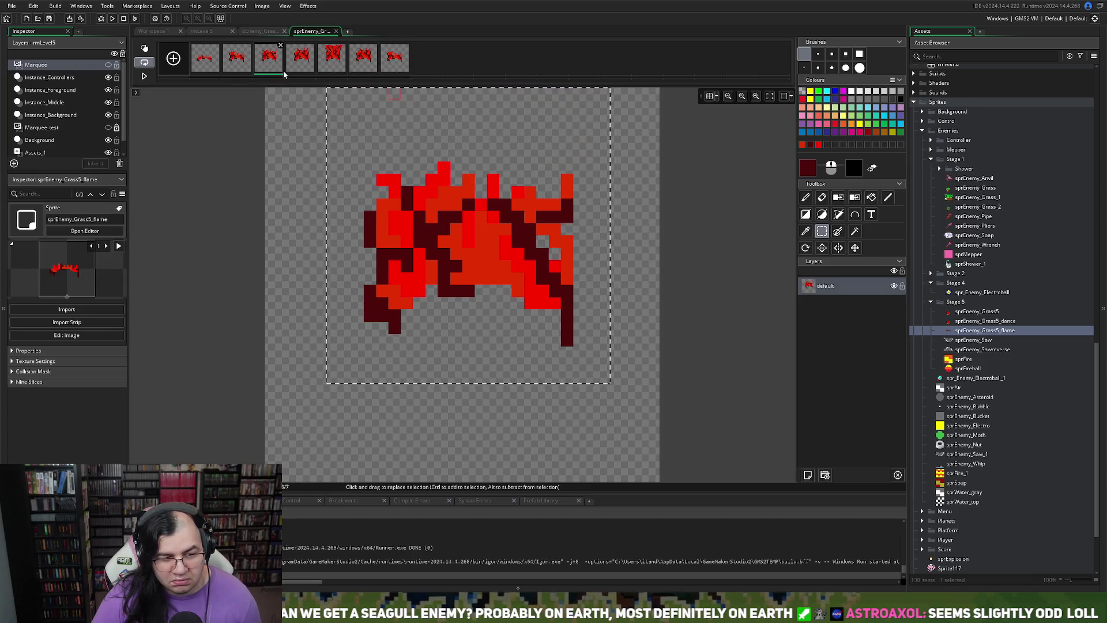
key(ctrl+d)
mouse_move(300, 57)
mouse_down()
mouse_move(394, 65)
mouse_move(395, 50)
mouse_move(383, 67)
mouse_up()
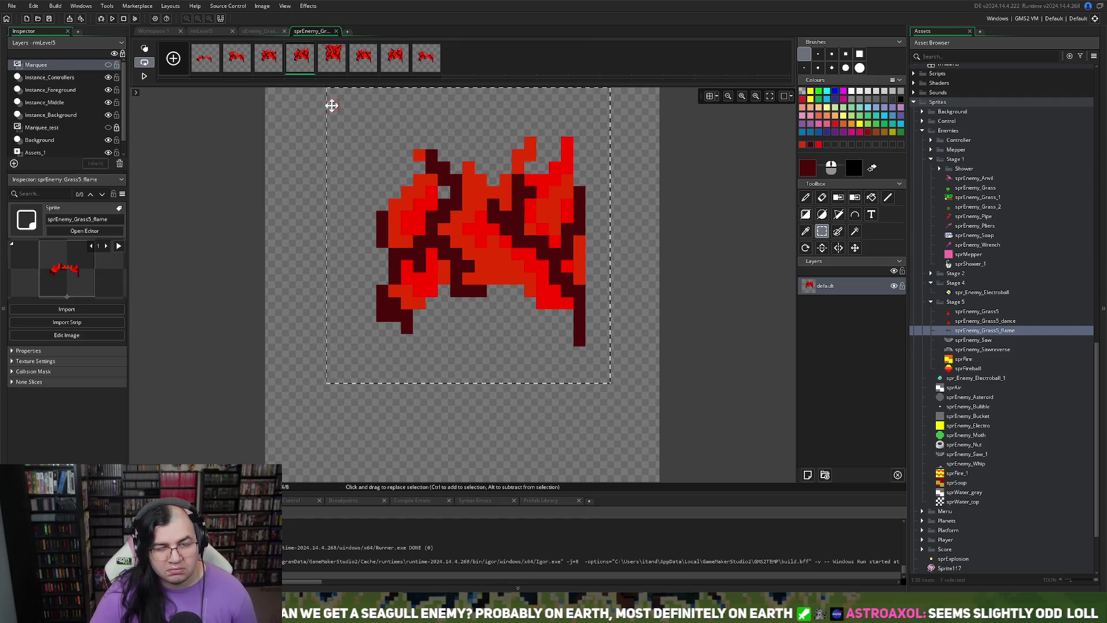
click(395, 68)
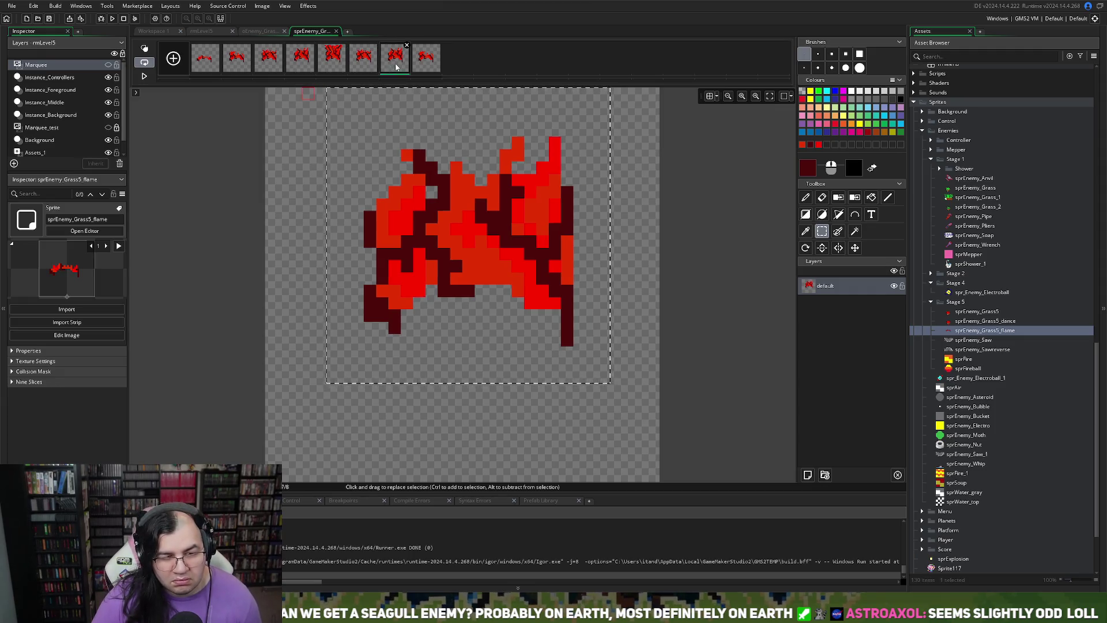
key(ctrl+z)
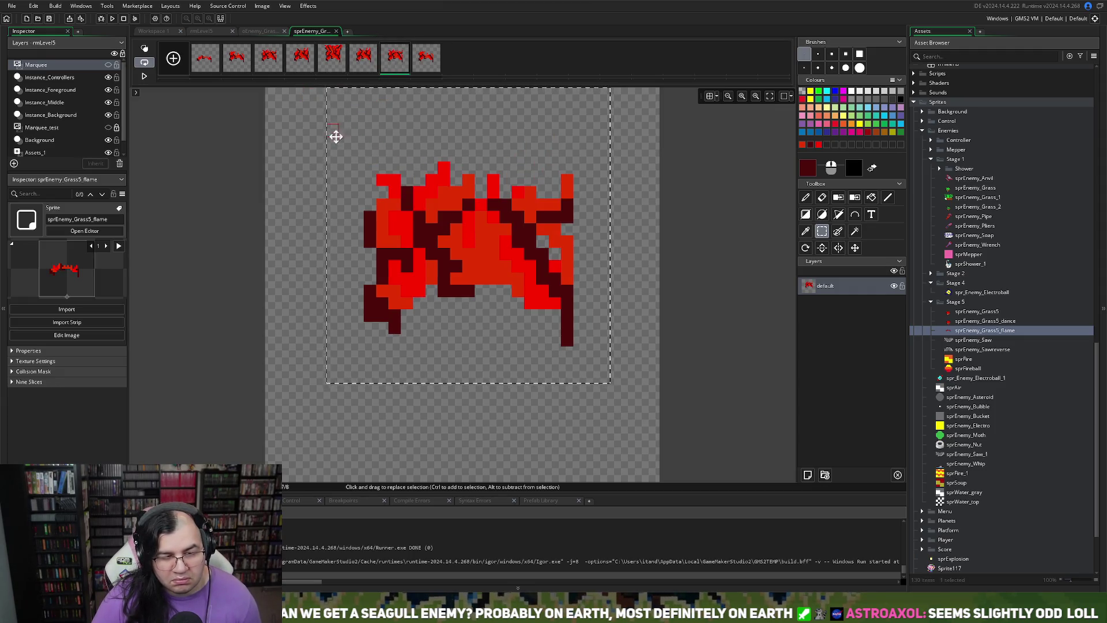
- Preview the flame animation, then close the image editor and sprite window
click(144, 76)
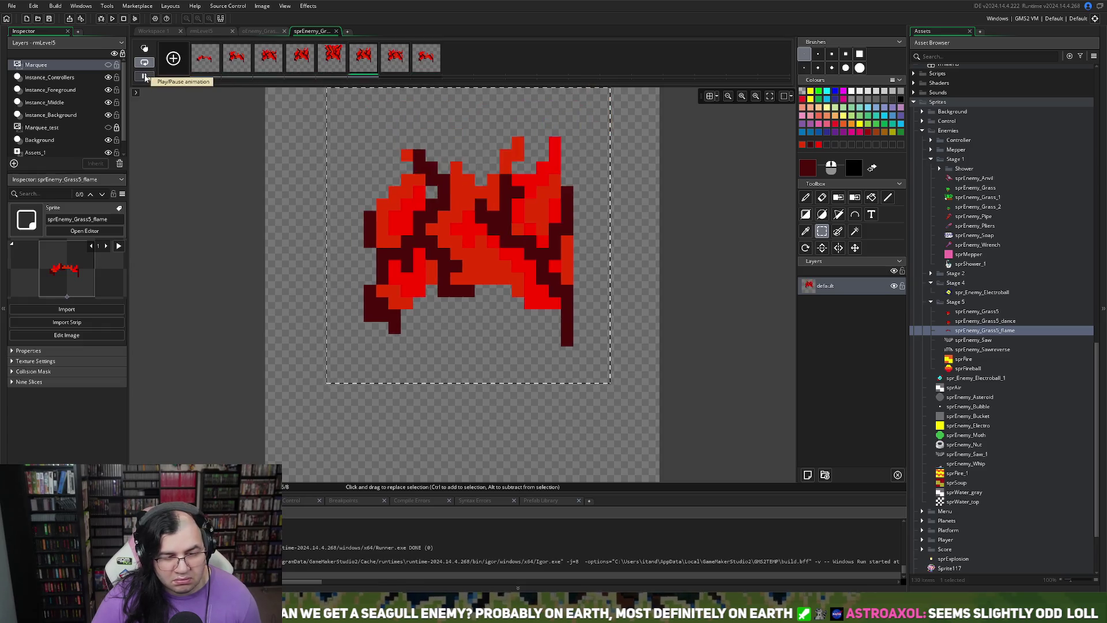
click(336, 32)
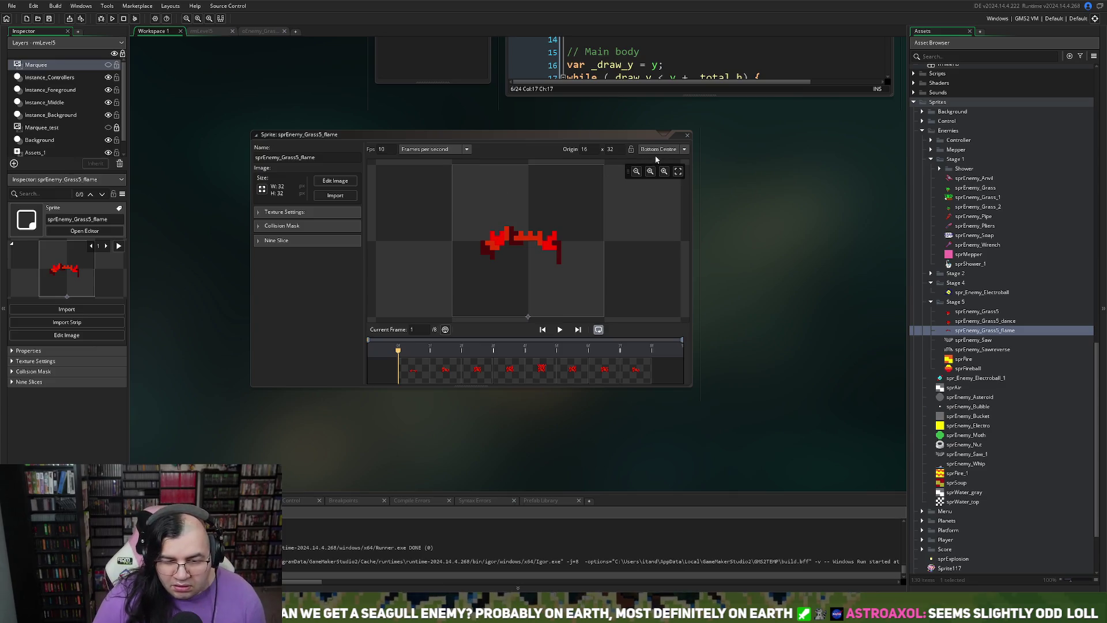
click(687, 136)
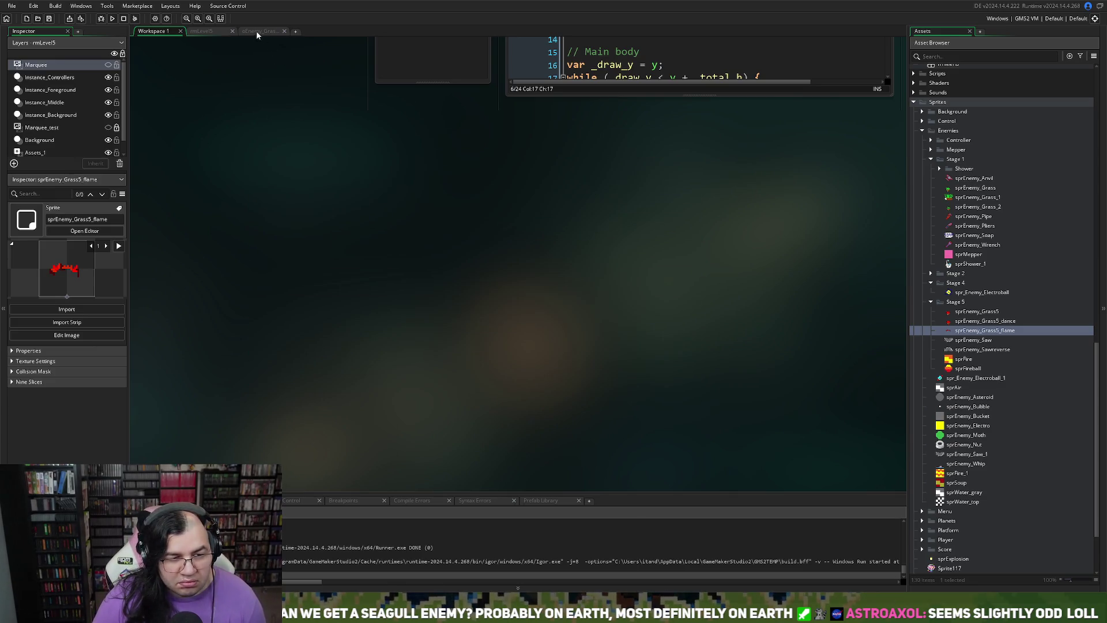
- Type 'if (room == rmLevel5)' as line 1 of oEnemy_Grass's Draw code, autocompleting rmLevel5
click(259, 31)
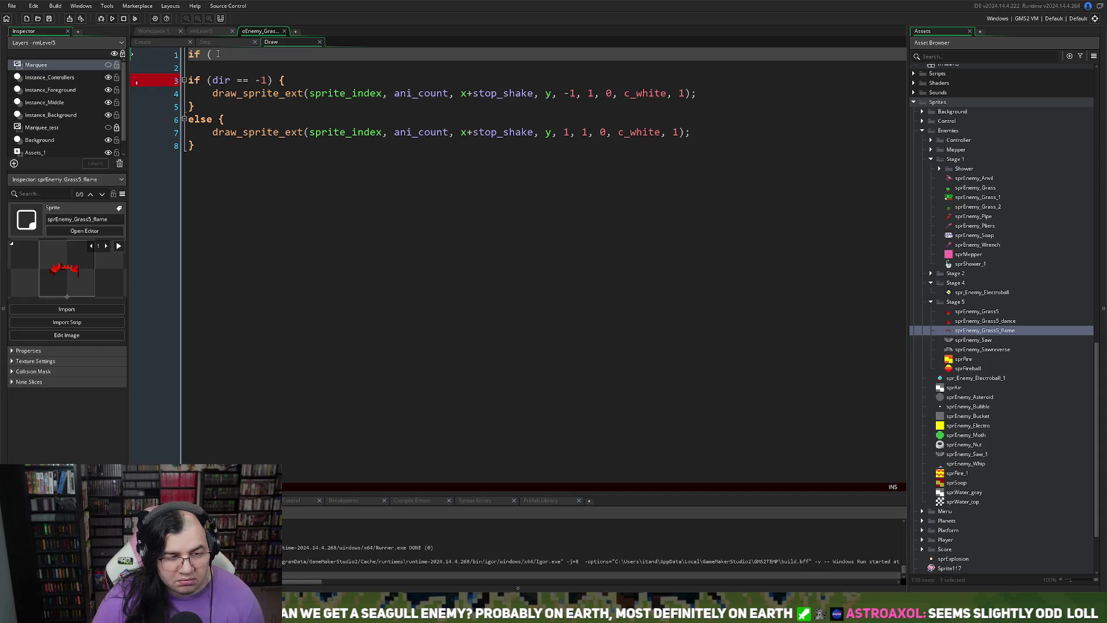
text(room == ro)
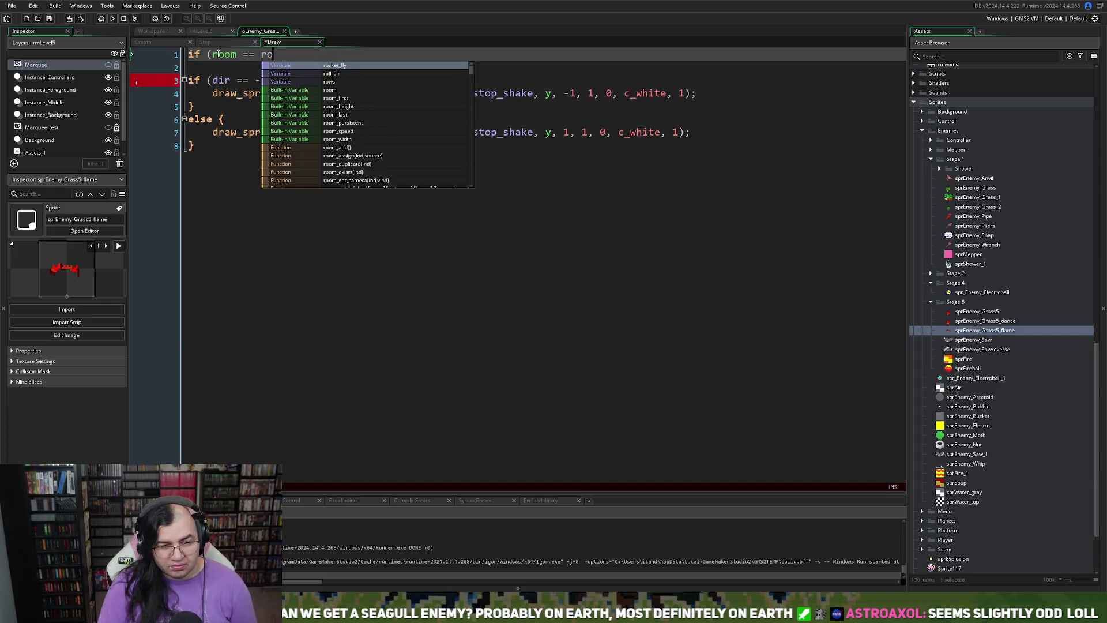
key(BackSpace)
text(m)
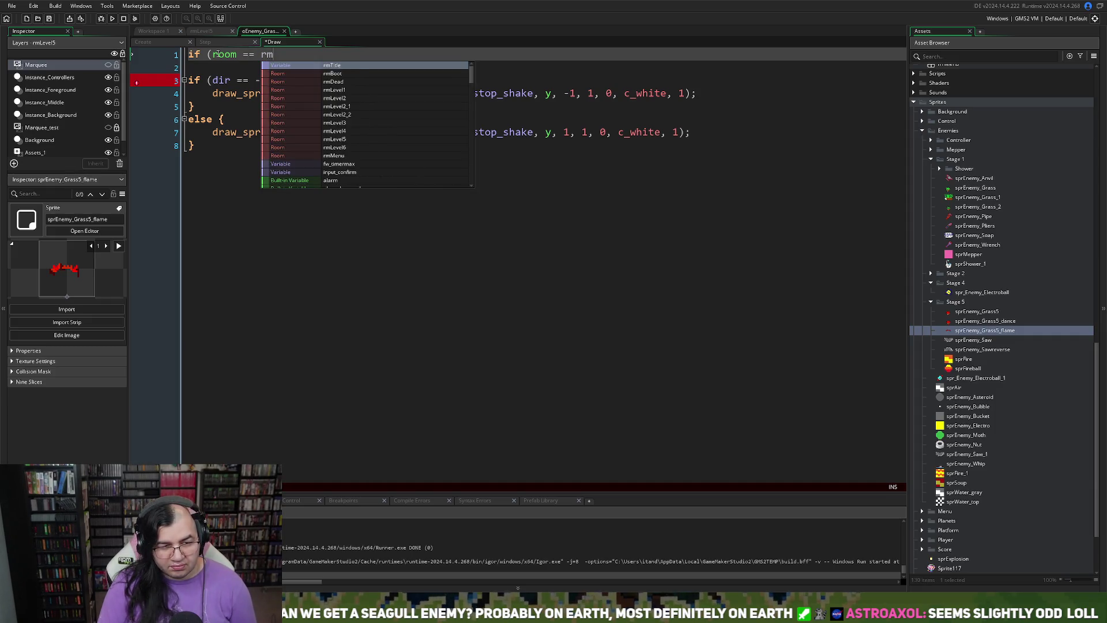
text(Leve)
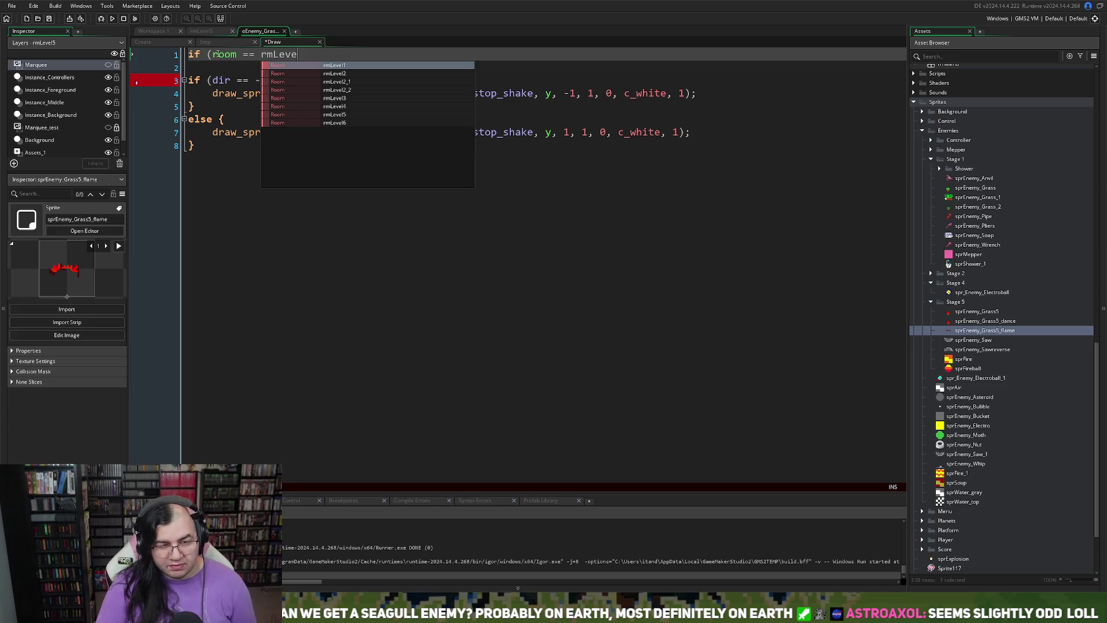
click(354, 114)
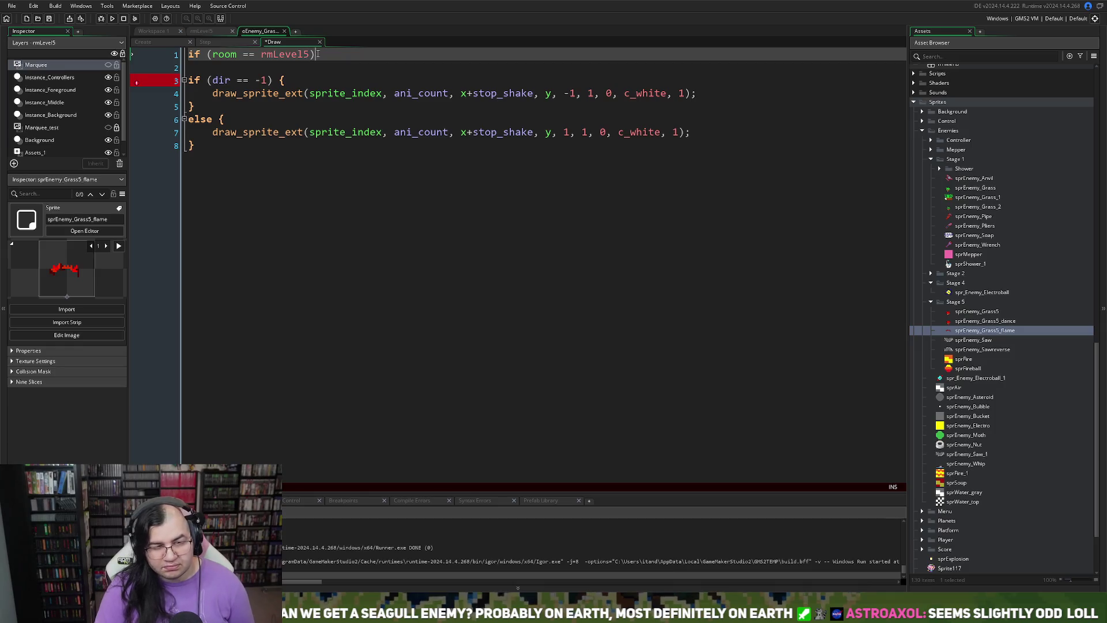
click(212, 45)
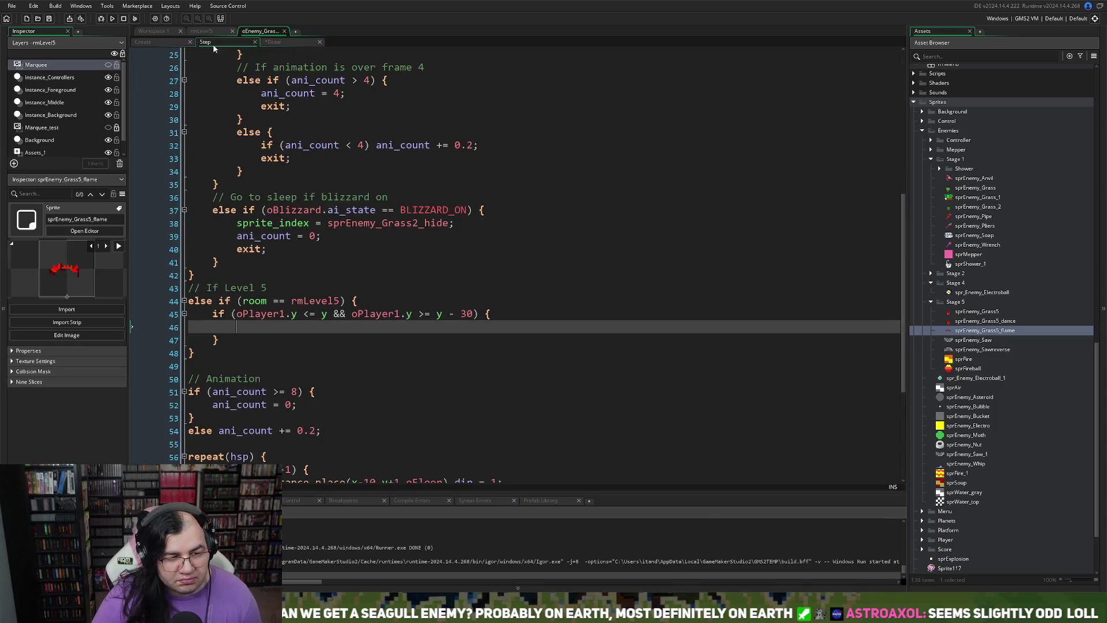
- Delete the stage_effect = 5 and stage_effect = 2 lines from the Create event
scroll(282, 327, down, 6)
scroll(291, 356, up, 6)
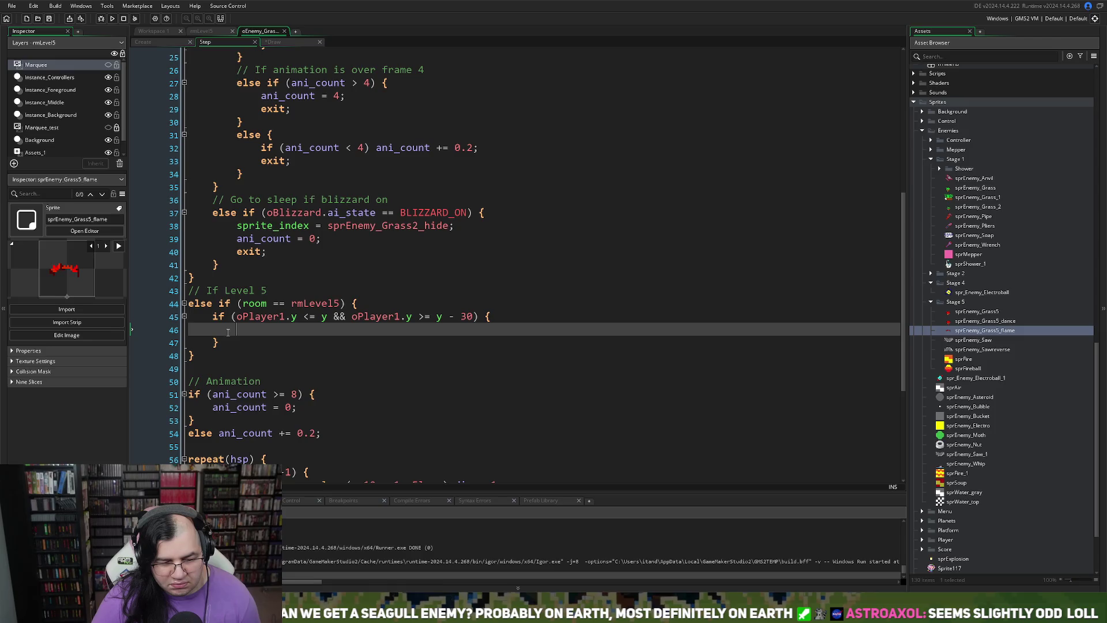
click(165, 44)
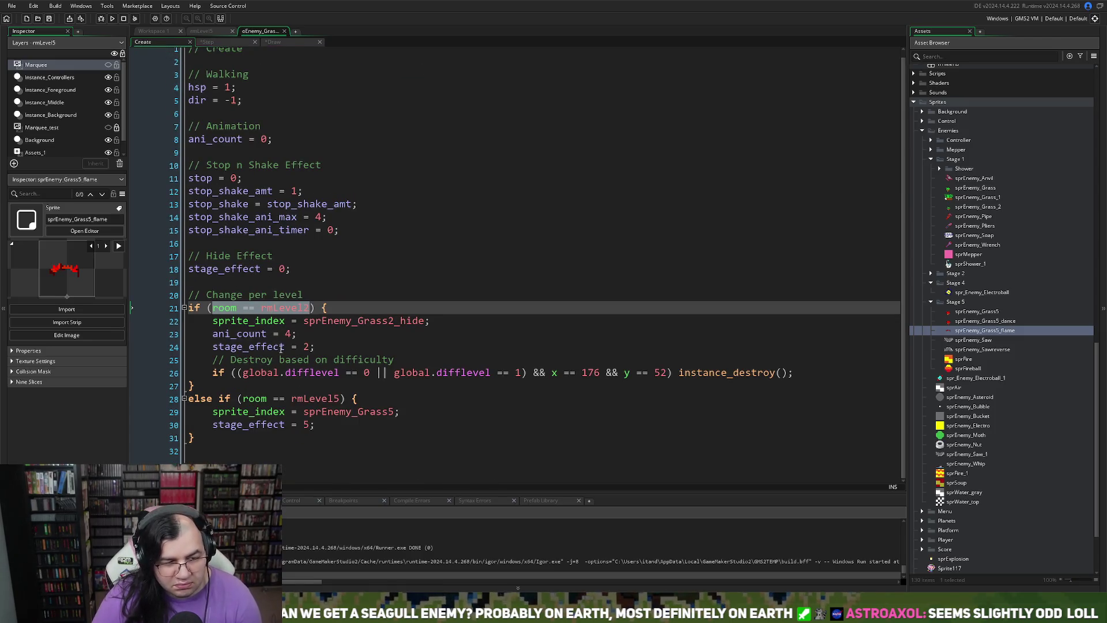
mouse_move(324, 425)
mouse_down()
mouse_move(166, 415)
mouse_move(156, 425)
mouse_up()
key(Delete)
drag(323, 348, 120, 343)
key(Delete)
key(BackSpace)
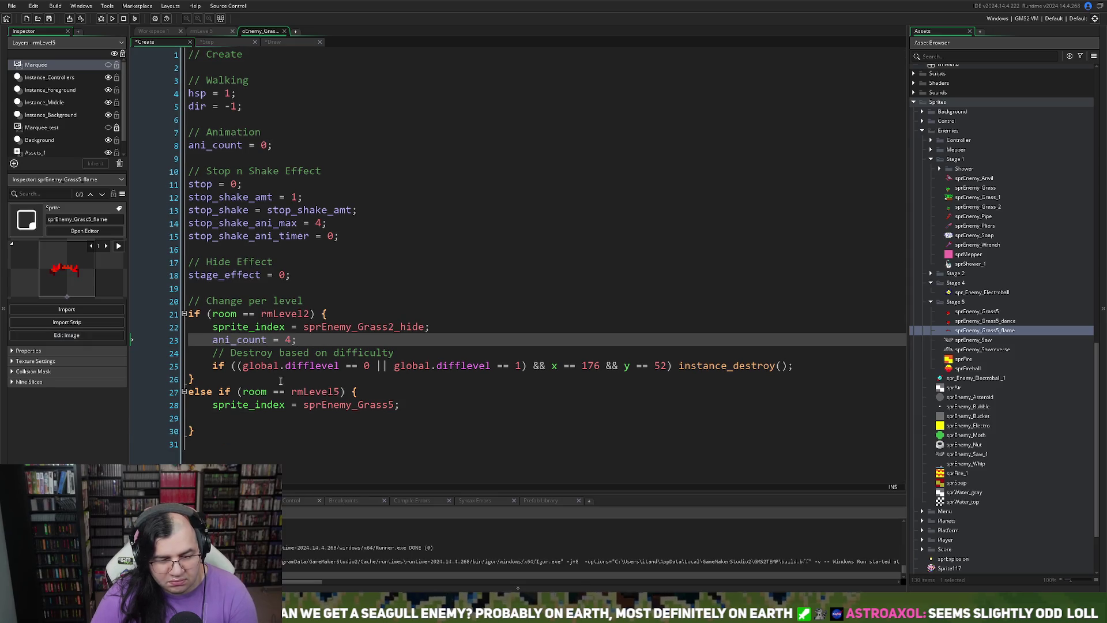
- Change the initial stage_effect = 0 to false and remove the leftover blank line
click(222, 415)
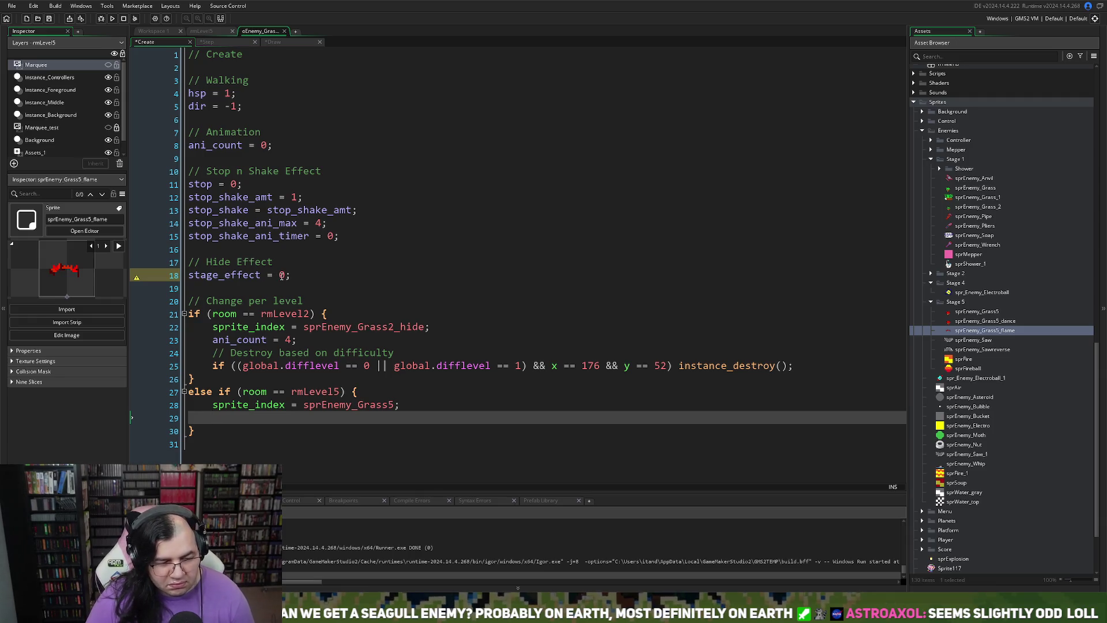
click(281, 275)
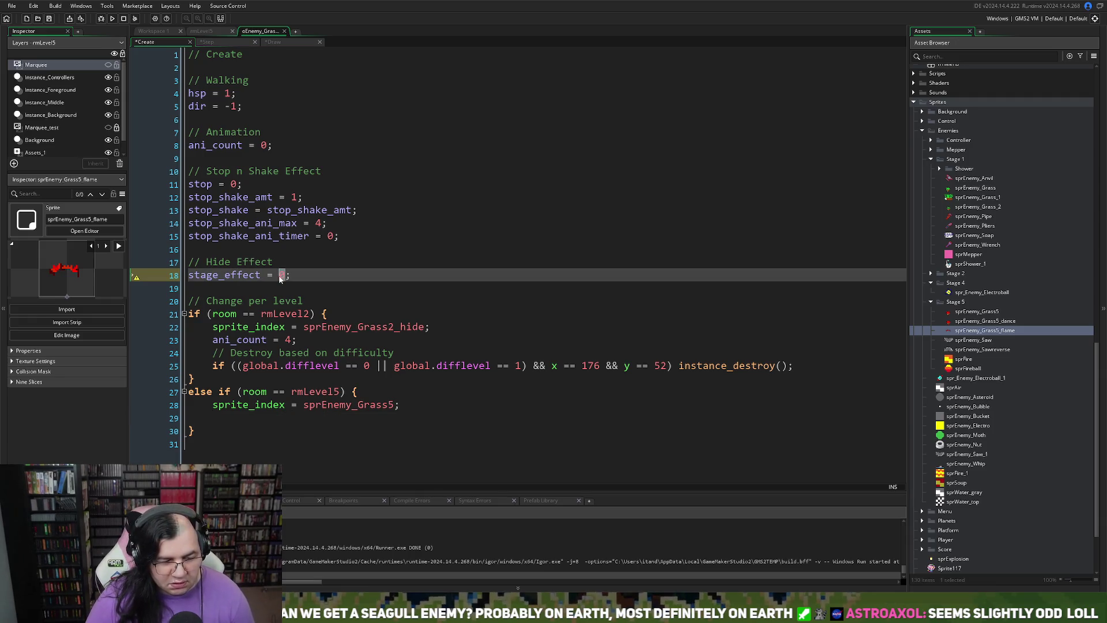
text(false)
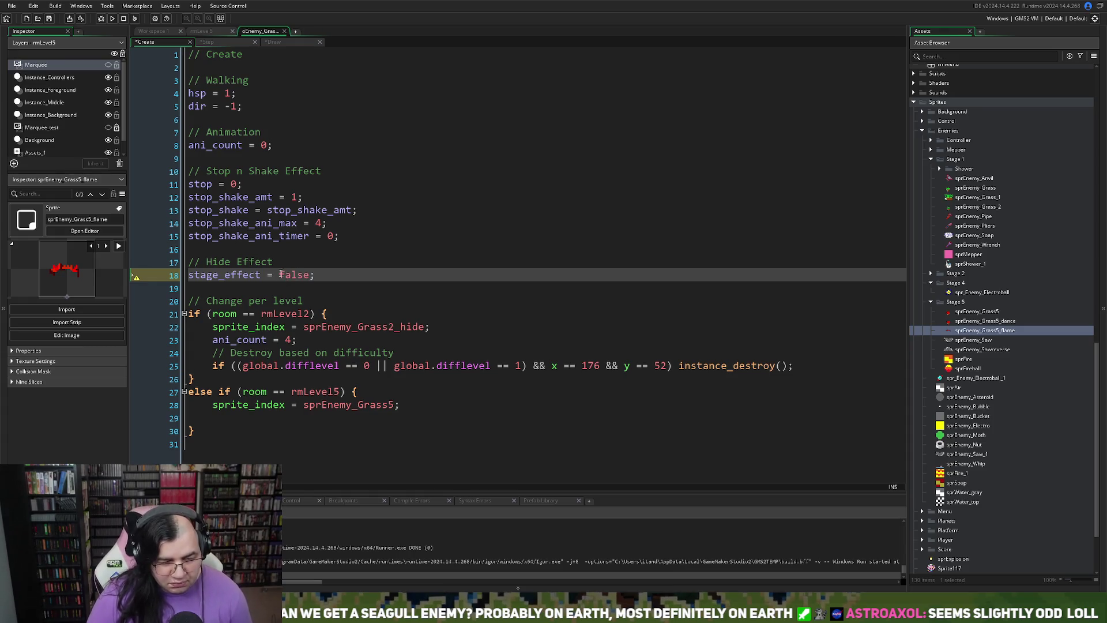
double_click(233, 278)
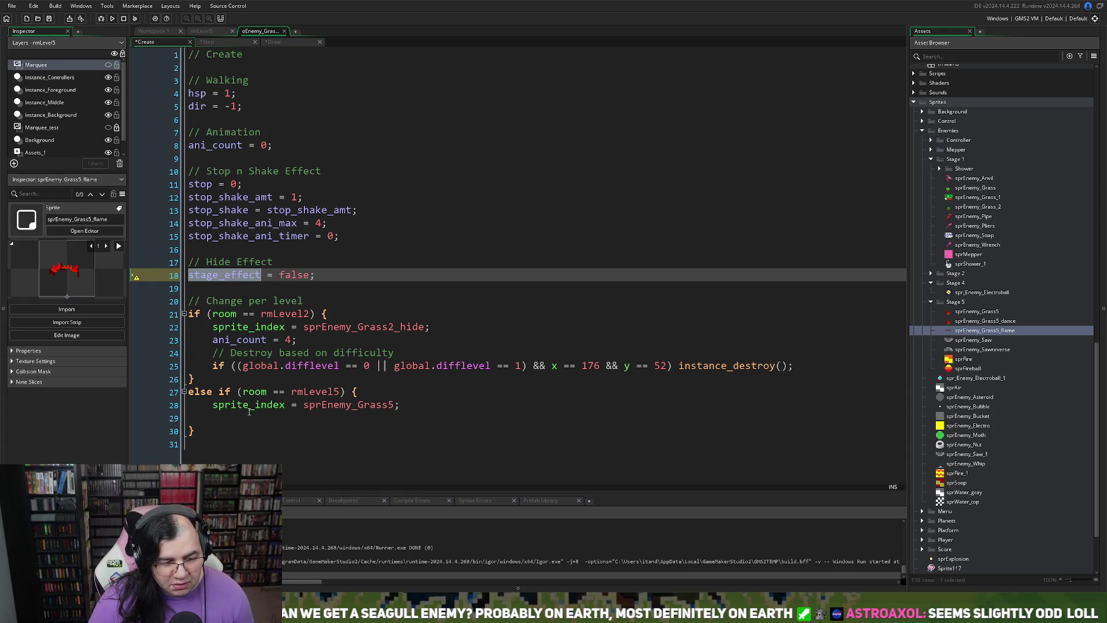
click(249, 411)
key(BackSpace)
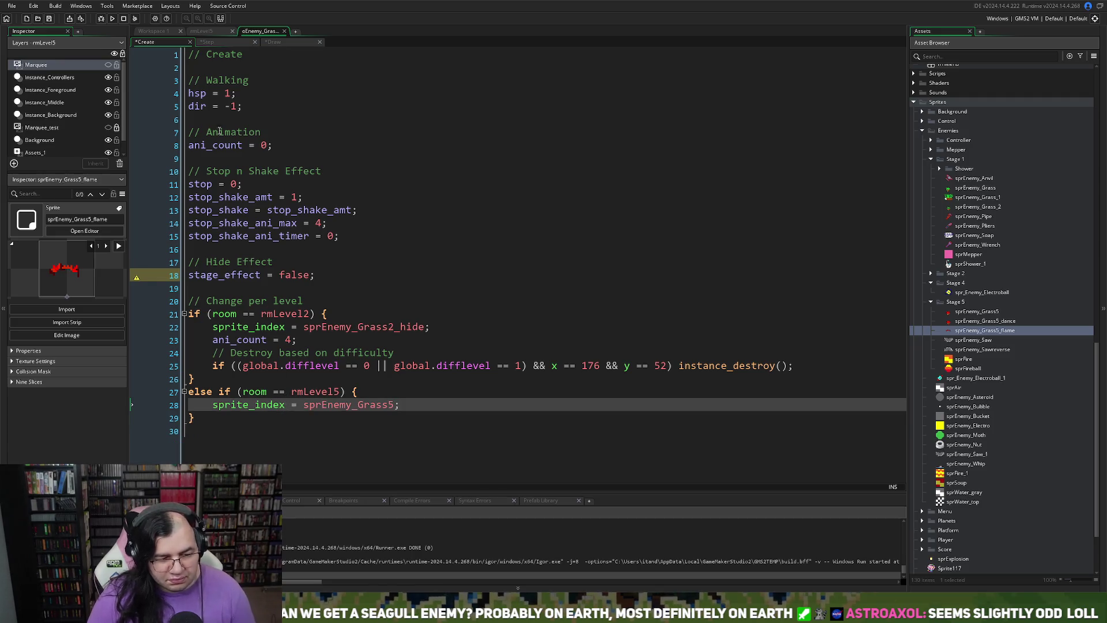
click(219, 42)
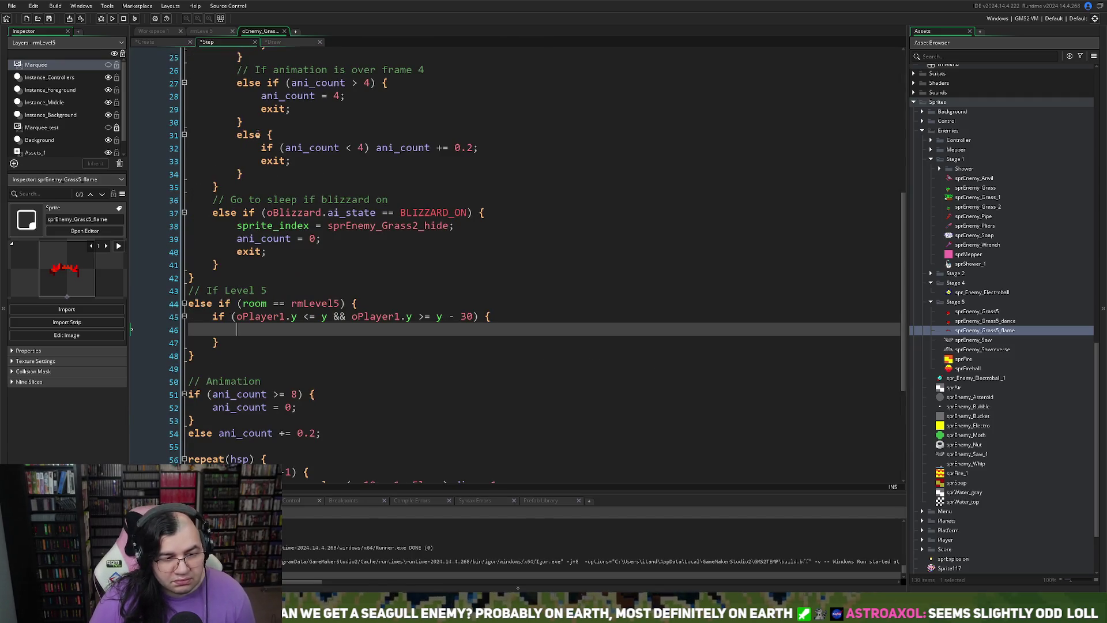
- Set stage_effect = true inside the Level 5 player check and add 'else stage_effect = false;'
text(stage_effect )
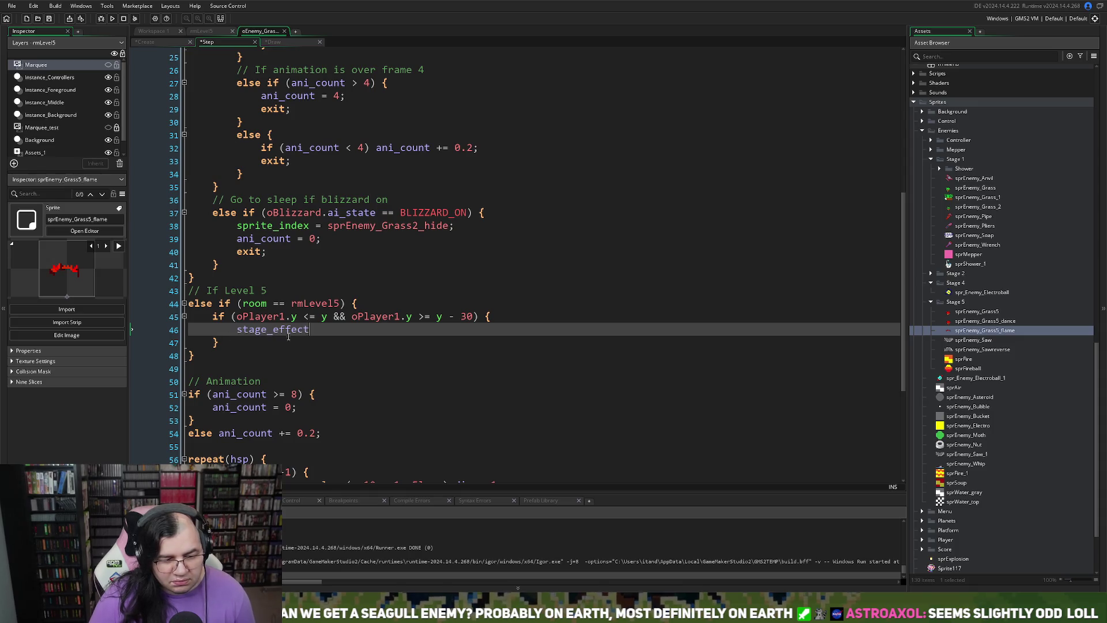
text(=)
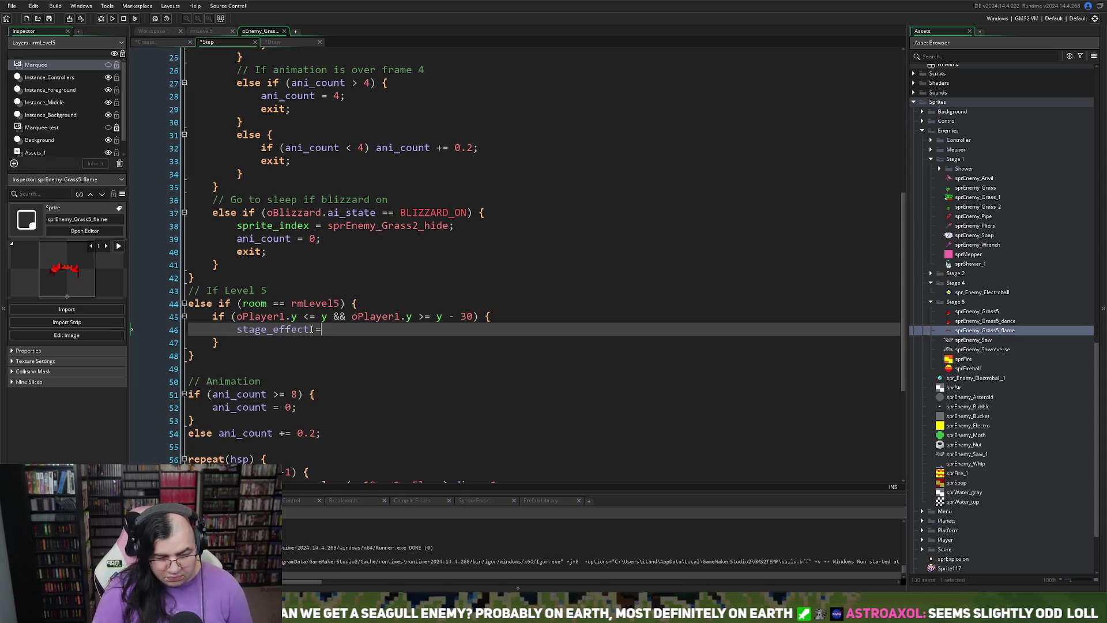
text( true)
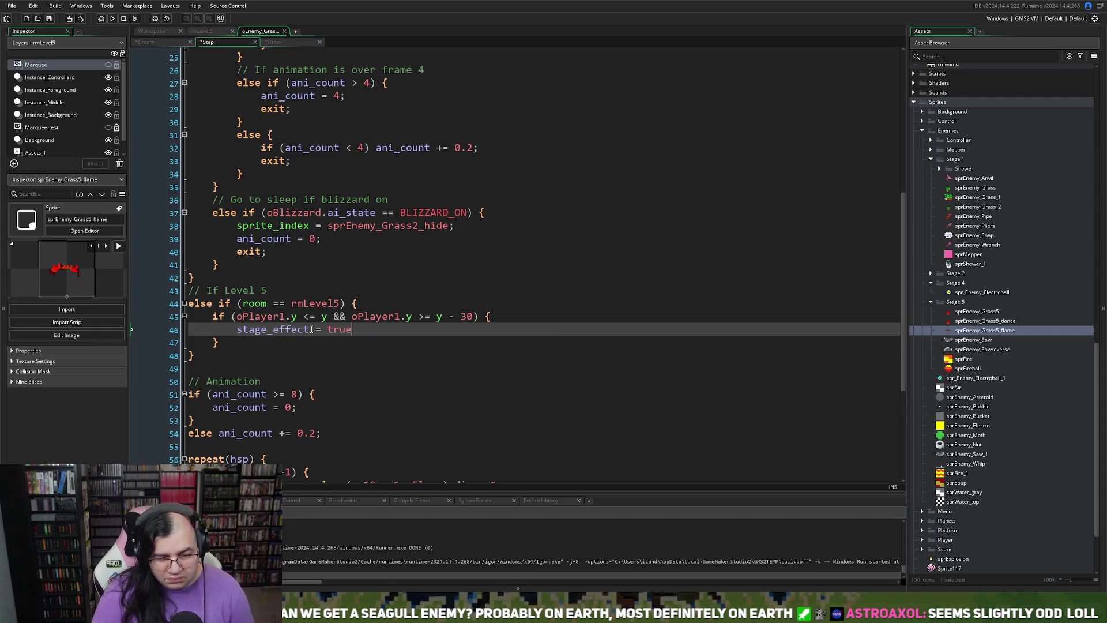
text(;)
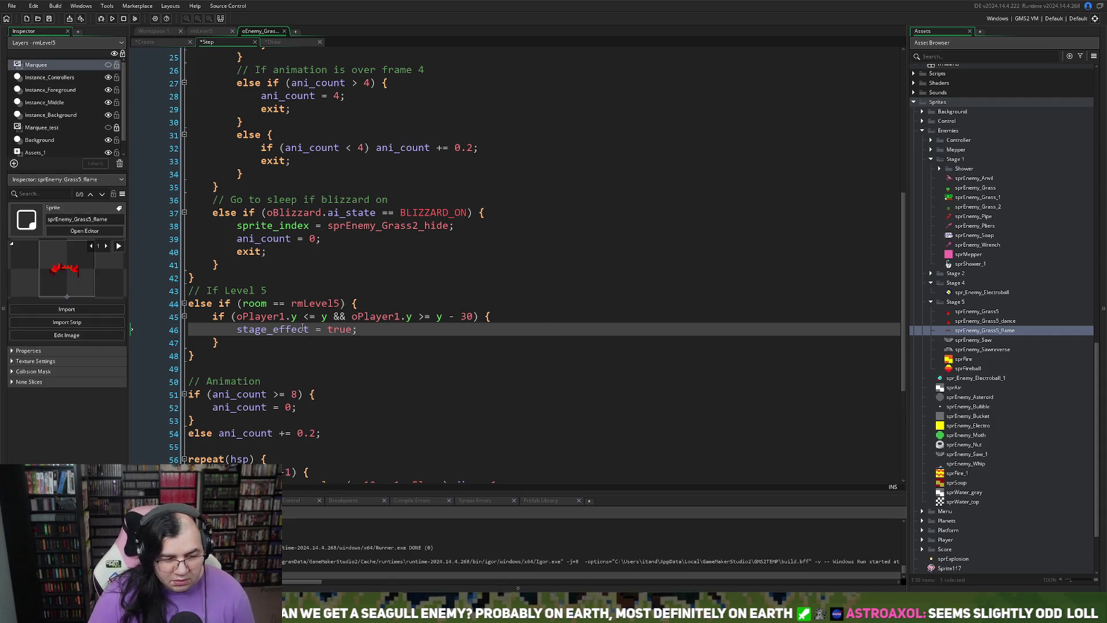
click(252, 344)
key(Return)
text(else)
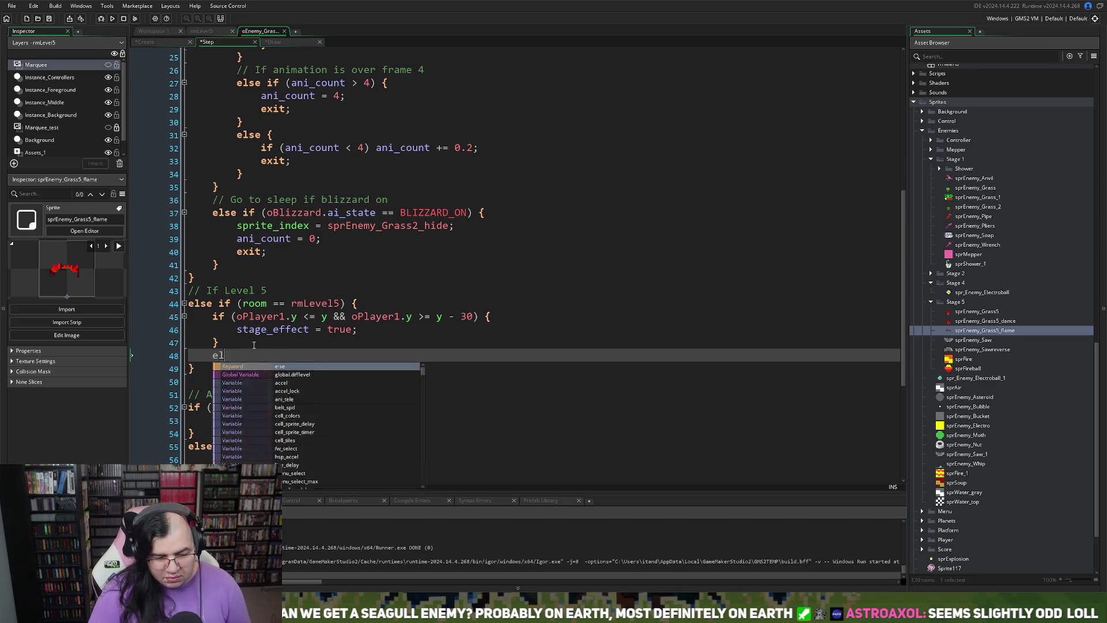
double_click(281, 330)
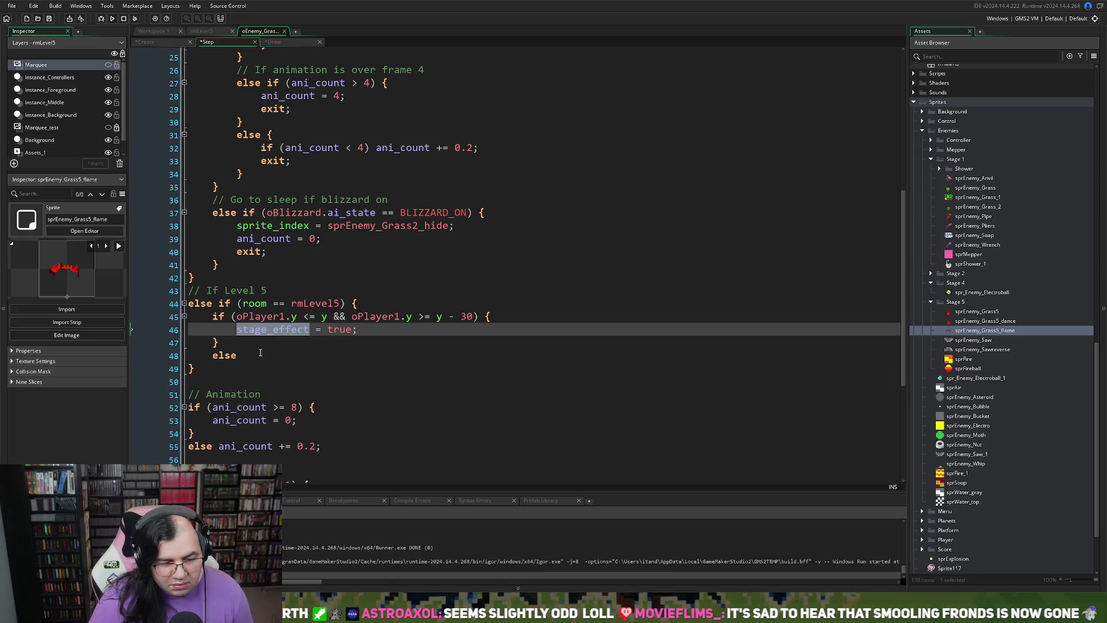
key(ctrl+c)
click(260, 353)
key(ctrl+v)
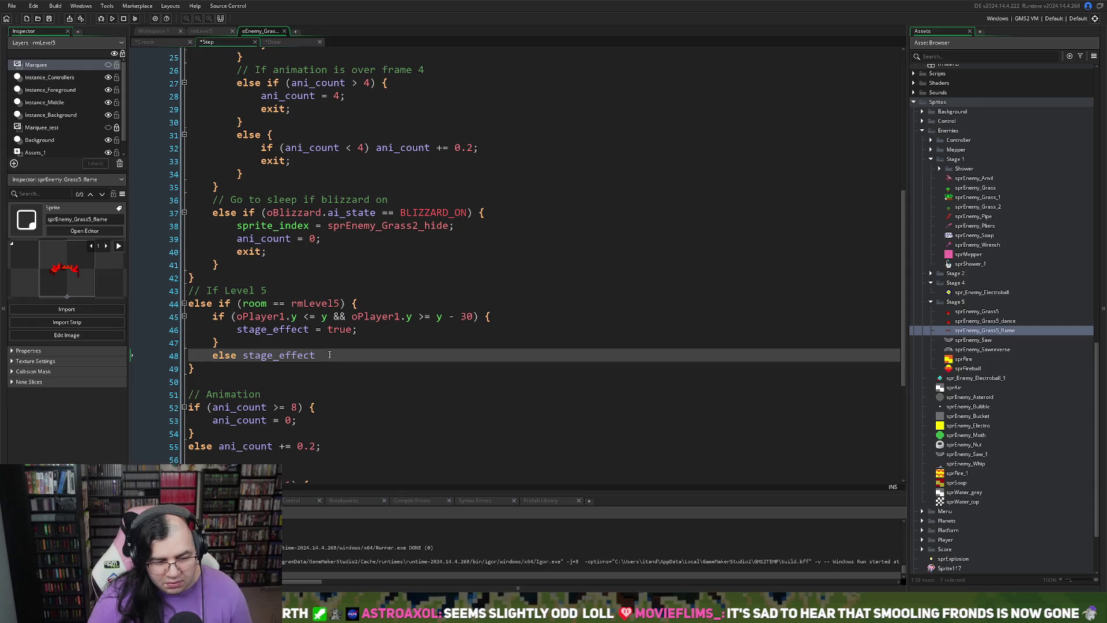
text(= false;)
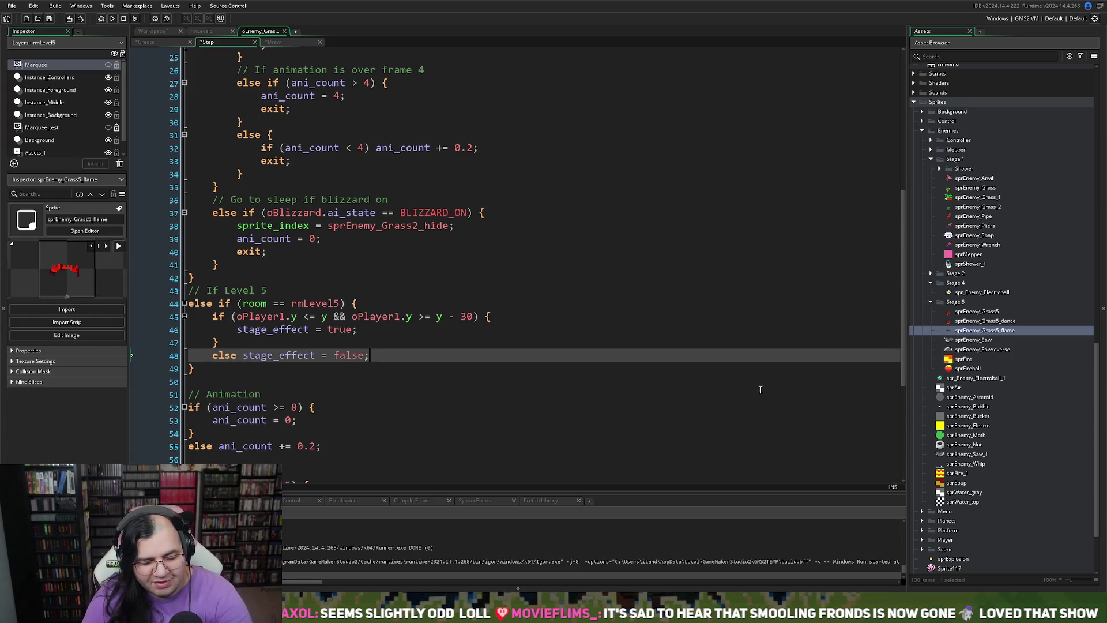
- Wrap the else branch's stage_effect = false assignment in braces on its own line
click(248, 355)
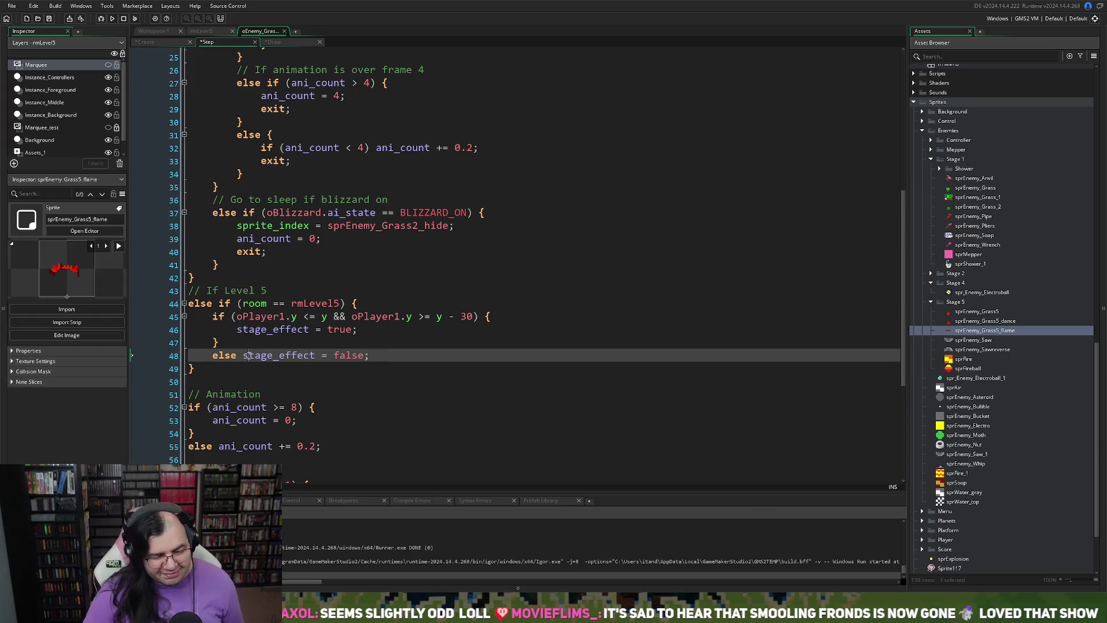
text({)
key(Return)
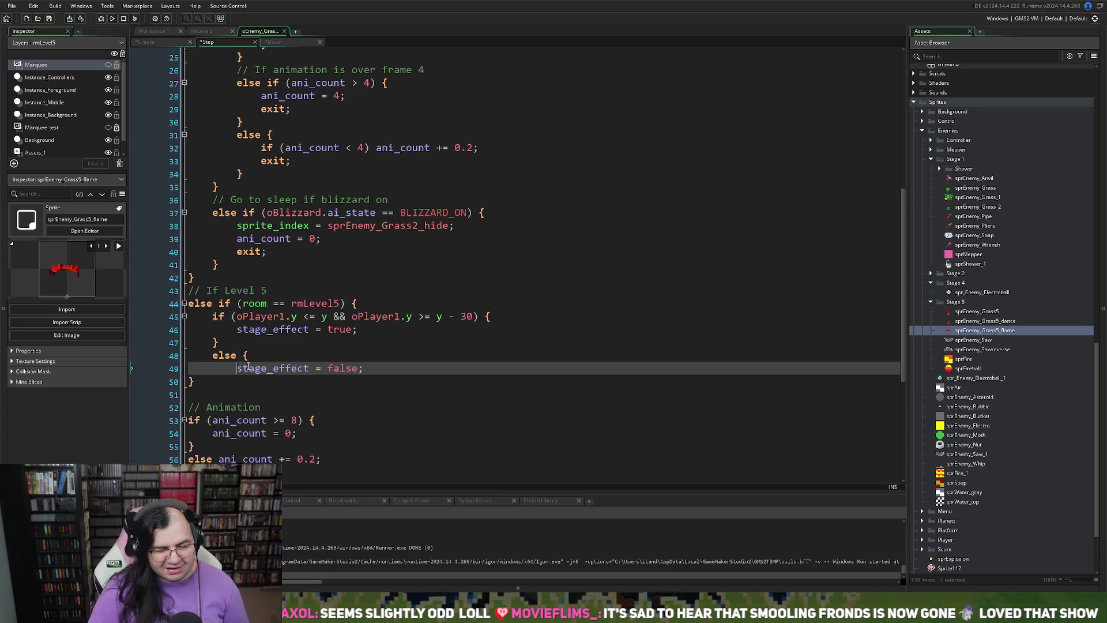
click(383, 368)
key(Return)
key(BackSpace)
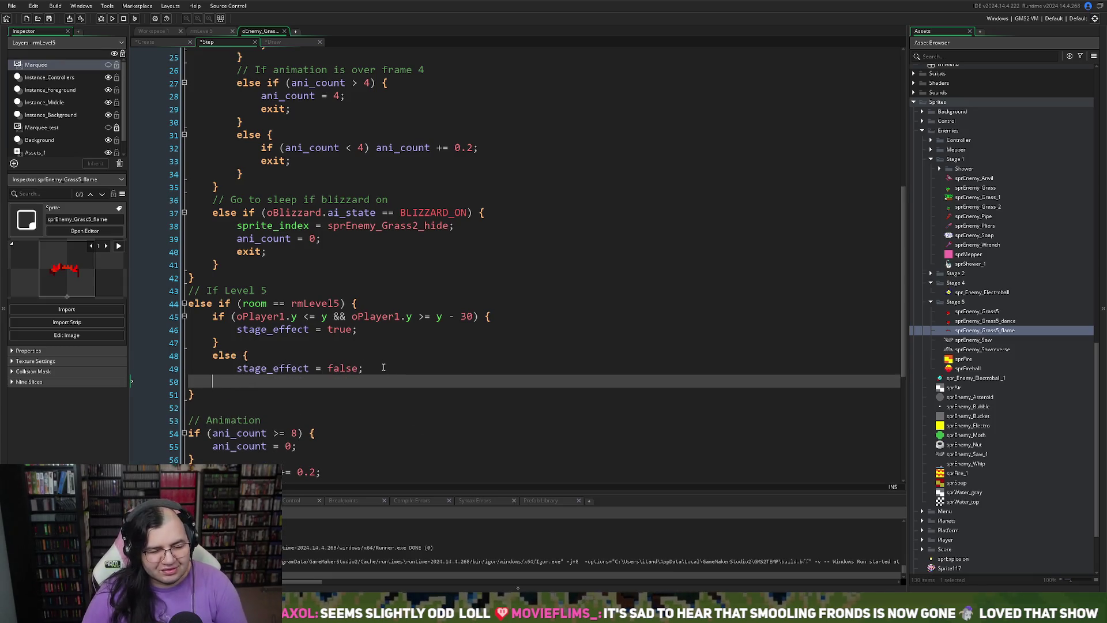
text(})
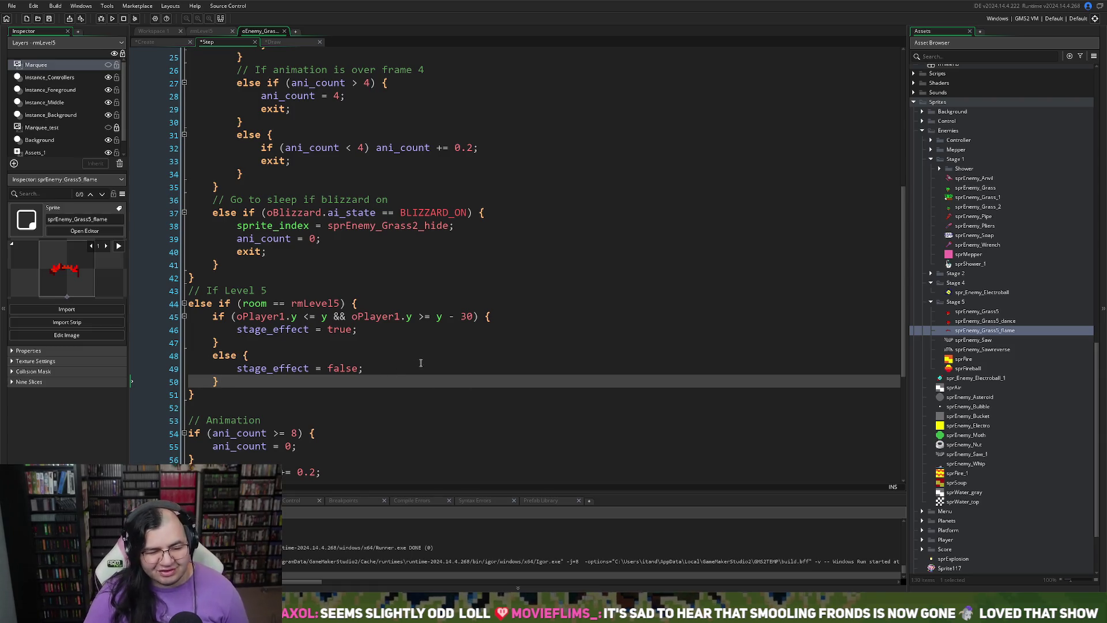
click(253, 330)
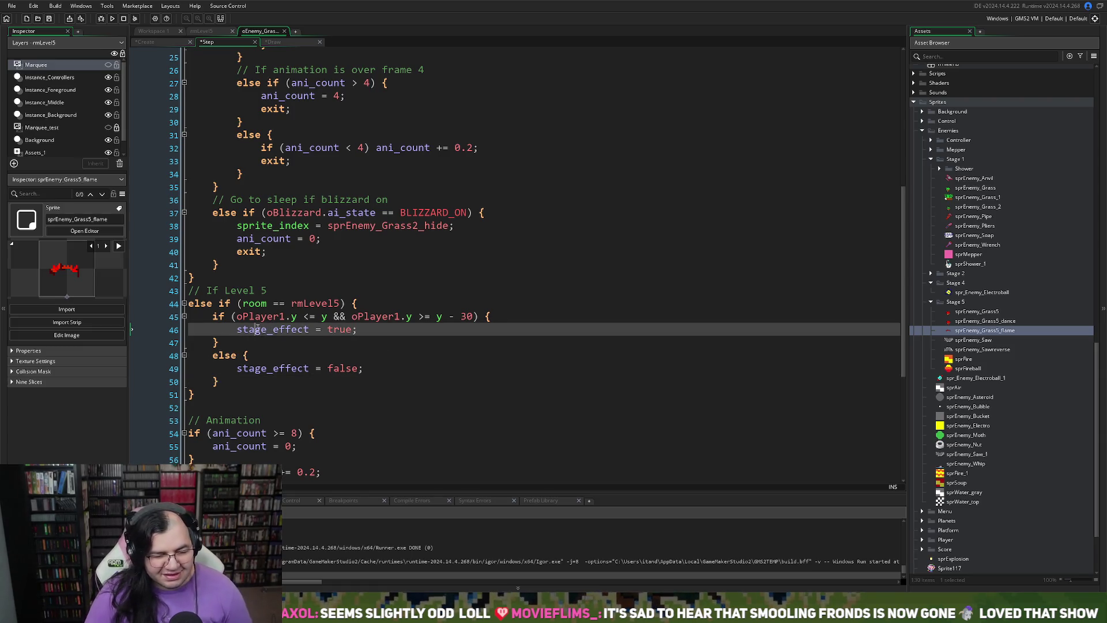
click(279, 43)
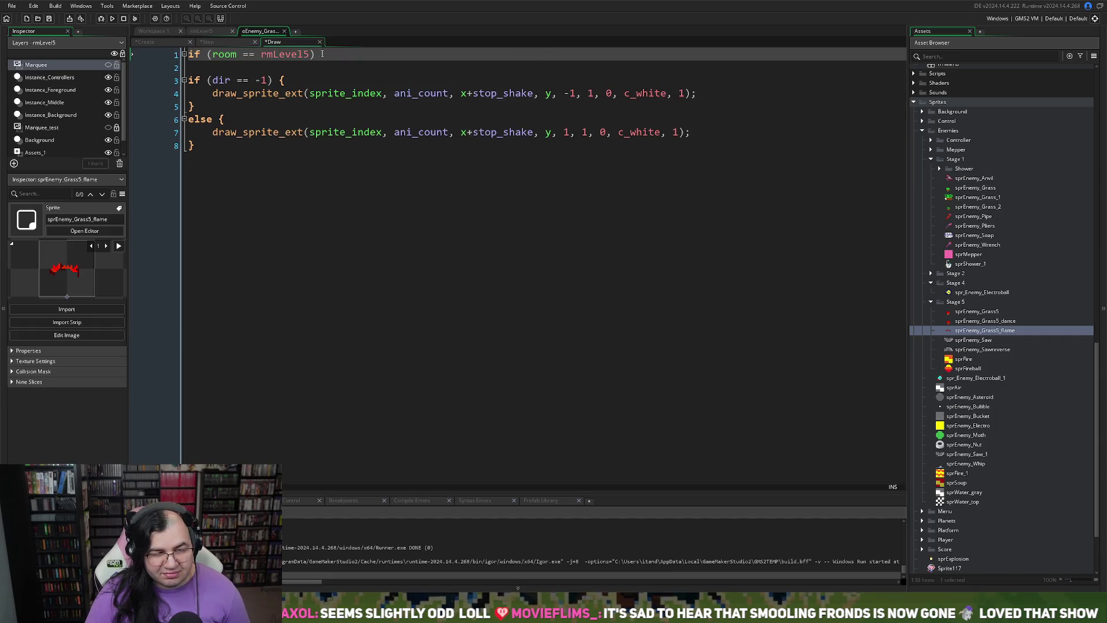
- Extend the Draw condition to 'if (room == rmLevel5 && stage_effect)' with an empty block
click(312, 54)
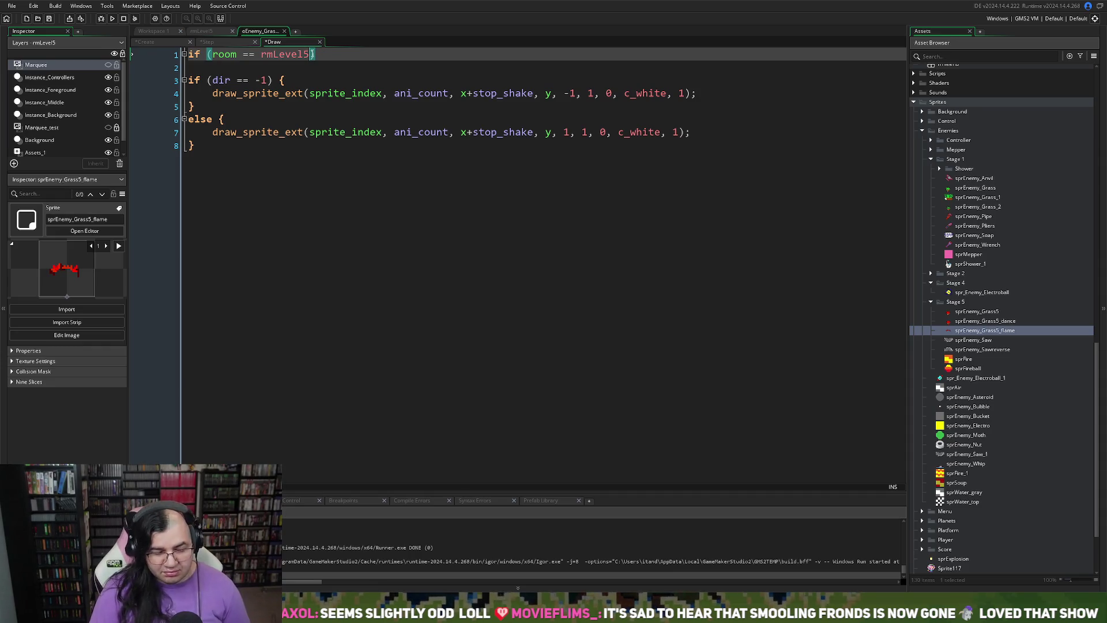
text(&& stage_effect)
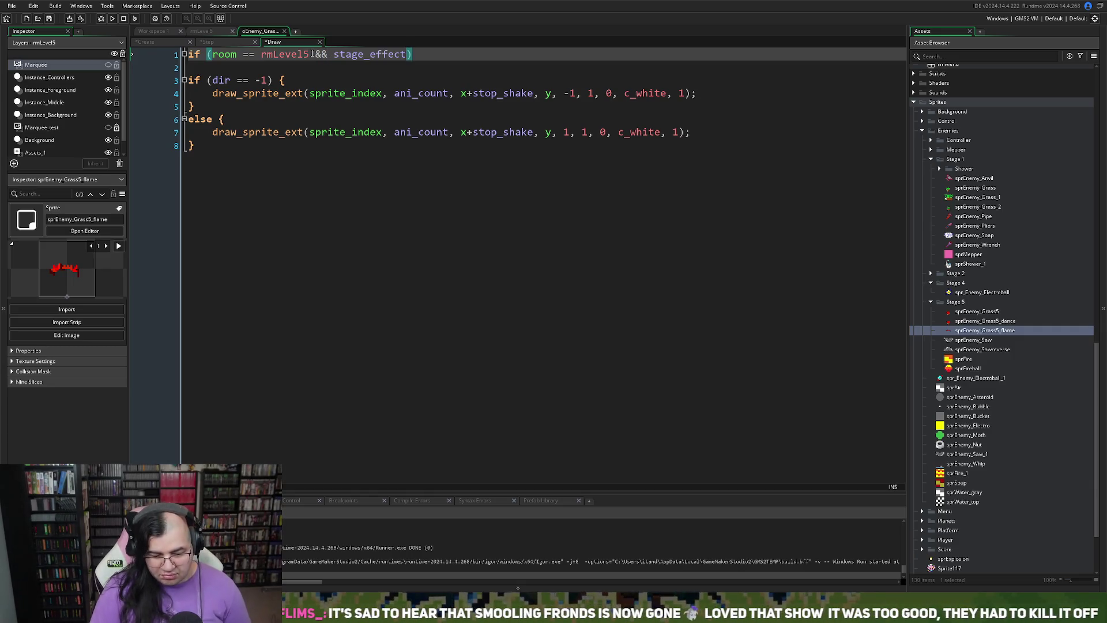
click(456, 56)
text({)
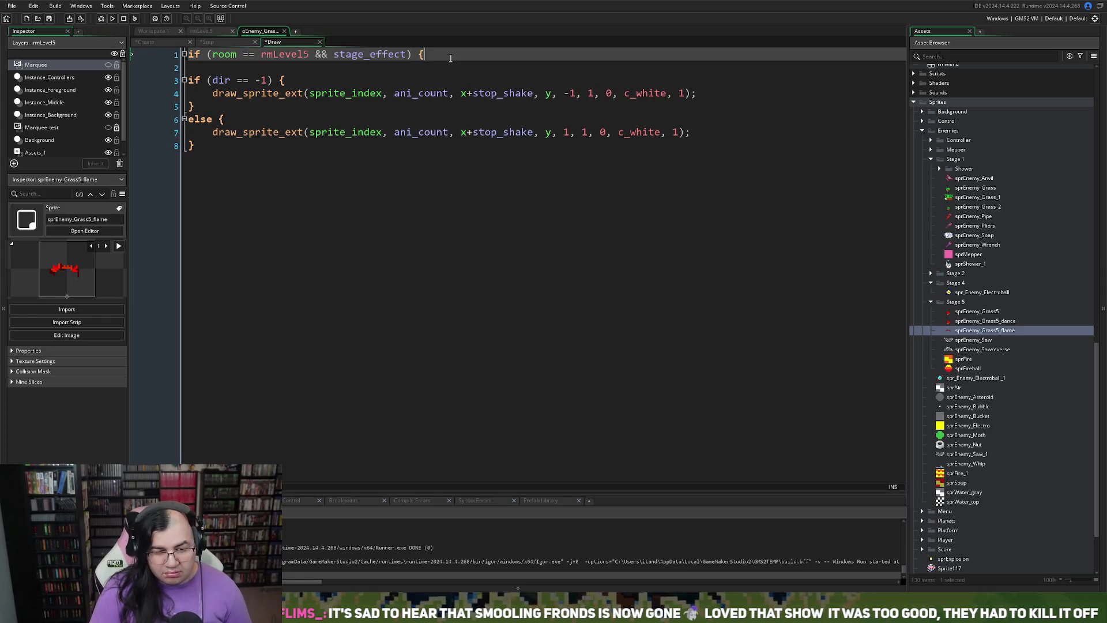
key(Return)
key(Return)
text(})
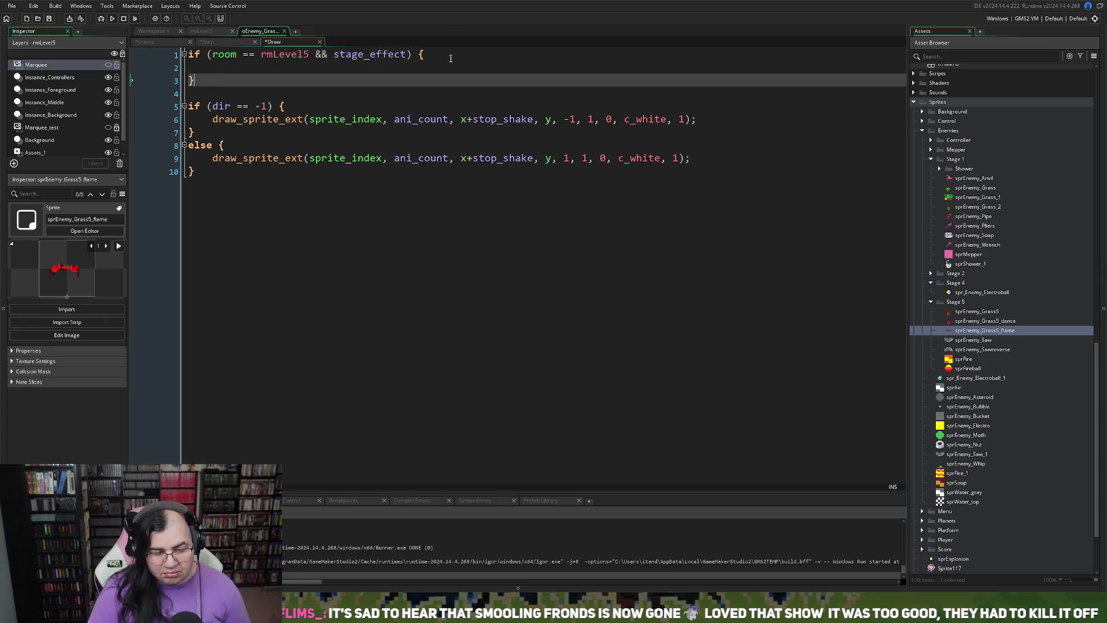
- Copy the draw_sprite_ext call into the block, drawing sprEnemy_Grass5_flame instead of sprite_index
drag(697, 120, 216, 118)
key(ctrl+c)
click(203, 69)
key(ctrl+v)
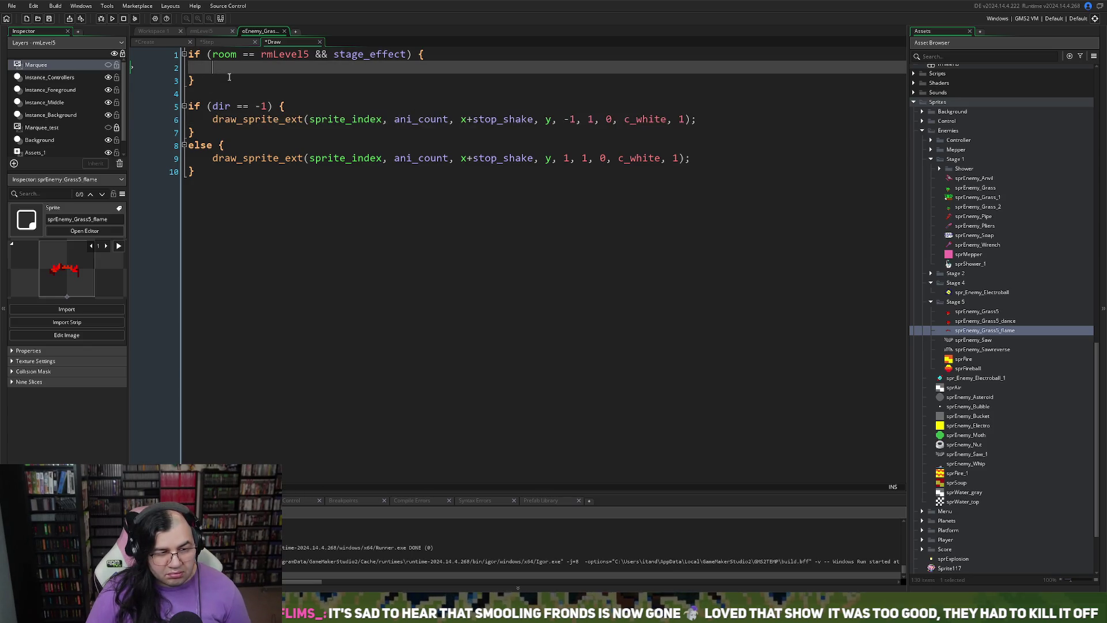
mouse_move(383, 68)
mouse_down()
mouse_move(310, 70)
mouse_move(323, 73)
mouse_up()
text(rGrass)
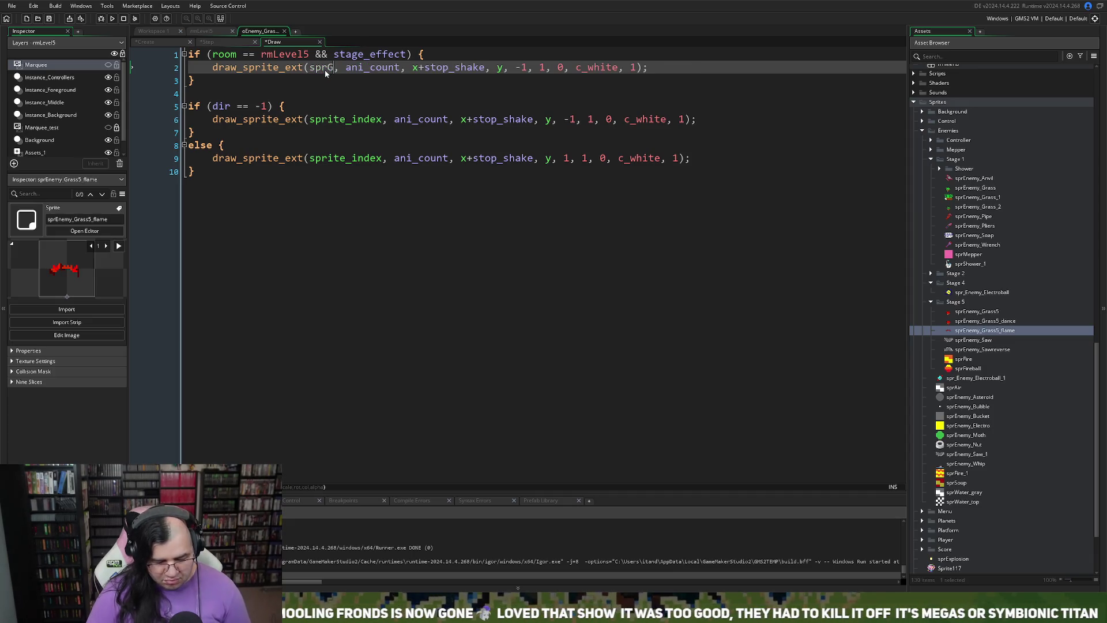
key(BackSpace)
key(BackSpace)
key(BackSpace)
text(Enemy_Gr)
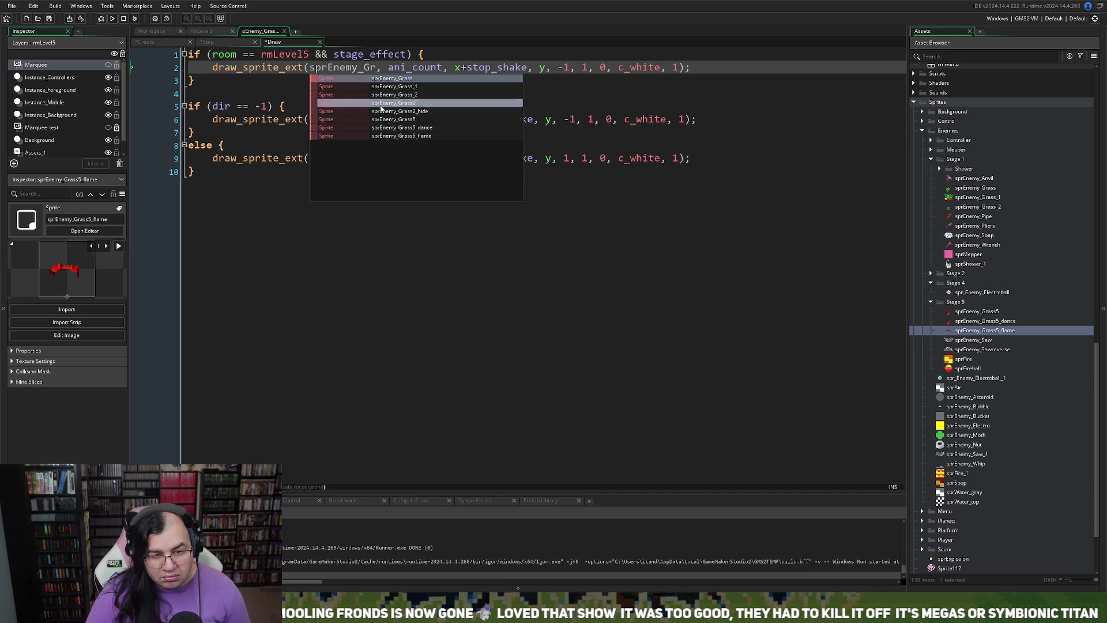
click(437, 135)
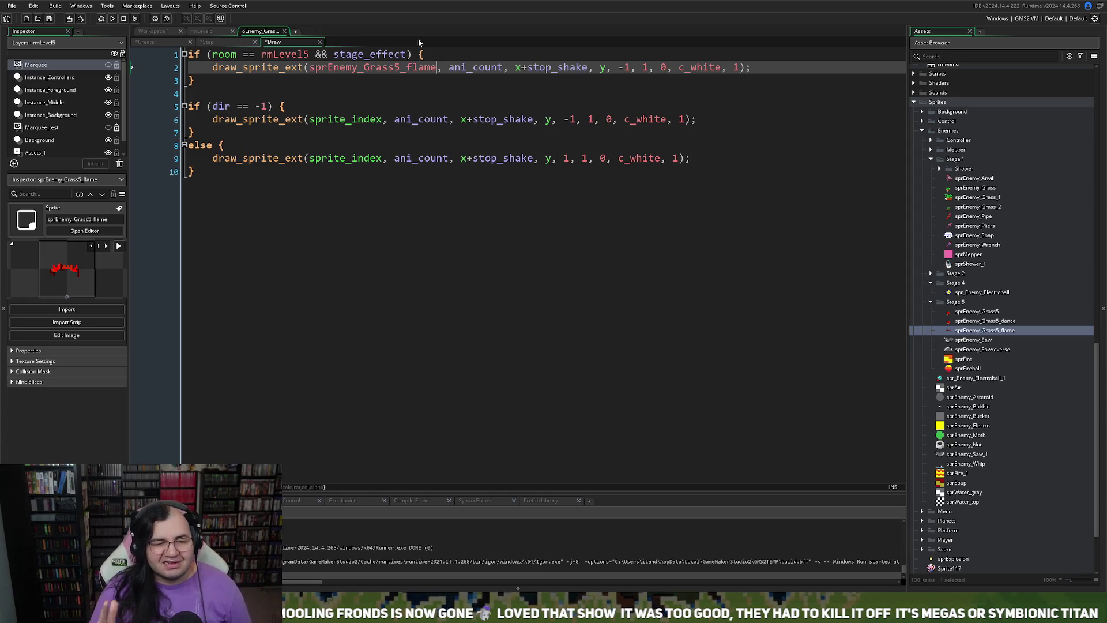
click(206, 41)
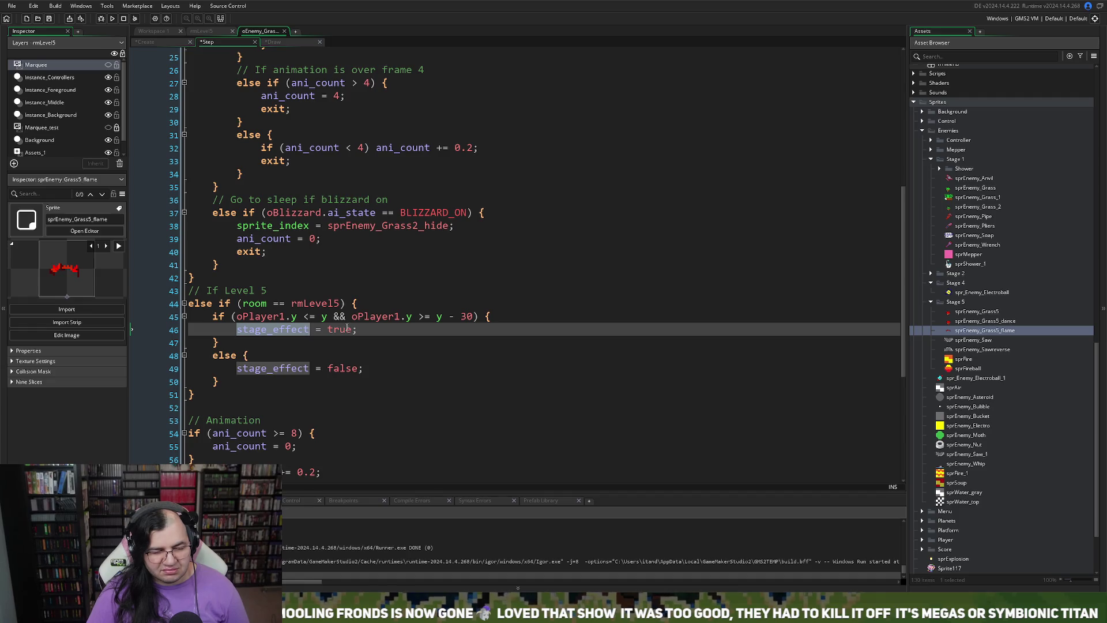
- Insert 'hsp = 2;' on a new line above stage_effect = true in the grass enemy's Step code
scroll(318, 329, down, 1)
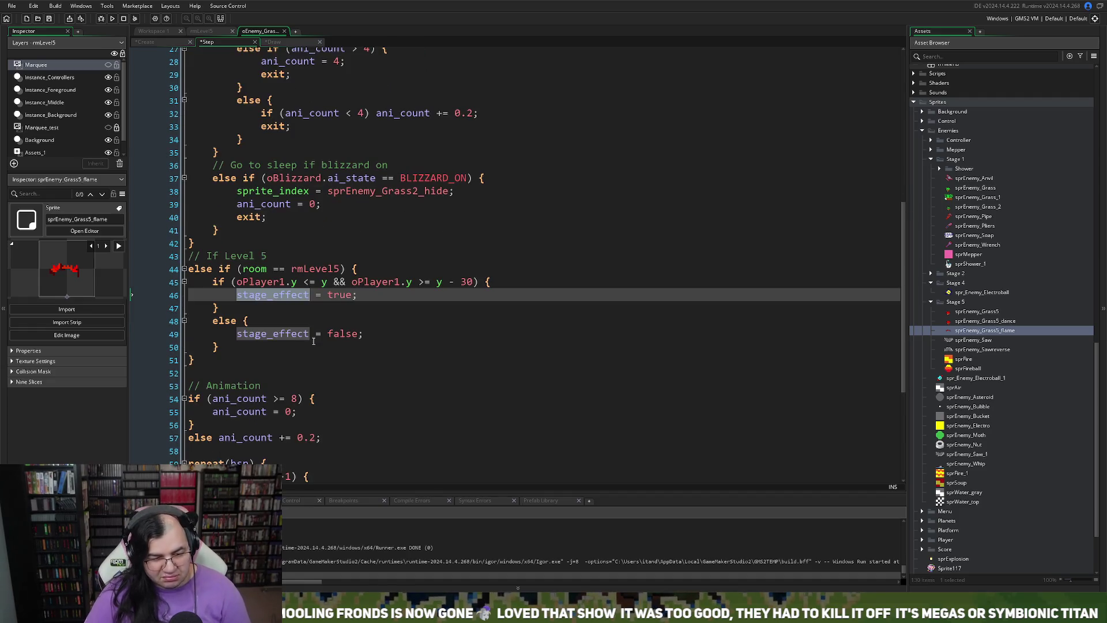
scroll(313, 342, down, 1)
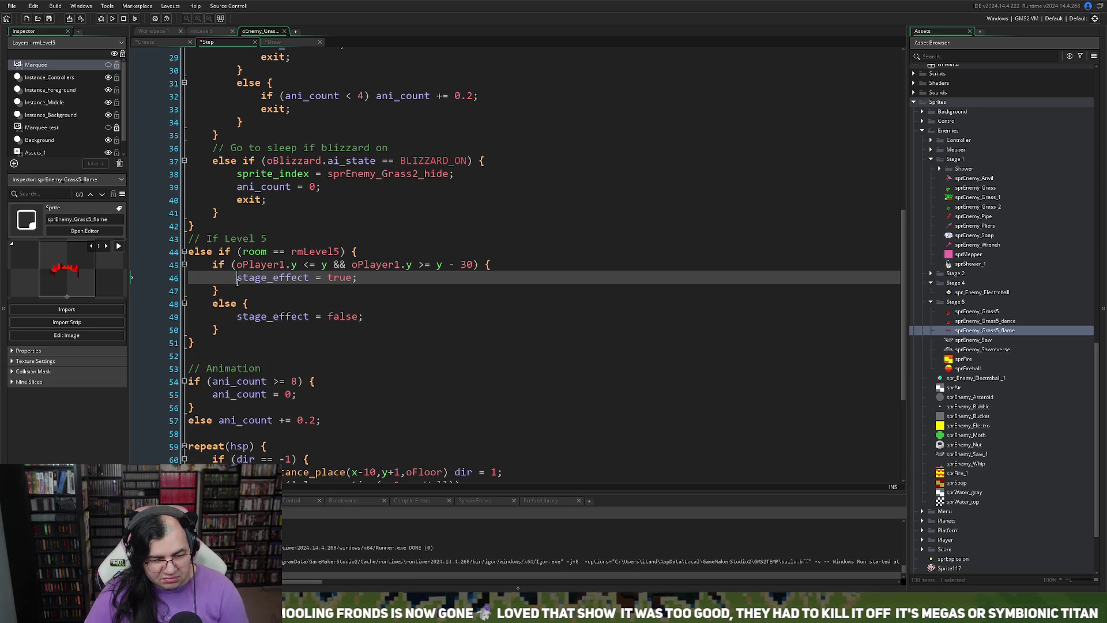
double_click(239, 447)
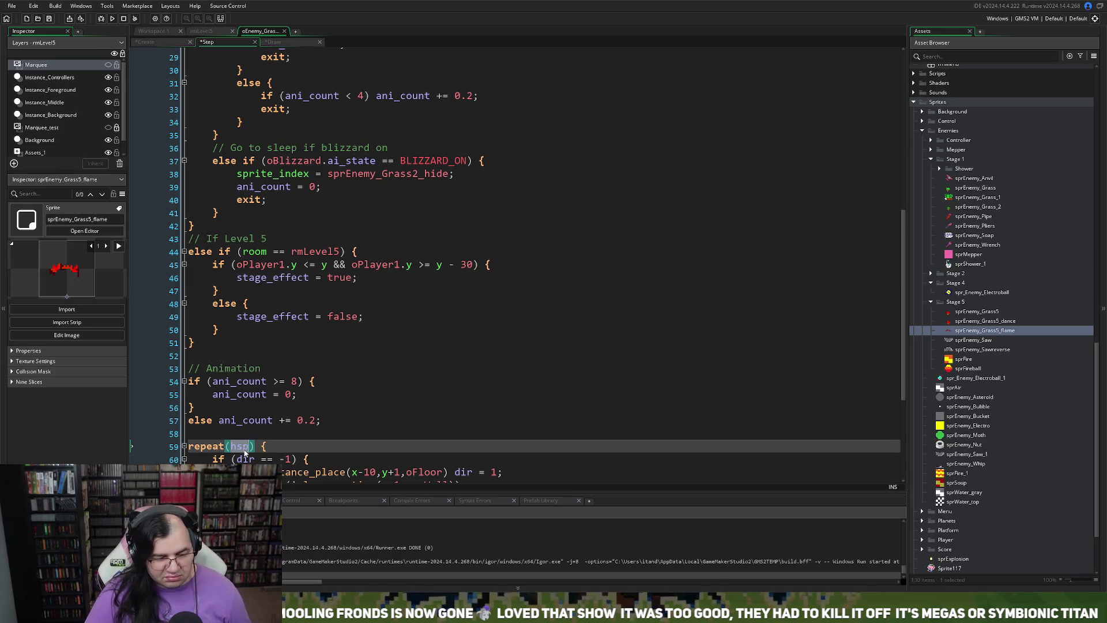
click(240, 278)
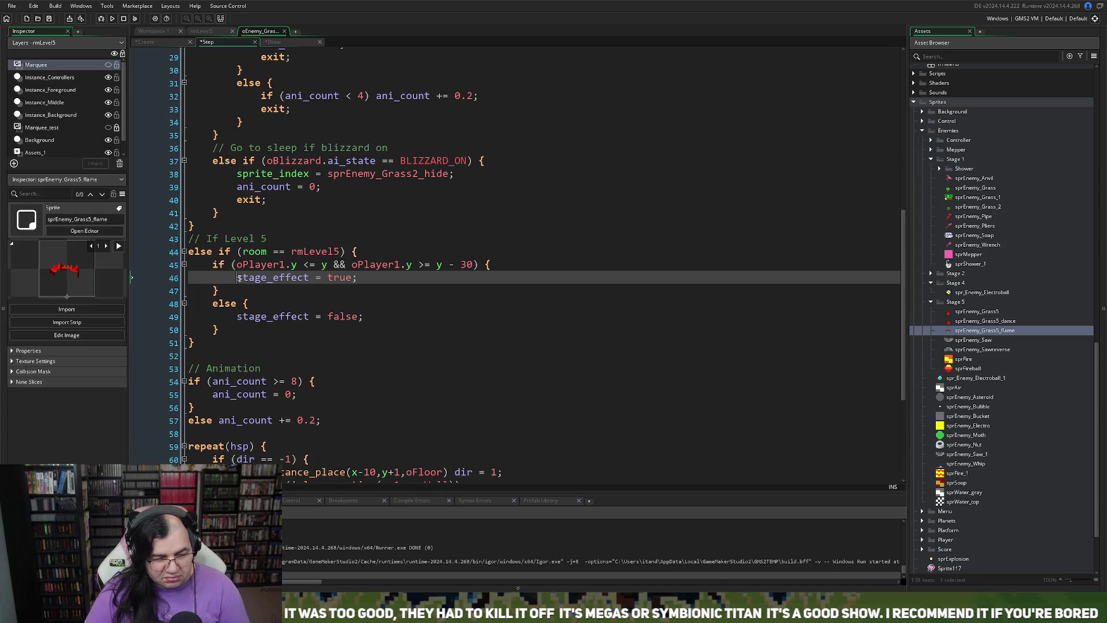
key(Return)
key(Up)
text(hsp)
key(Tab)
drag(238, 279, 189, 280)
key(BackSpace)
key(Tab)
key(Tab)
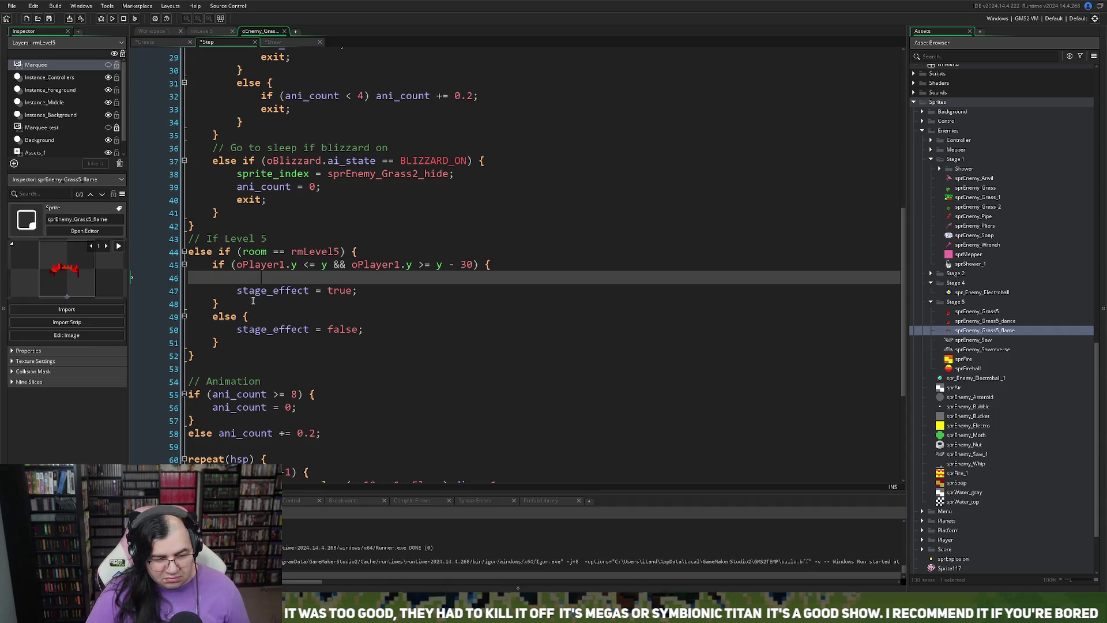
text(hsp = 2;)
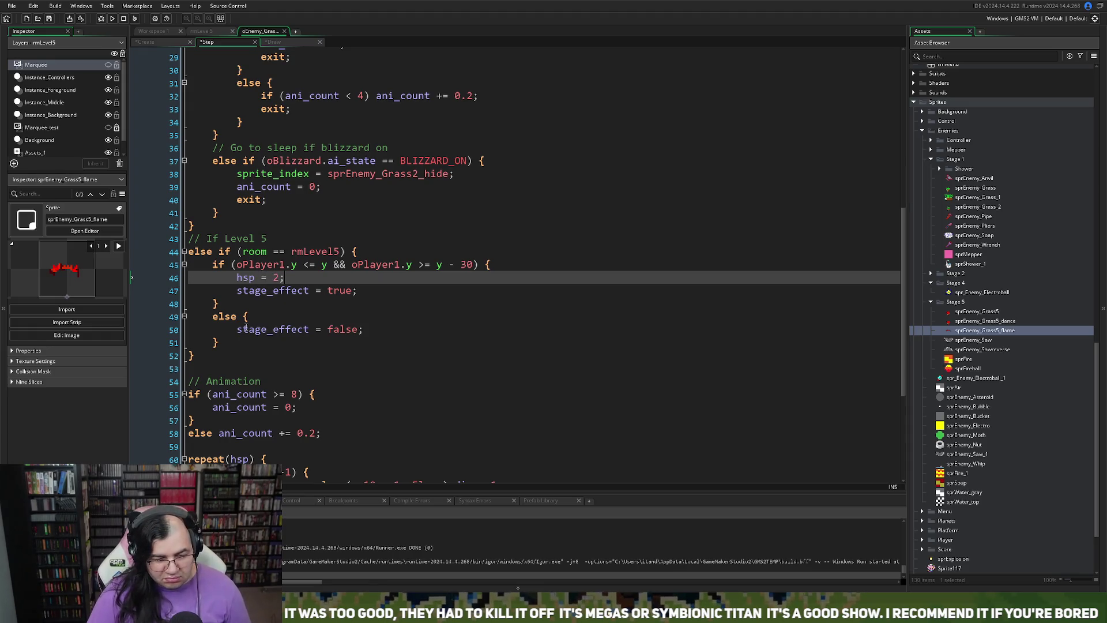
- Insert 'hsp = 1;' above stage_effect = false and save the project
click(237, 329)
key(Return)
key(Up)
text(hsp)
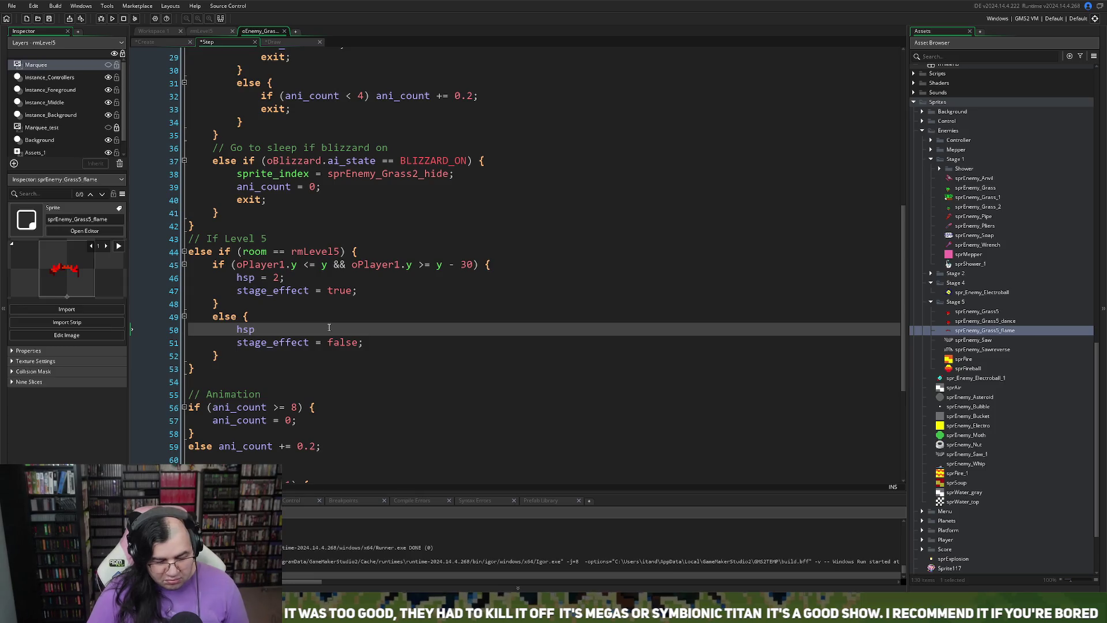
text( = 1;)
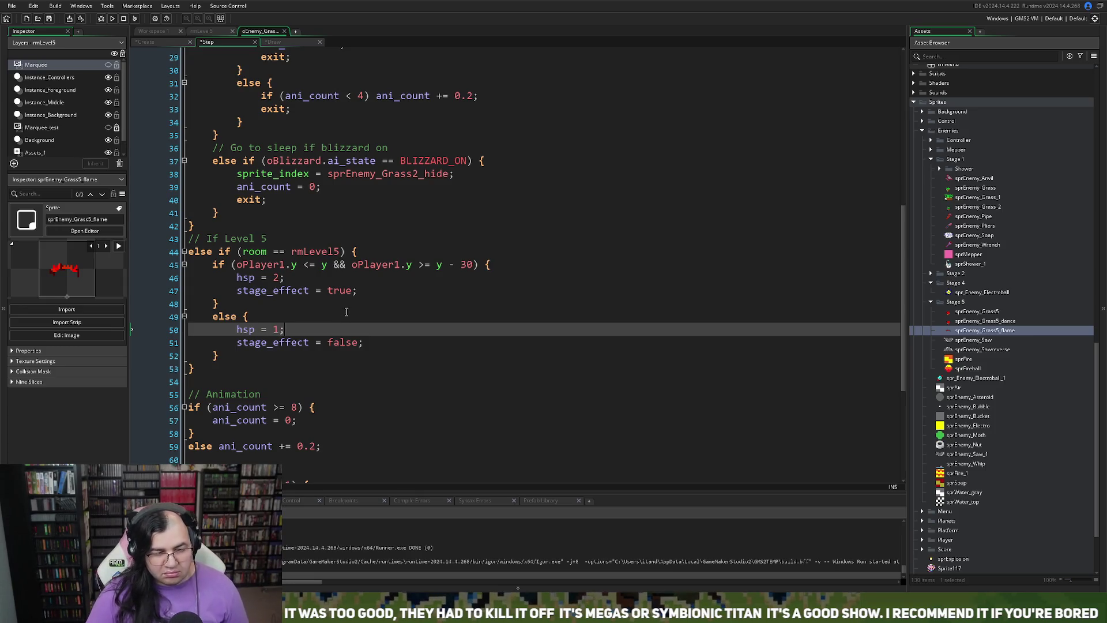
click(49, 19)
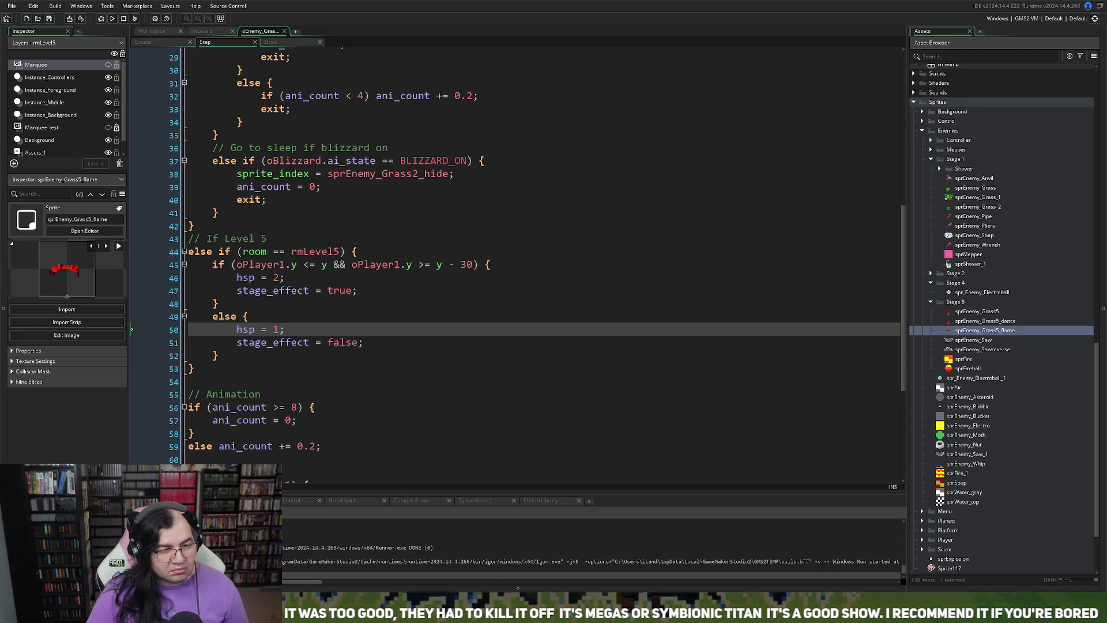
click(153, 30)
- Change rmLevel3 to rmLevel5 on line 50 of oGame_Control's Step event, then run a test build
scroll(541, 237, up, 10)
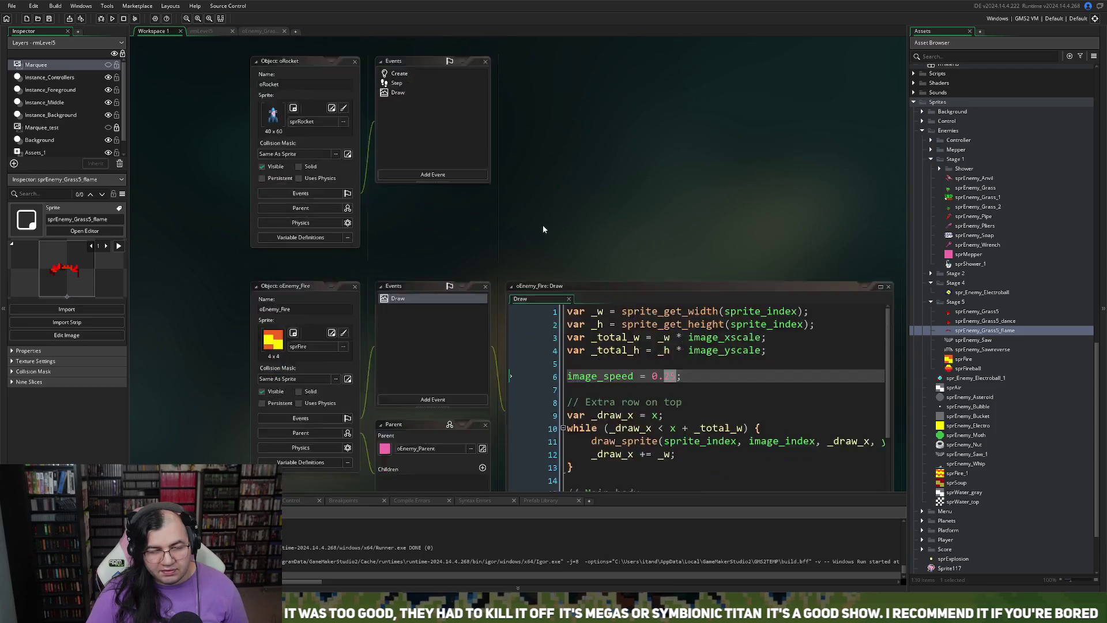
scroll(948, 175, up, 6)
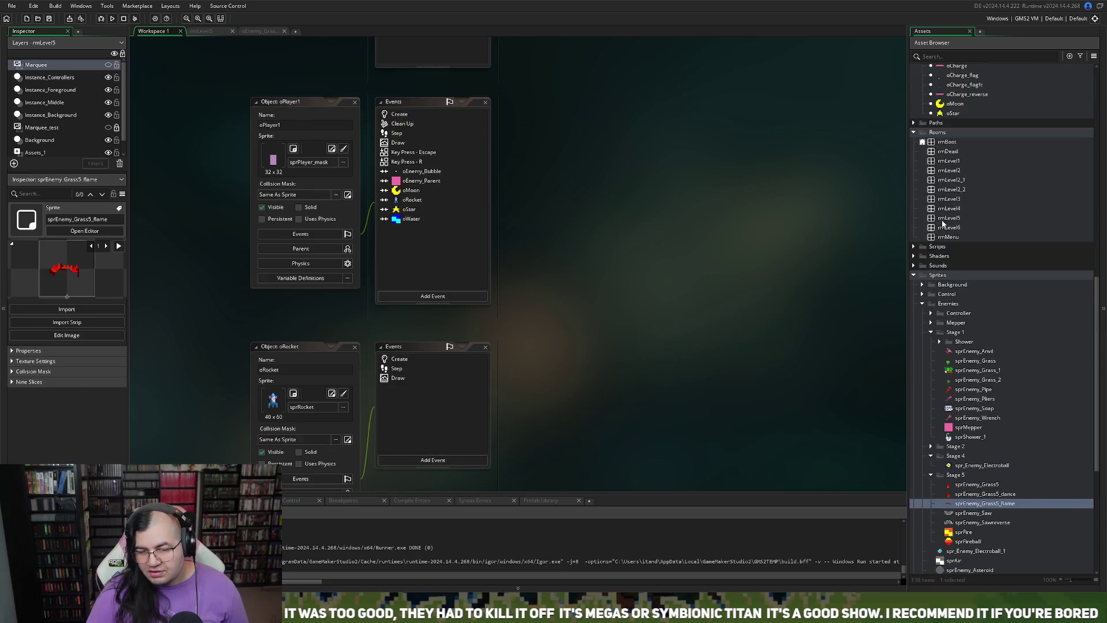
scroll(946, 242, up, 15)
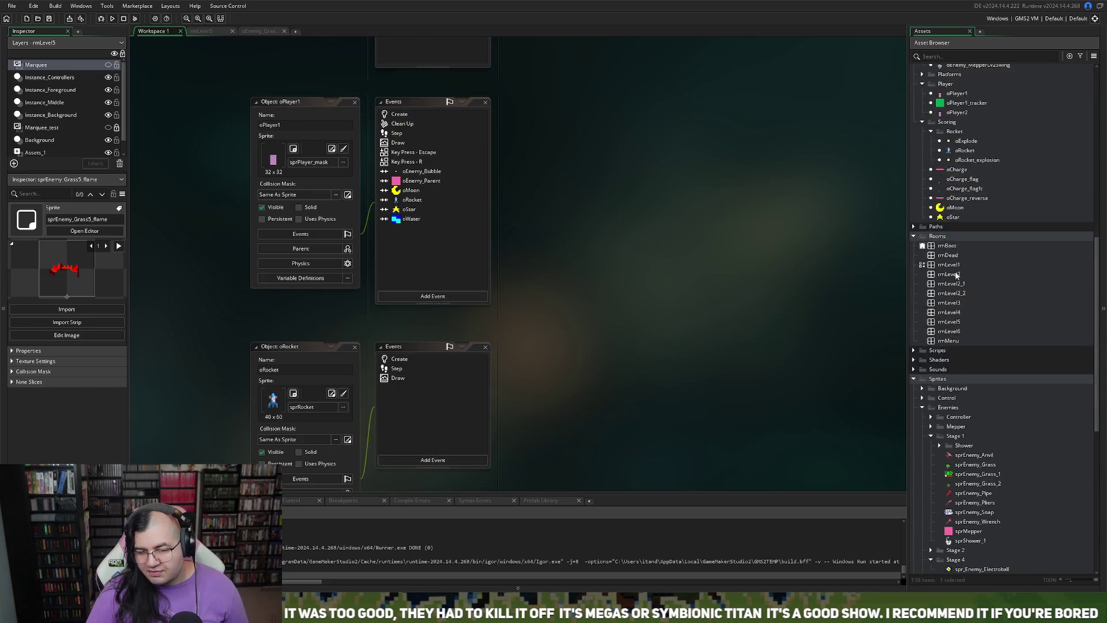
double_click(966, 115)
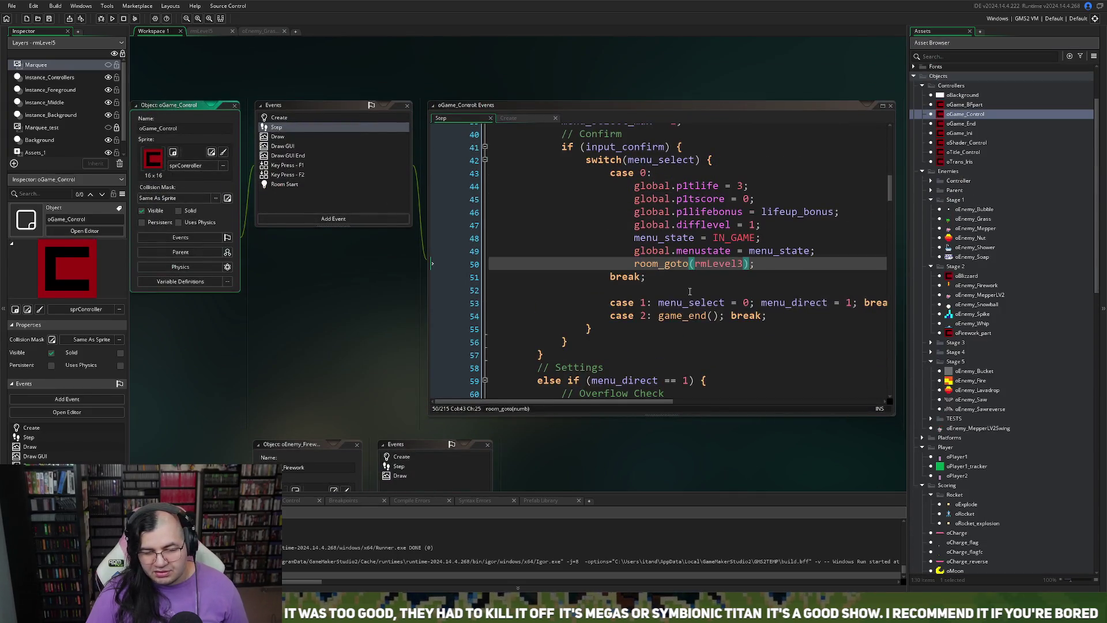
click(745, 264)
key(BackSpace)
text(5)
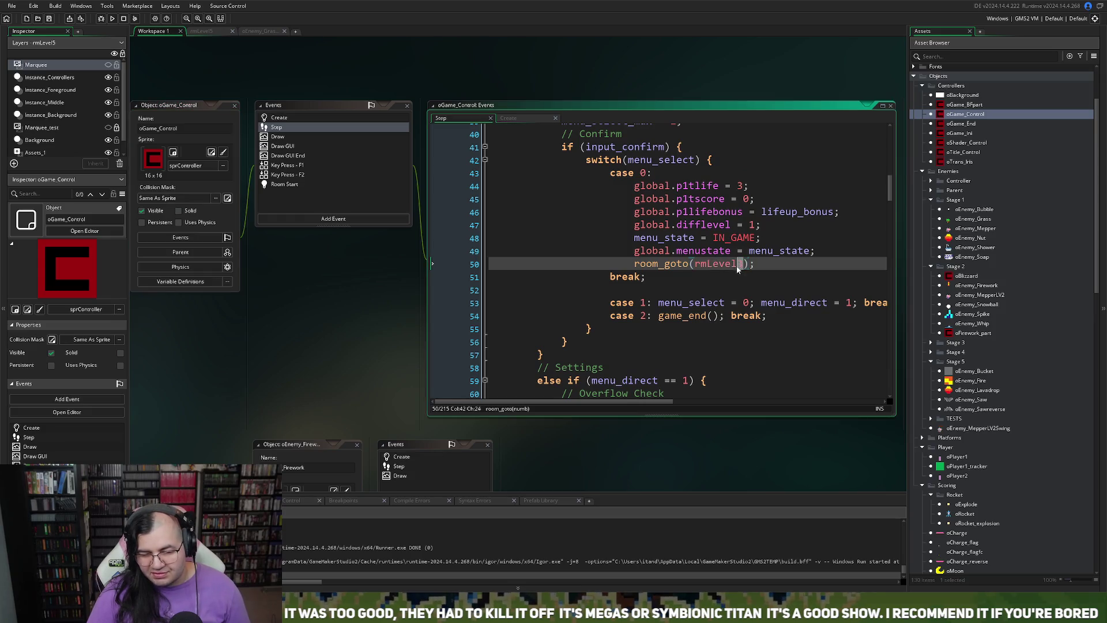
click(111, 18)
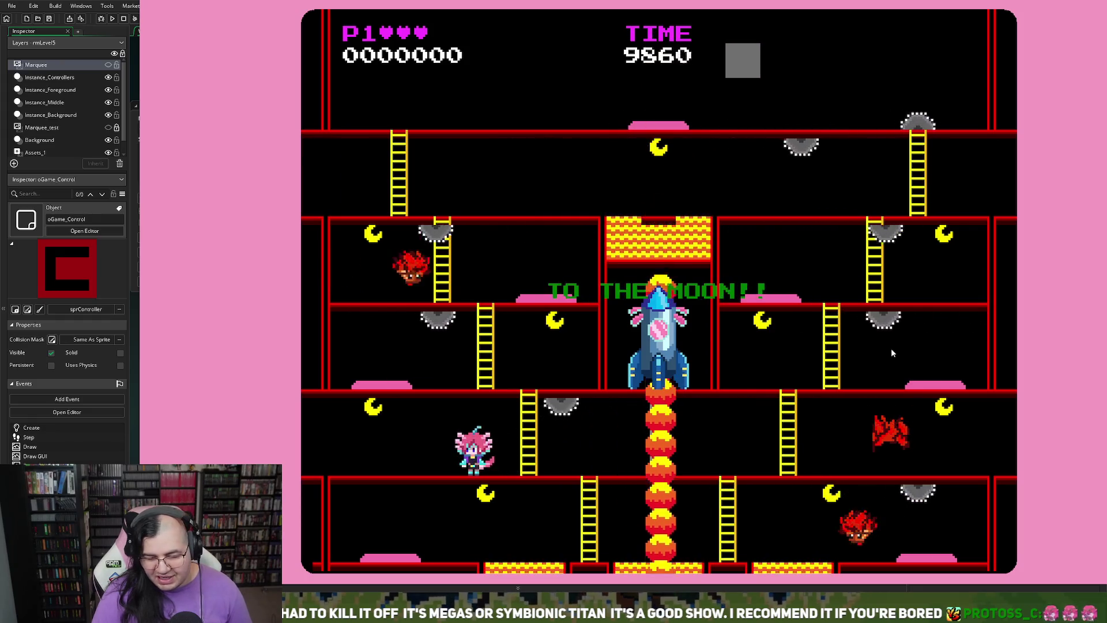
key(alt+F4)
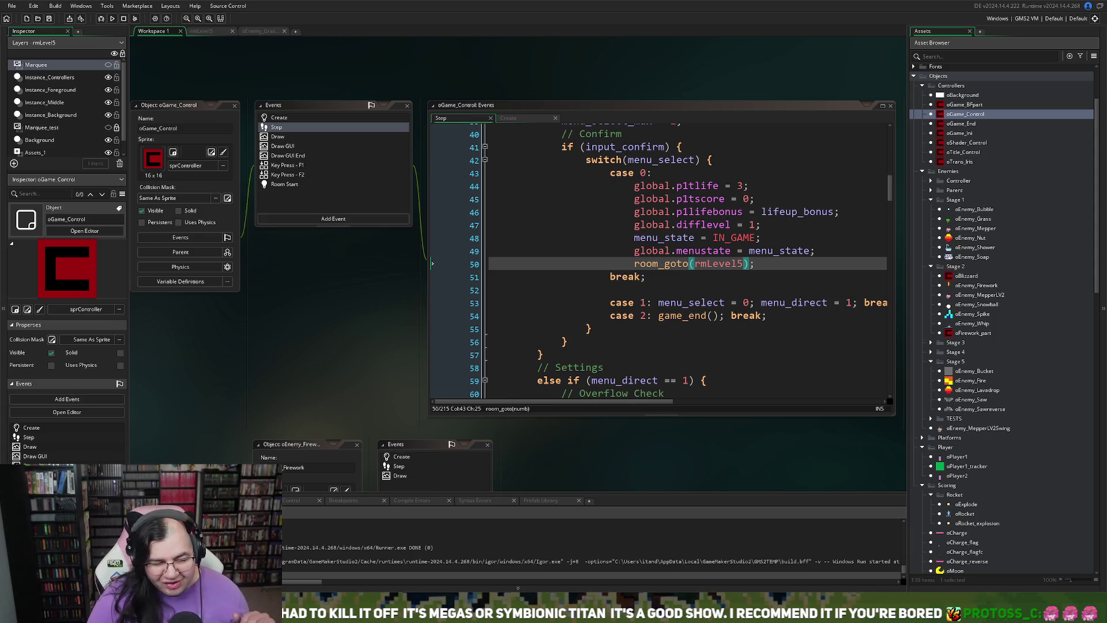
- Compare the rmLevel5 room with oEnemy_Grass's Step code to review its Level 5 branch
click(264, 33)
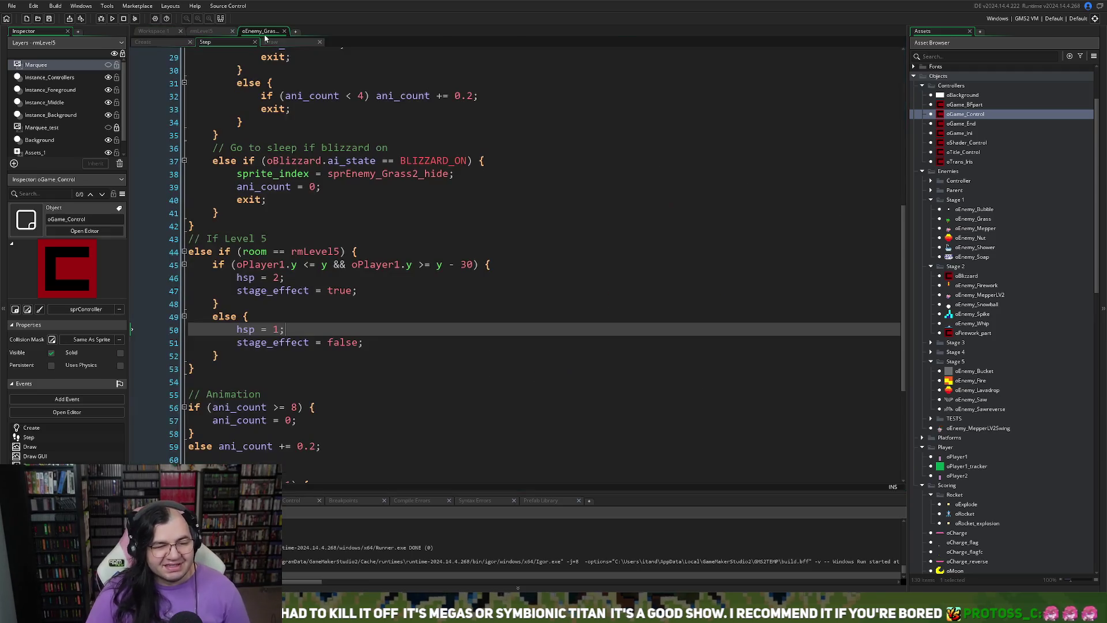
click(217, 32)
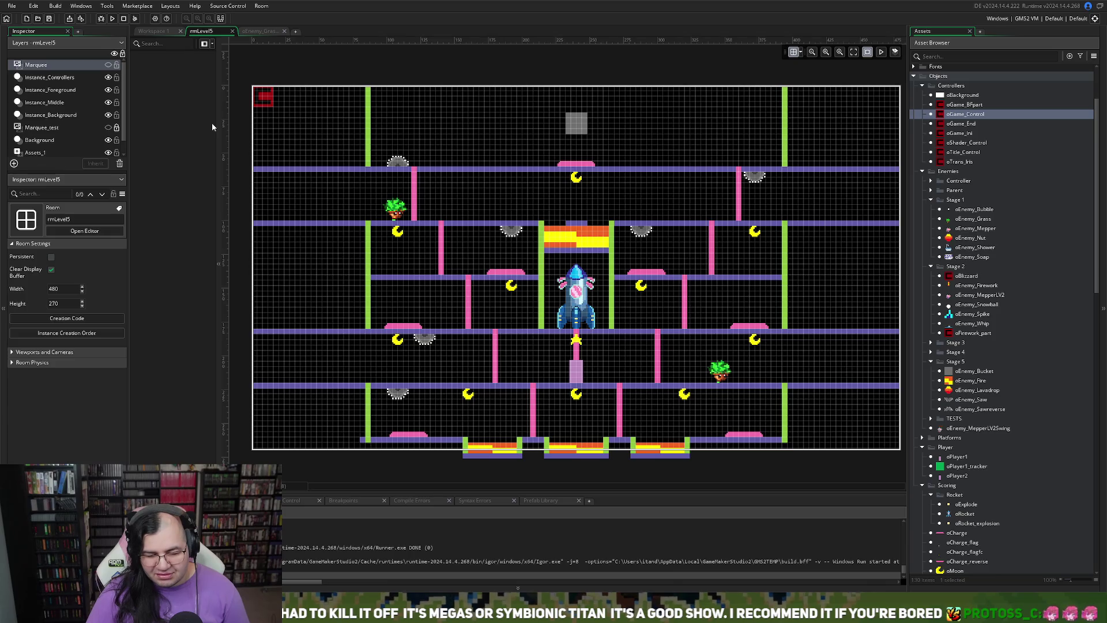
click(244, 31)
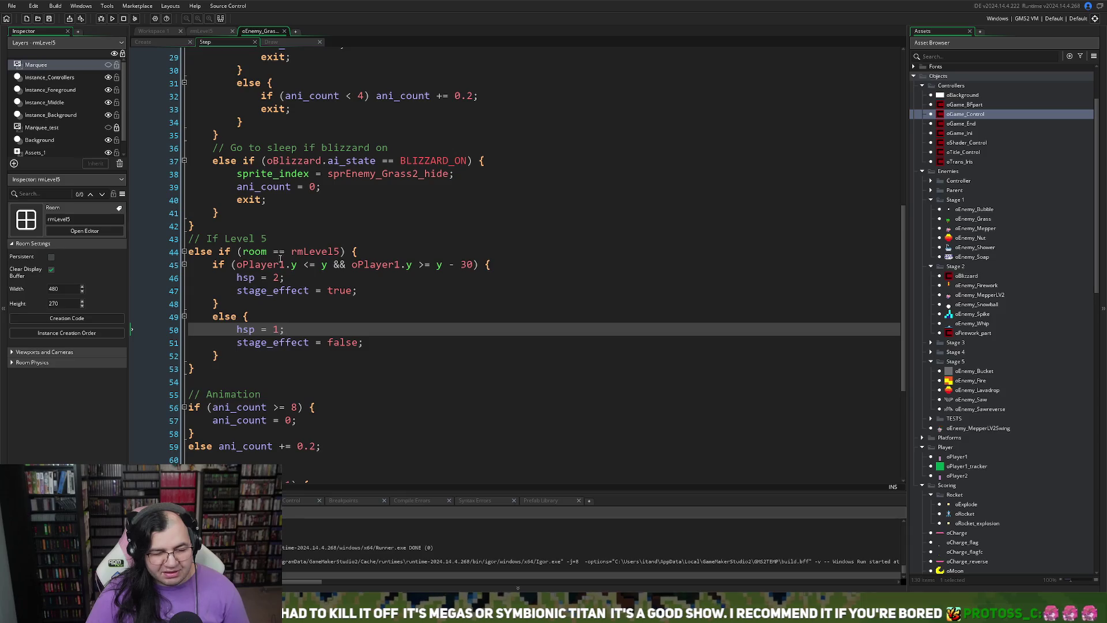
scroll(281, 261, down, 2)
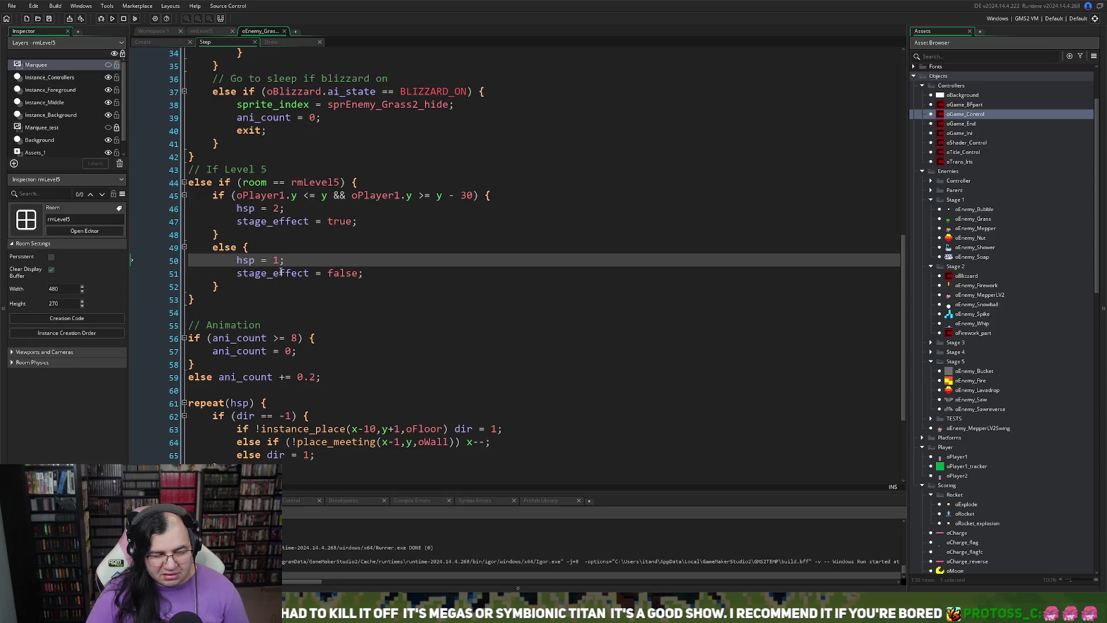
scroll(281, 271, down, 2)
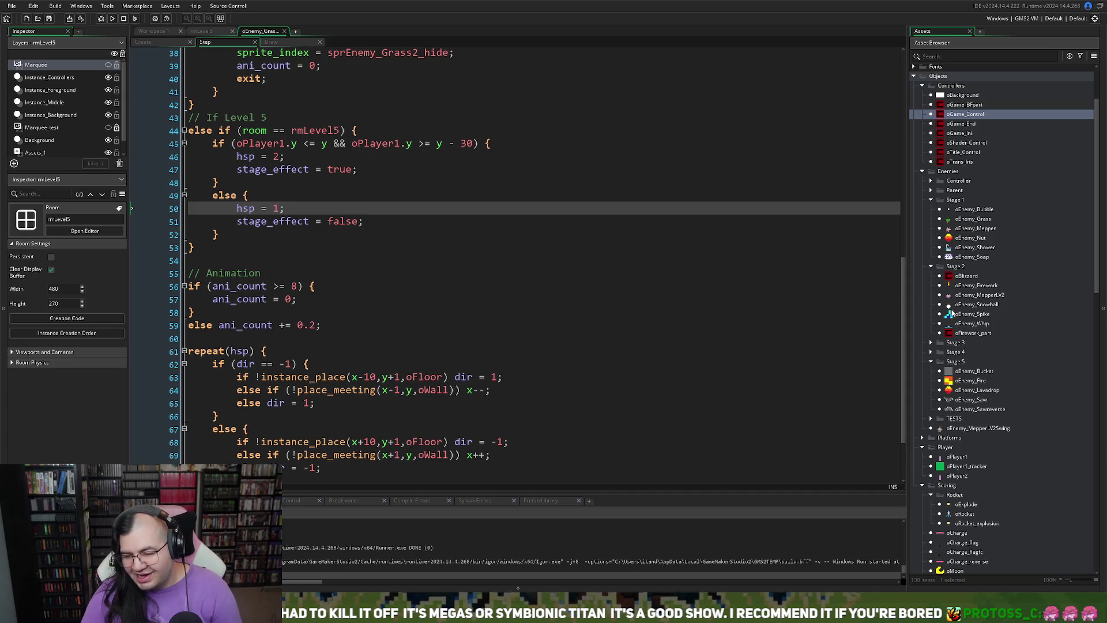
- Reopen oEnemy_Grass from Assets and bring up its Draw event code
click(959, 222)
double_click(960, 224)
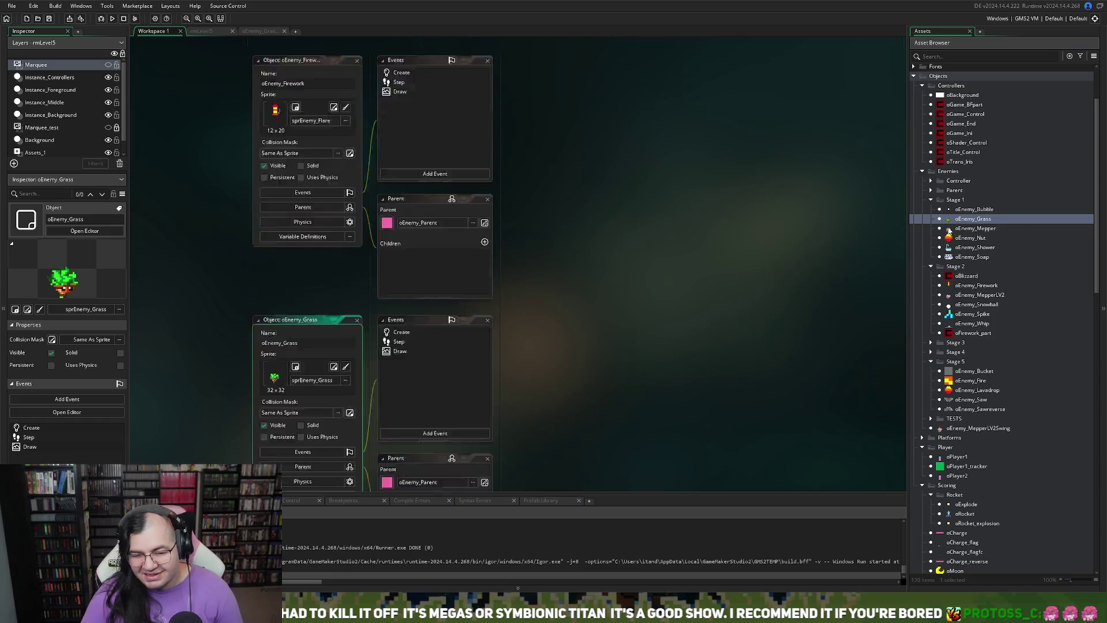
click(259, 32)
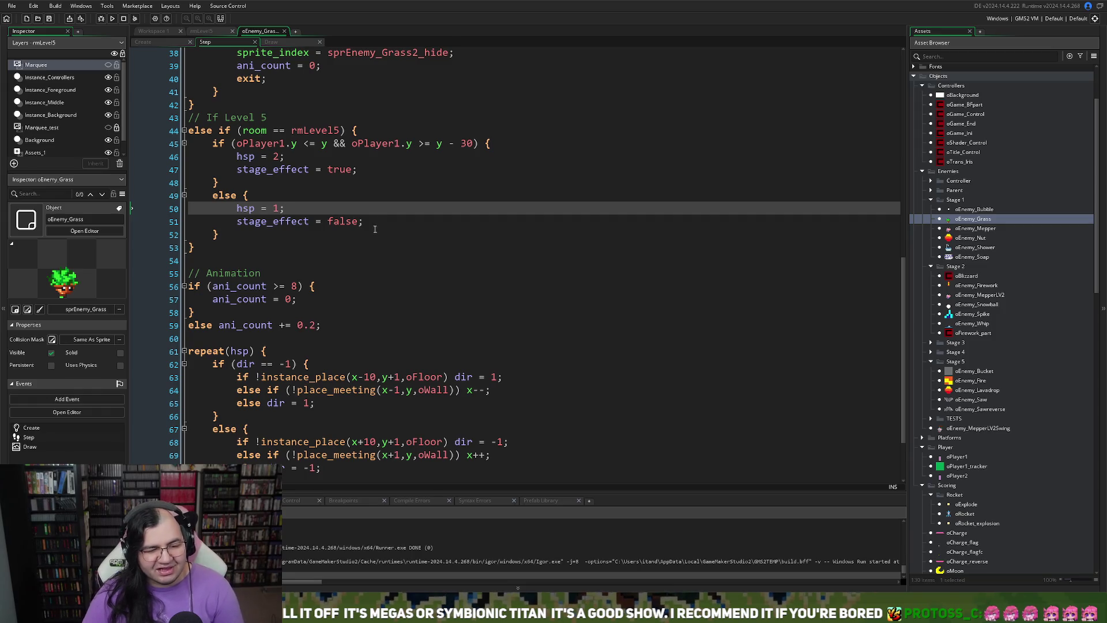
scroll(364, 233, up, 2)
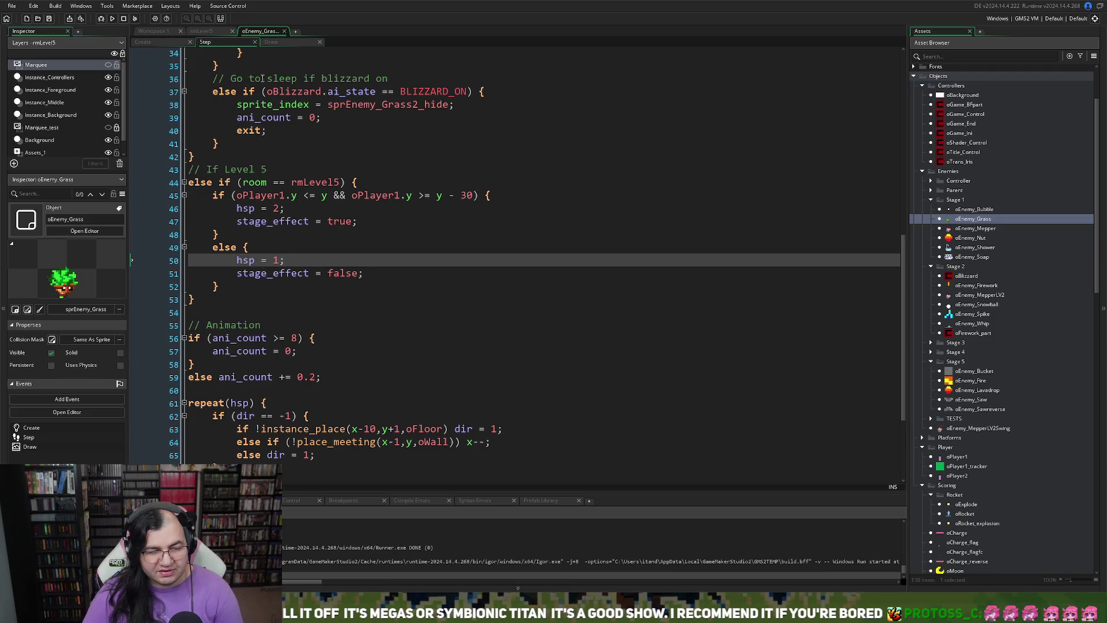
click(272, 42)
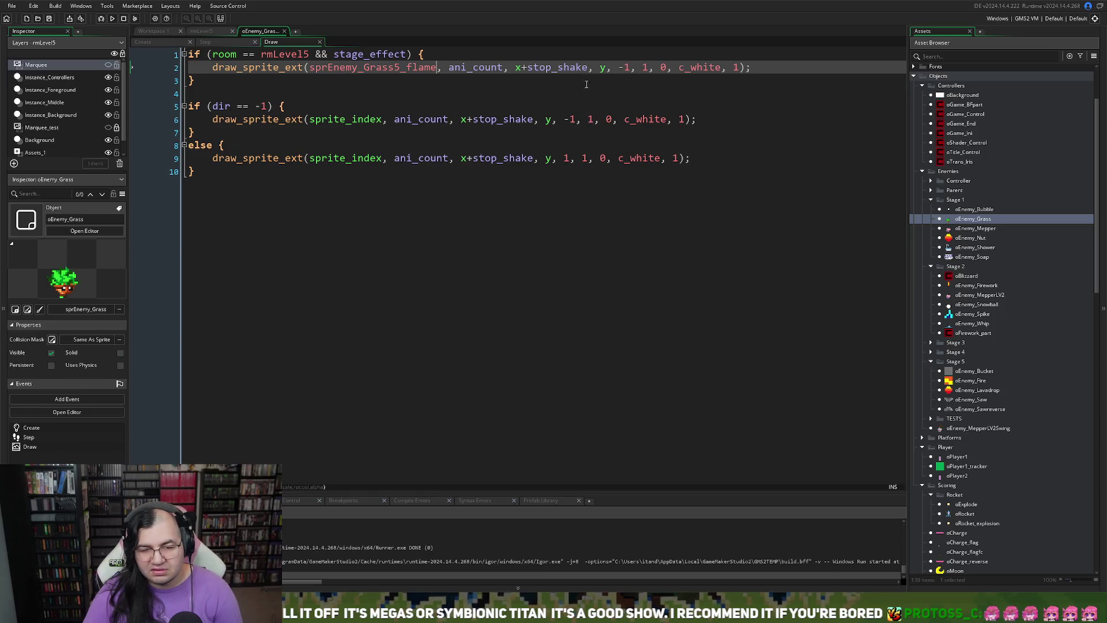
- Inspect the rotation and alpha arguments of the draw_sprite_ext flame call on line 2
right_click(628, 68)
key(Escape)
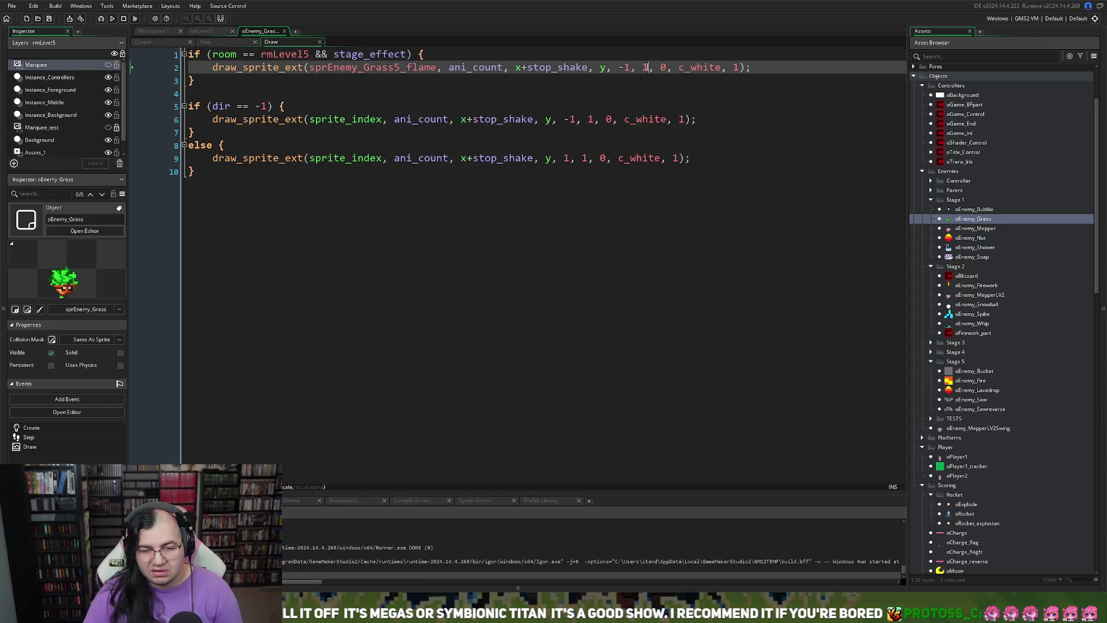
click(666, 68)
click(736, 68)
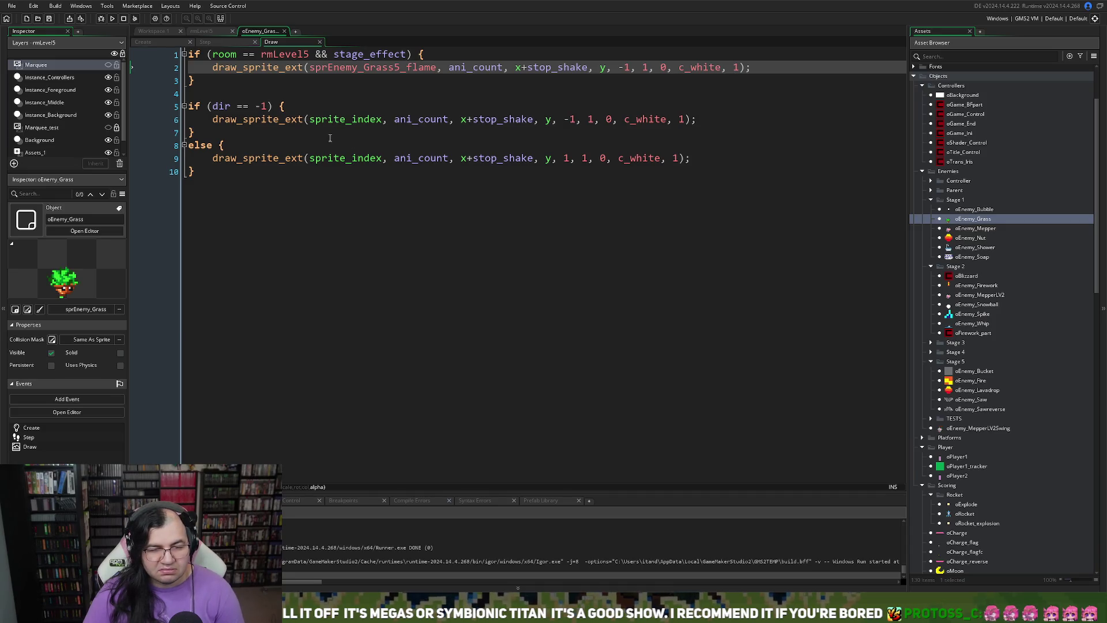
- Check the Step and Create code, then return to the rmLevel5 room and scroll Assets to Sprites
click(207, 42)
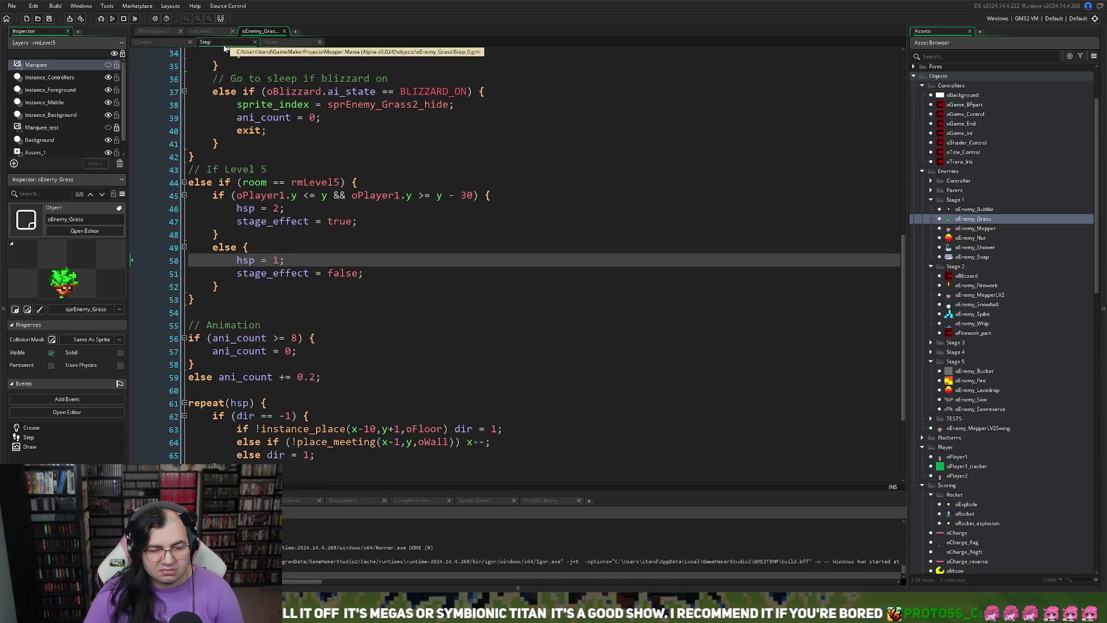
click(162, 42)
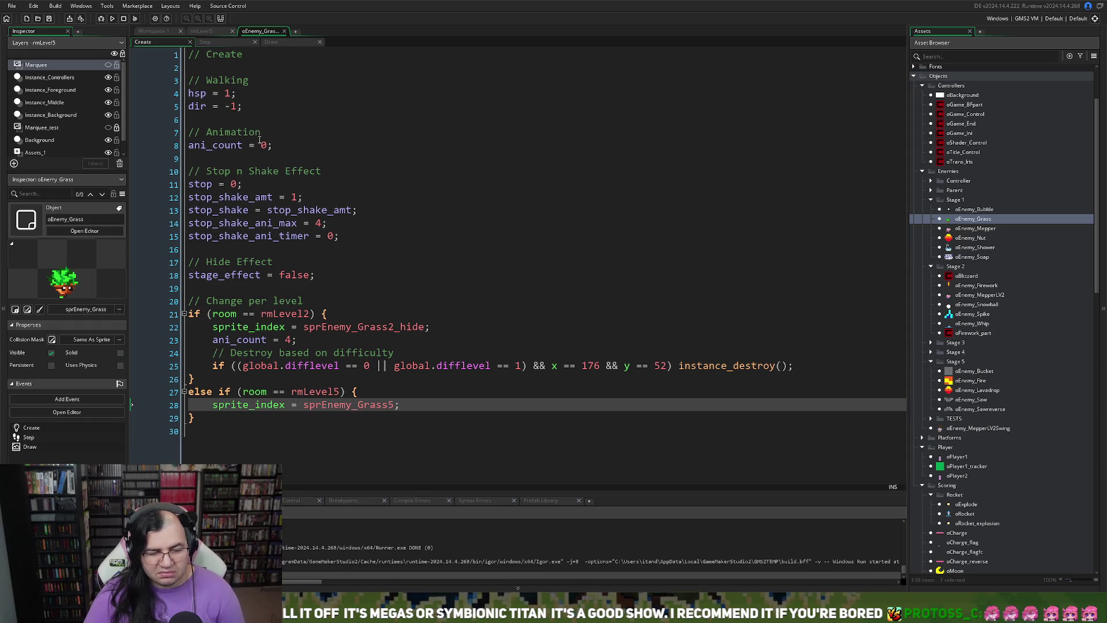
drag(201, 32, 271, 35)
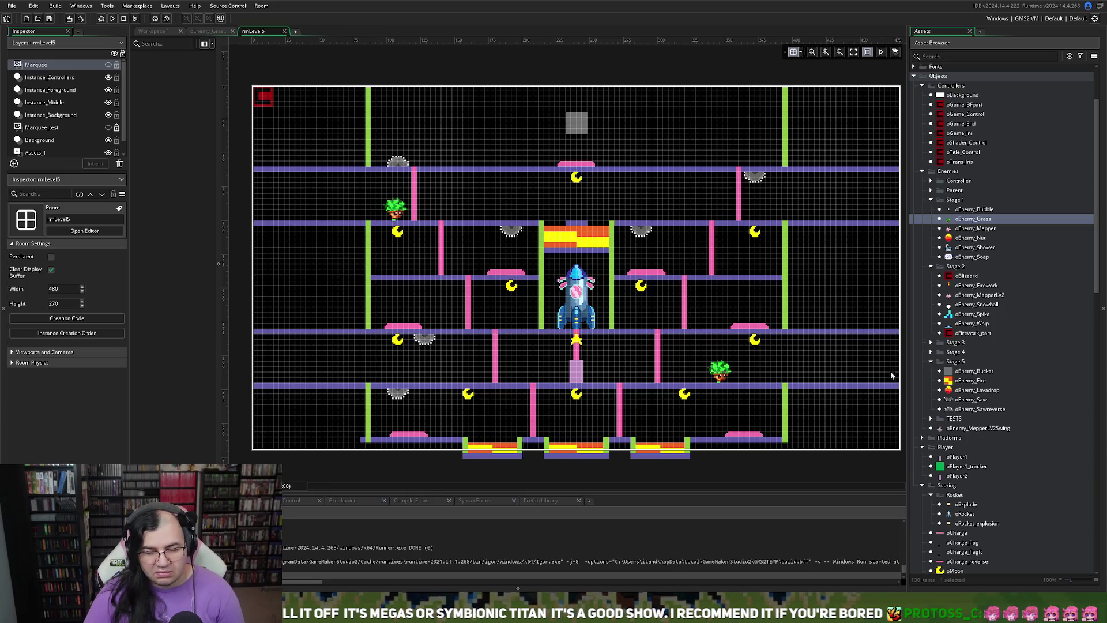
scroll(950, 473, down, 5)
scroll(951, 473, down, 10)
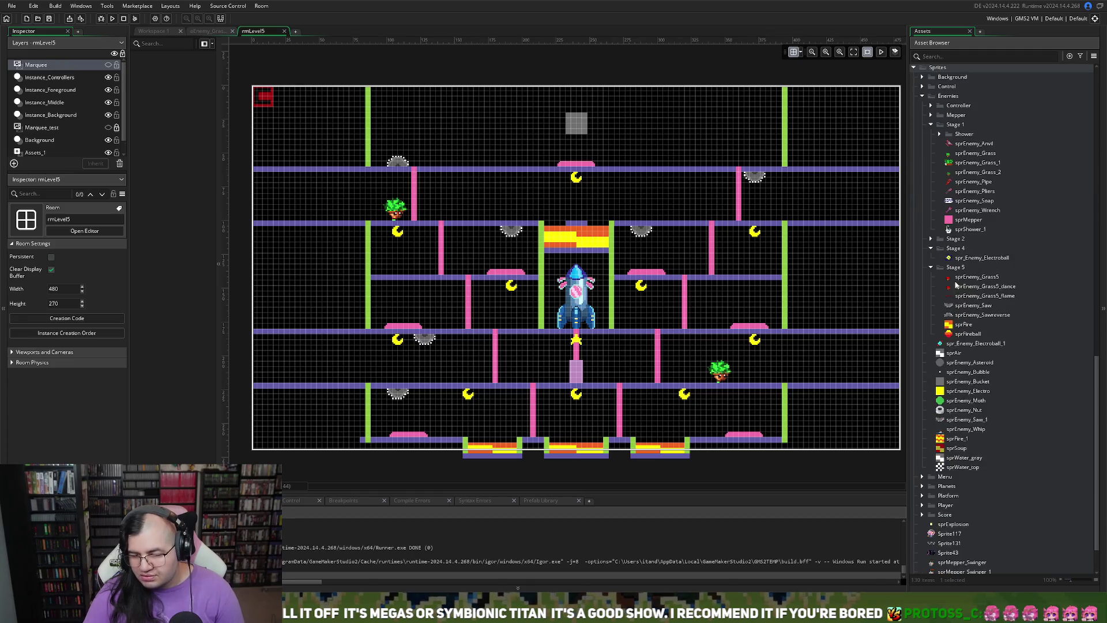
- Set sprEnemy_Grass5's origin to Bottom Centre (16, 32)
double_click(956, 280)
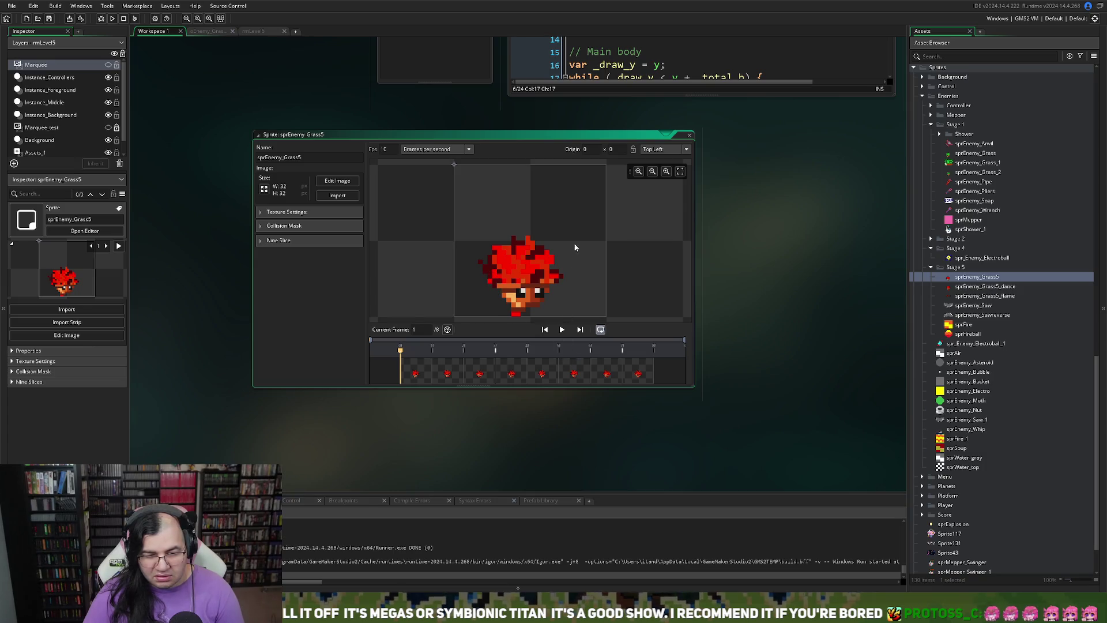
click(678, 152)
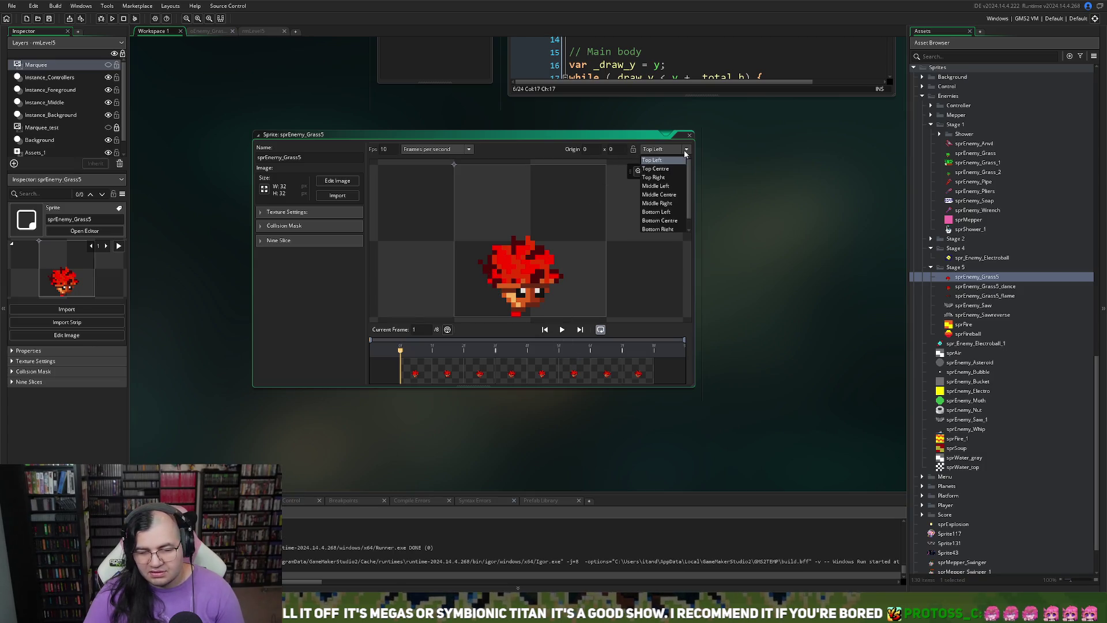
click(664, 229)
click(680, 151)
click(660, 220)
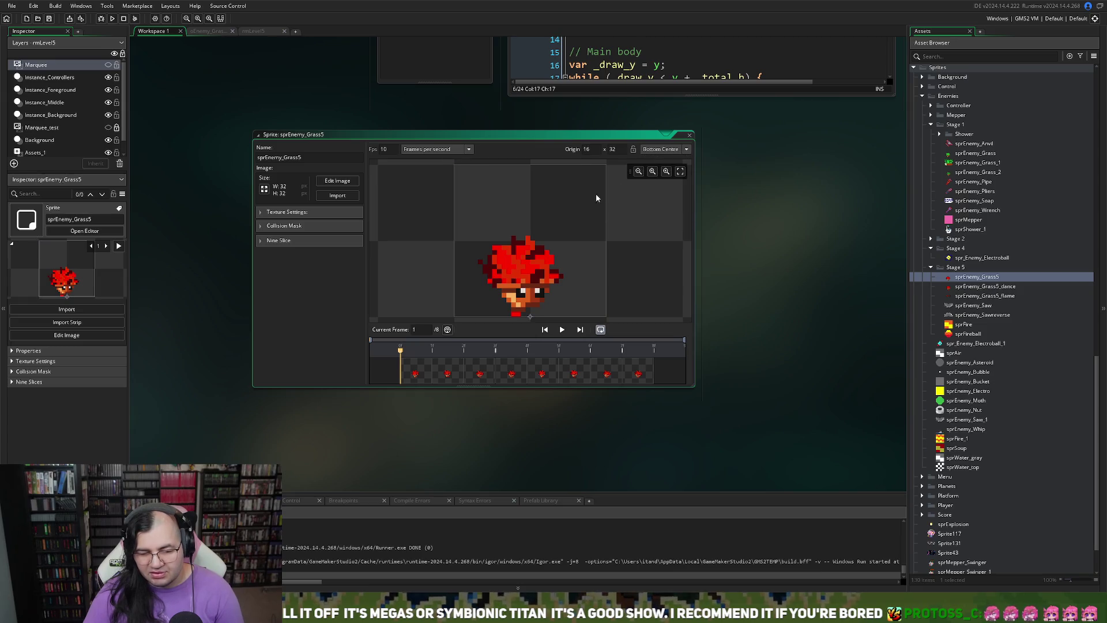
- Open sprEnemy_Grass5_flame to check its origin and launch a test run
click(689, 137)
double_click(985, 296)
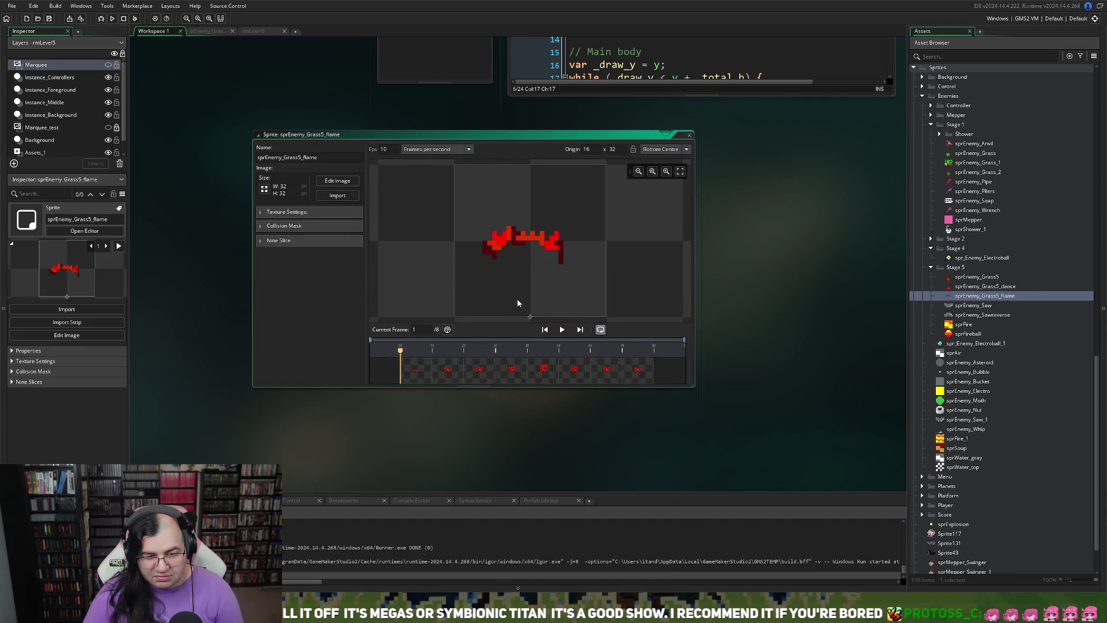
click(112, 18)
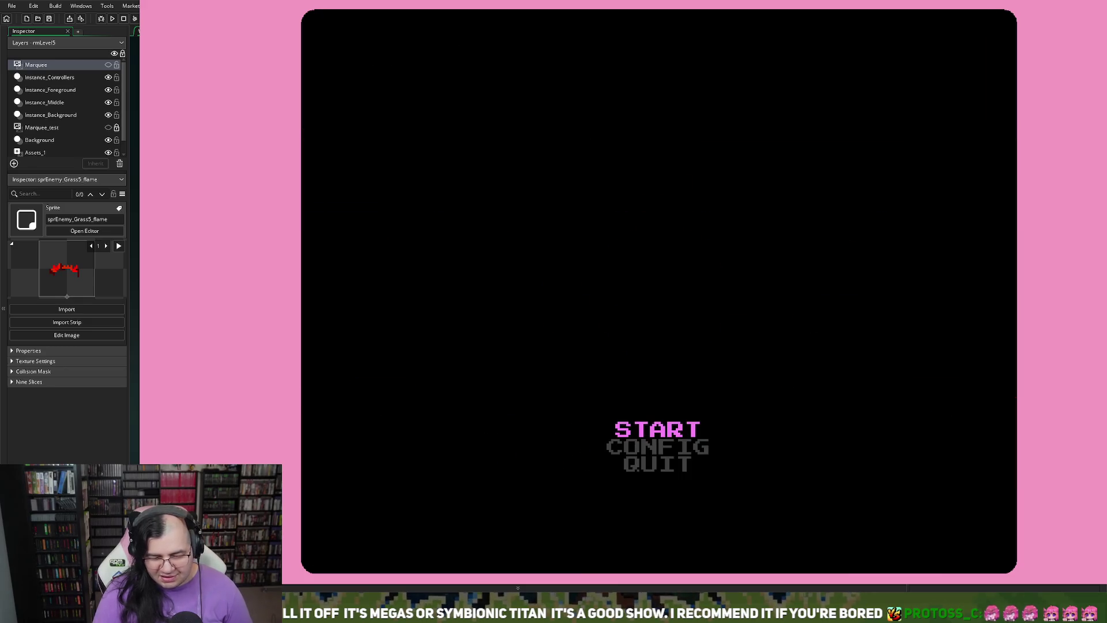
key(Return)
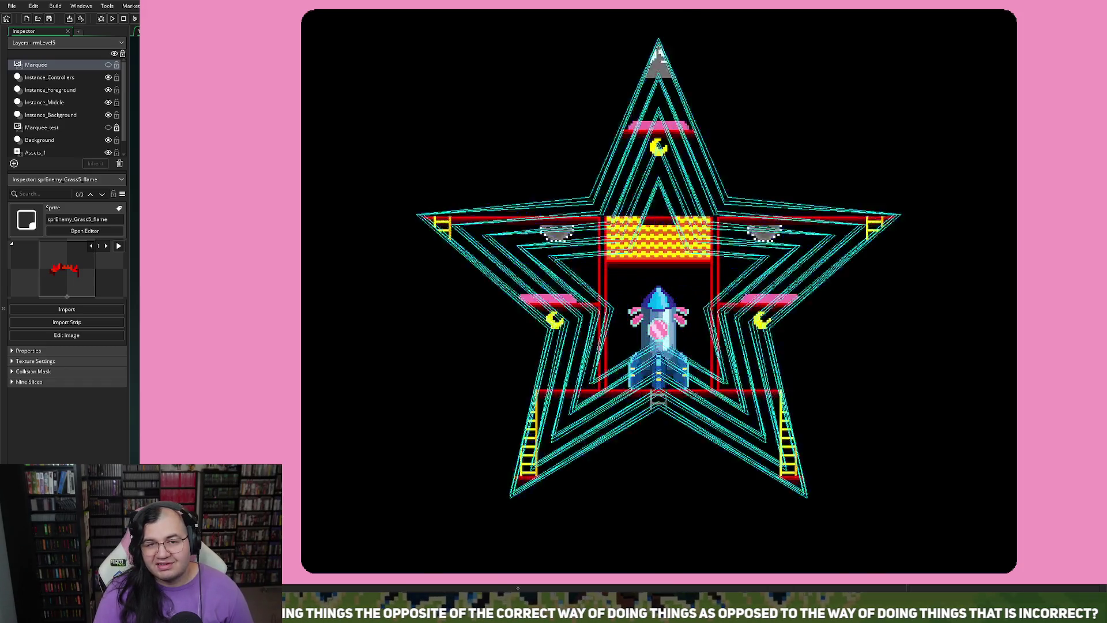
key(Left)
key(Up)
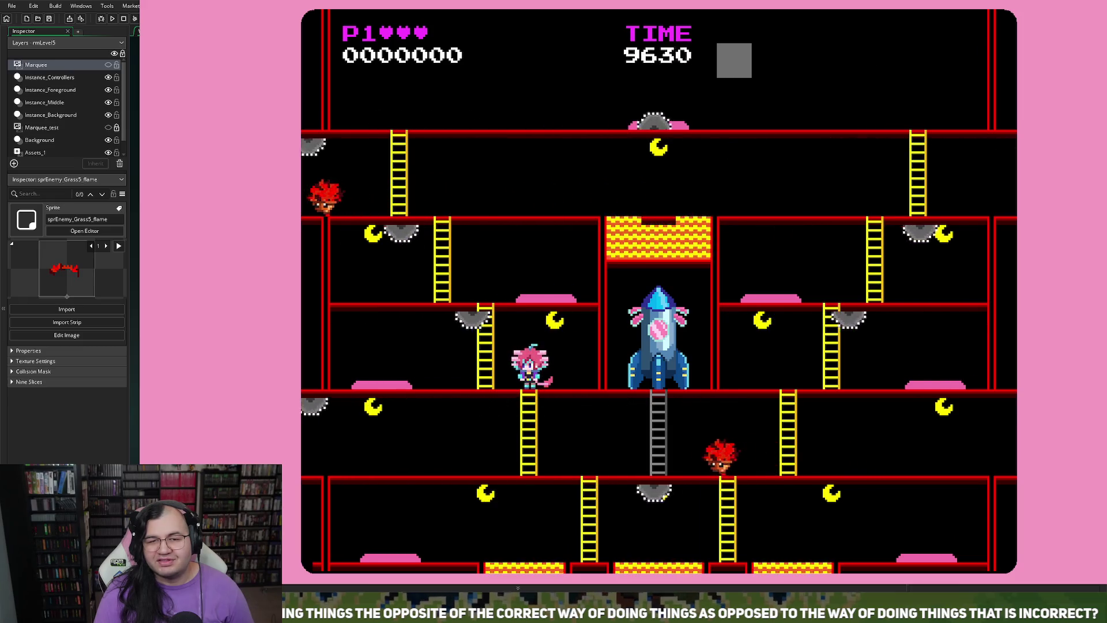
key(Left)
key(Right)
key(Up)
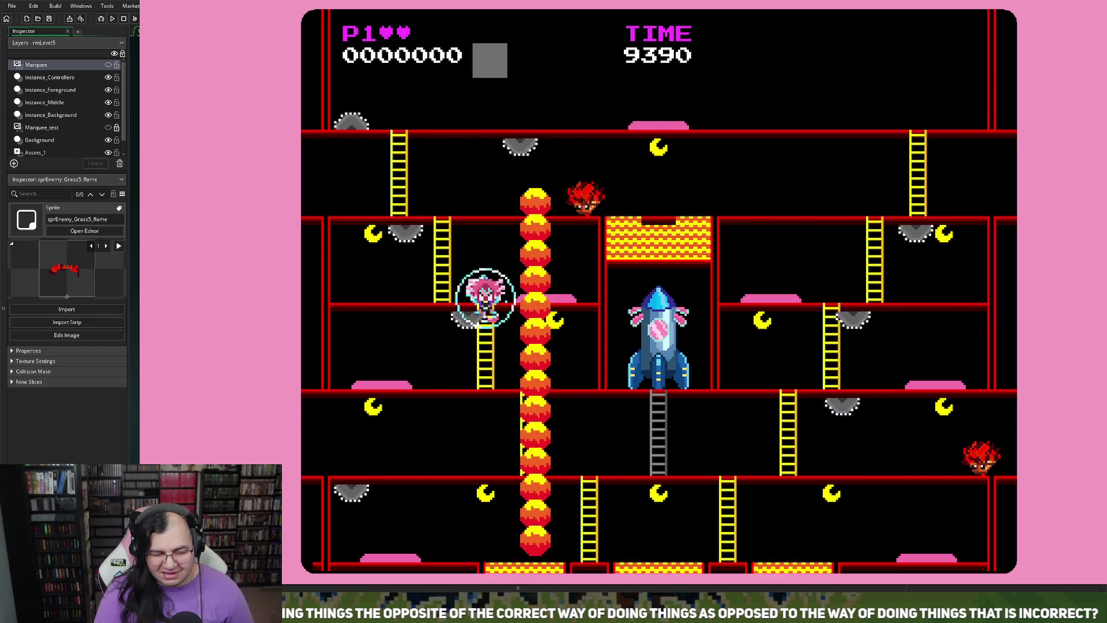
key(Left)
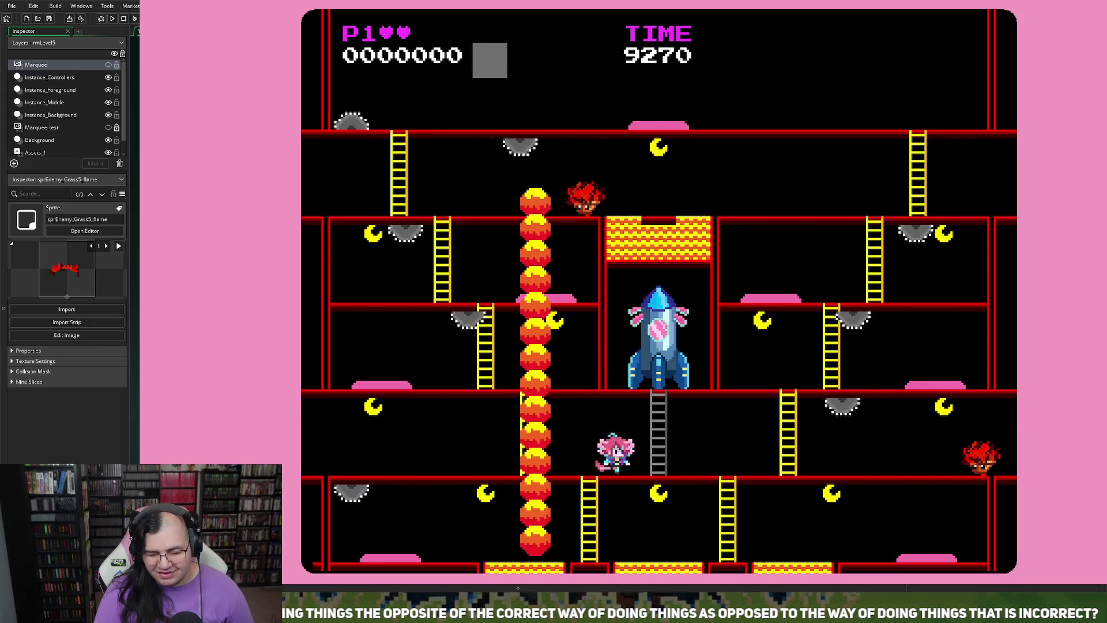
key(Right)
key(Up)
key(Right)
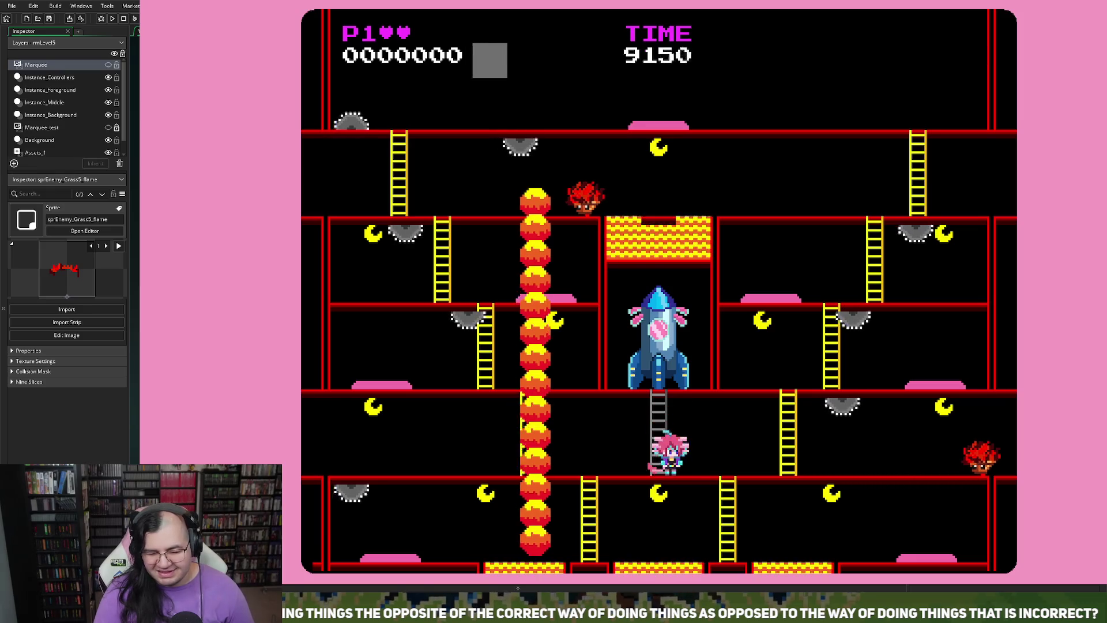
key(Left)
key(Left)
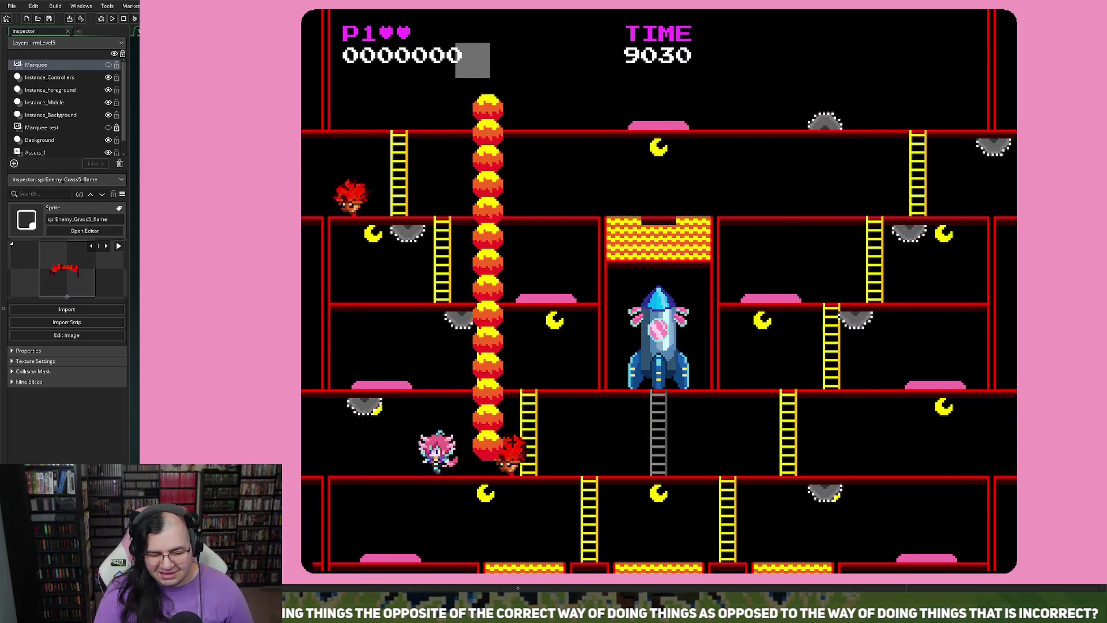
key(Escape)
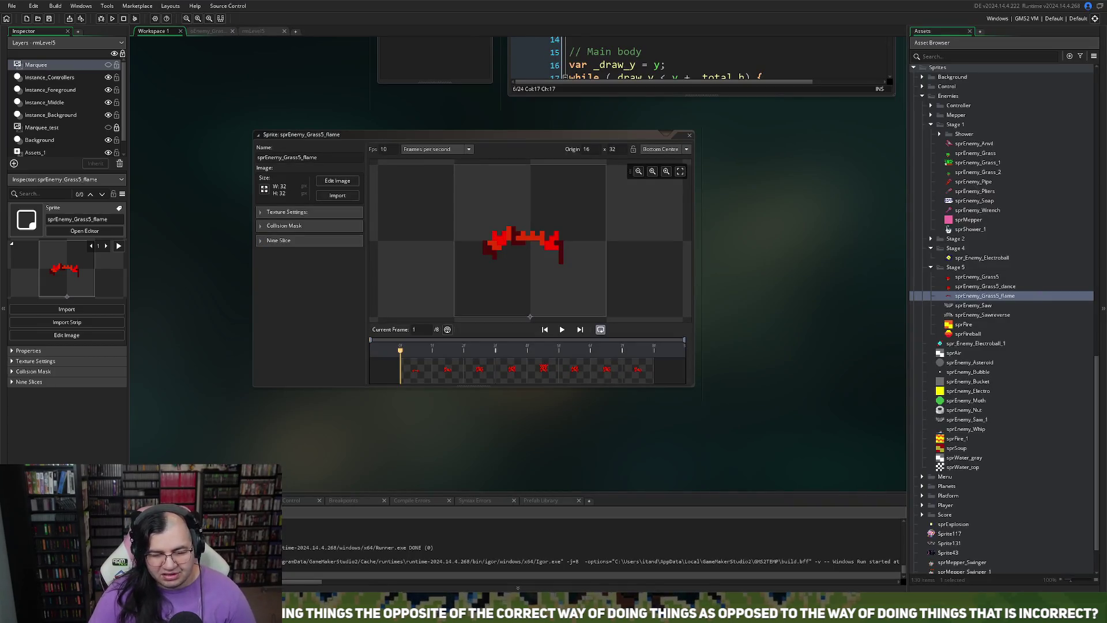
- Place the flame sprite's origin at custom point 16, 27, playtest Level 5, then close the game
click(532, 316)
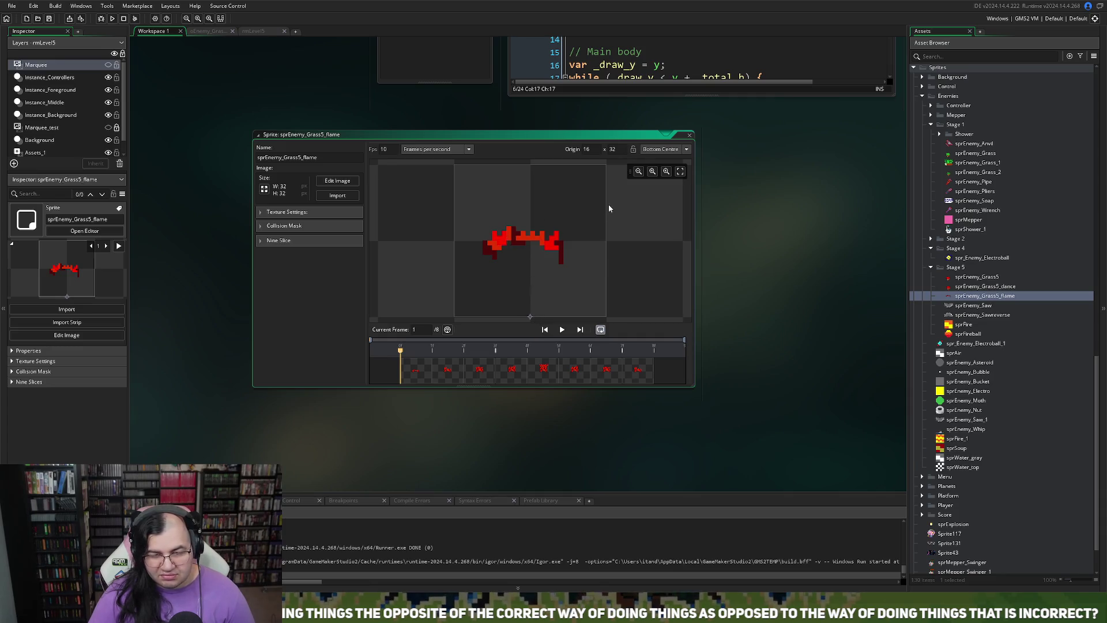
click(665, 151)
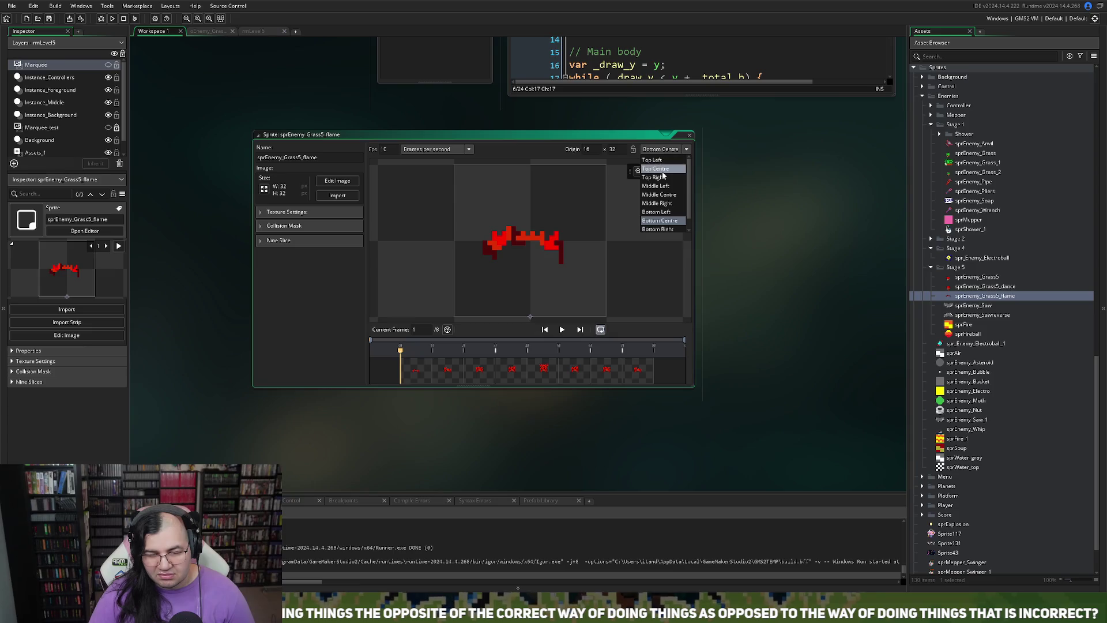
click(670, 153)
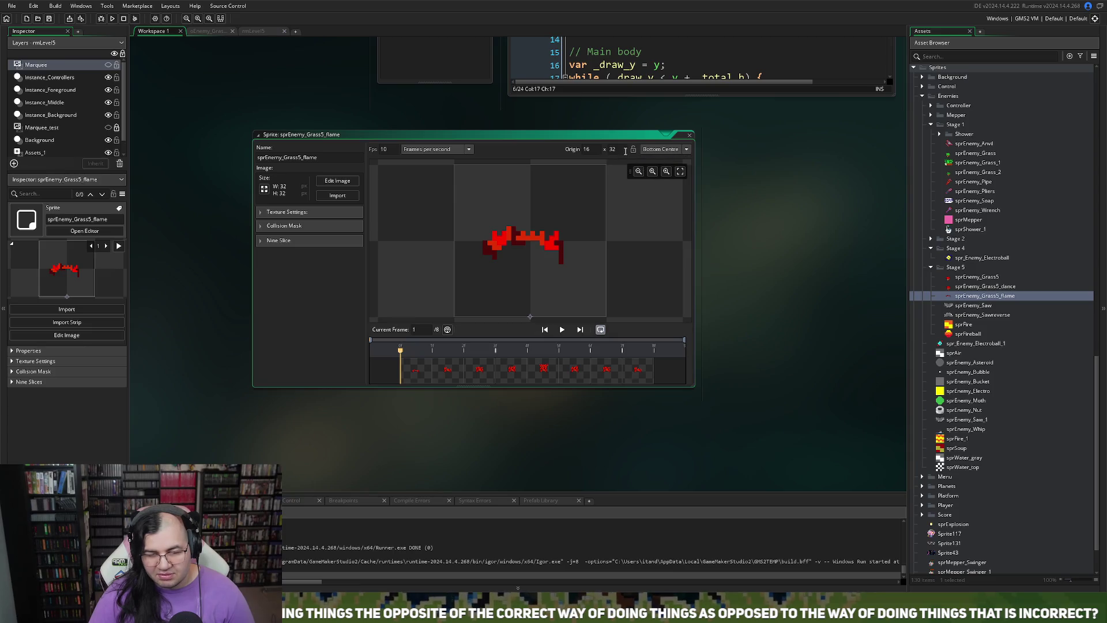
scroll(568, 269, down, 3)
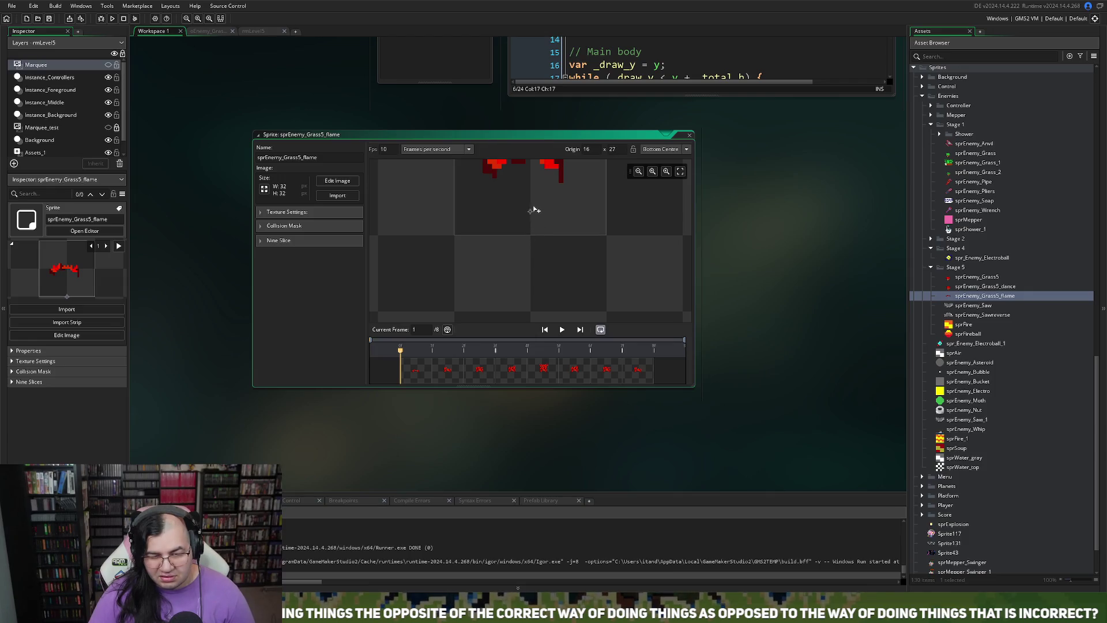
click(534, 212)
click(113, 18)
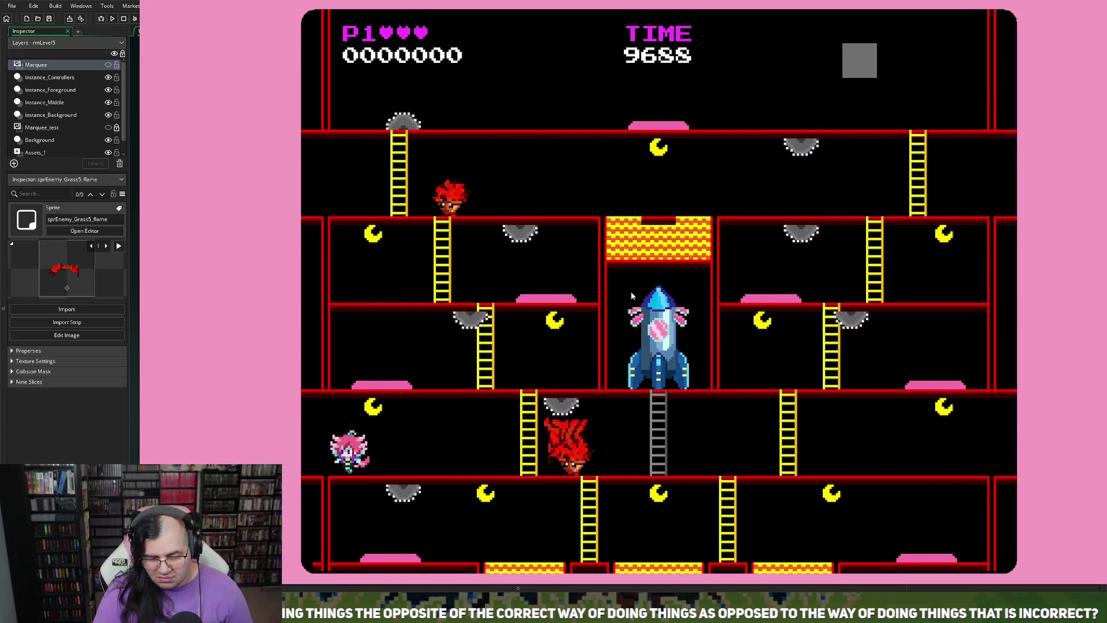
key(Escape)
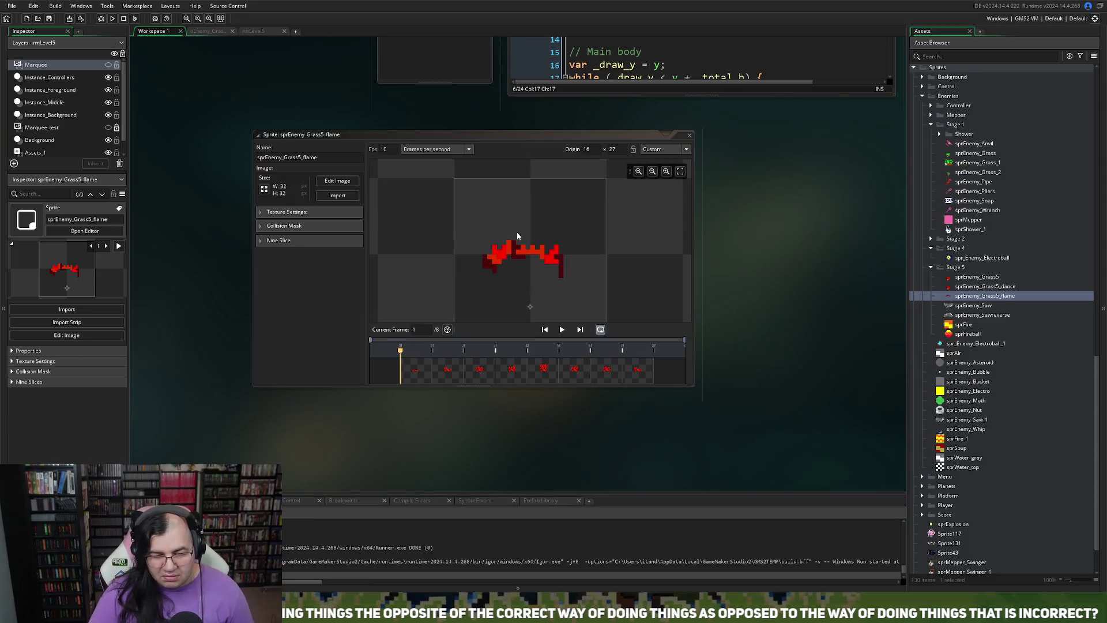
- Open the flame sprite in the image editor and trim frame 1's dark left and right edges
click(338, 180)
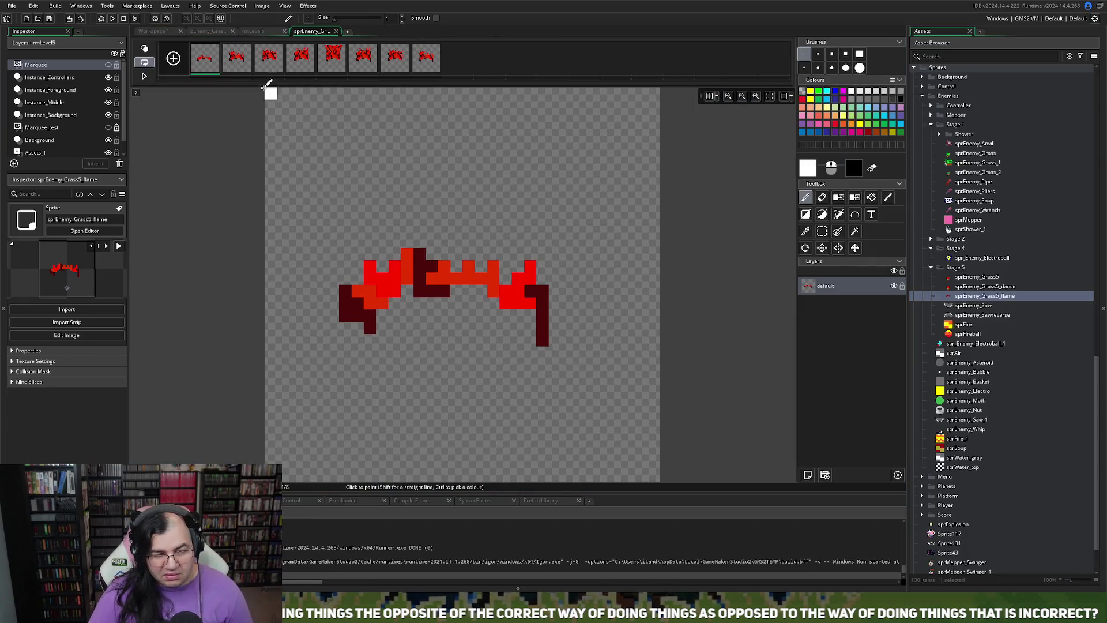
click(822, 230)
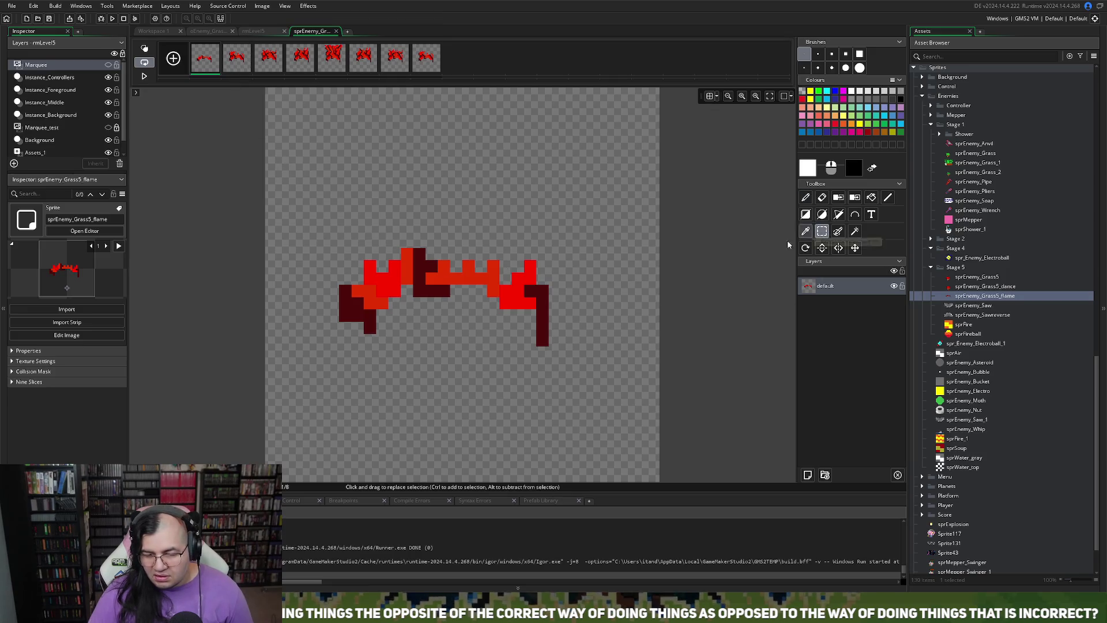
drag(302, 210, 361, 354)
key(Delete)
drag(572, 248, 542, 340)
key(Delete)
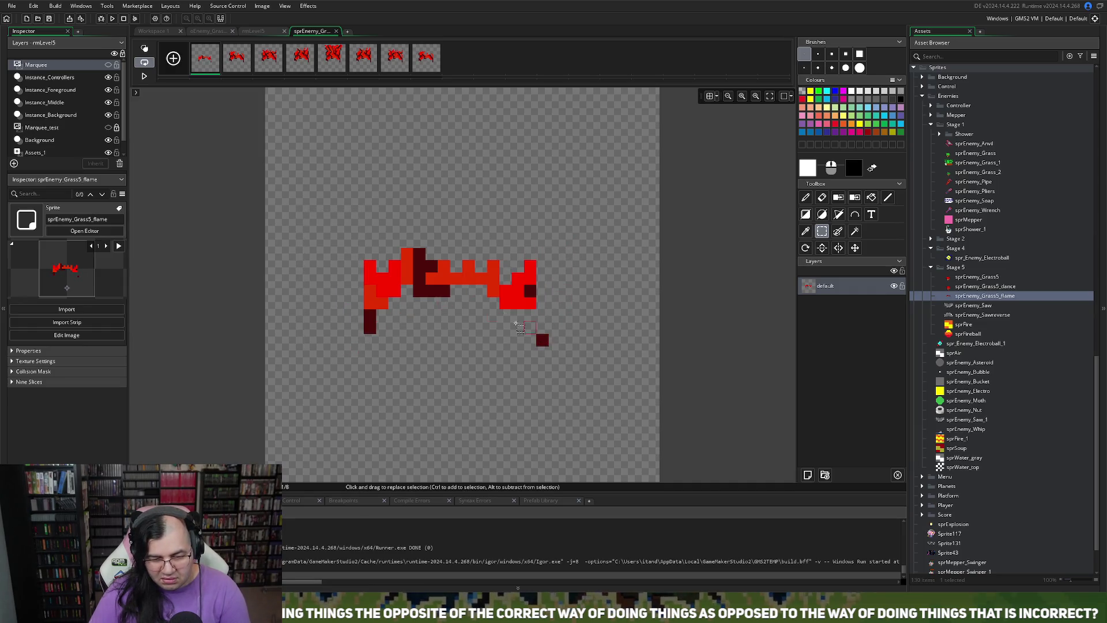
- Trim the dark left and right edge columns from frames 2 and 3
click(231, 67)
drag(339, 187, 362, 341)
key(Delete)
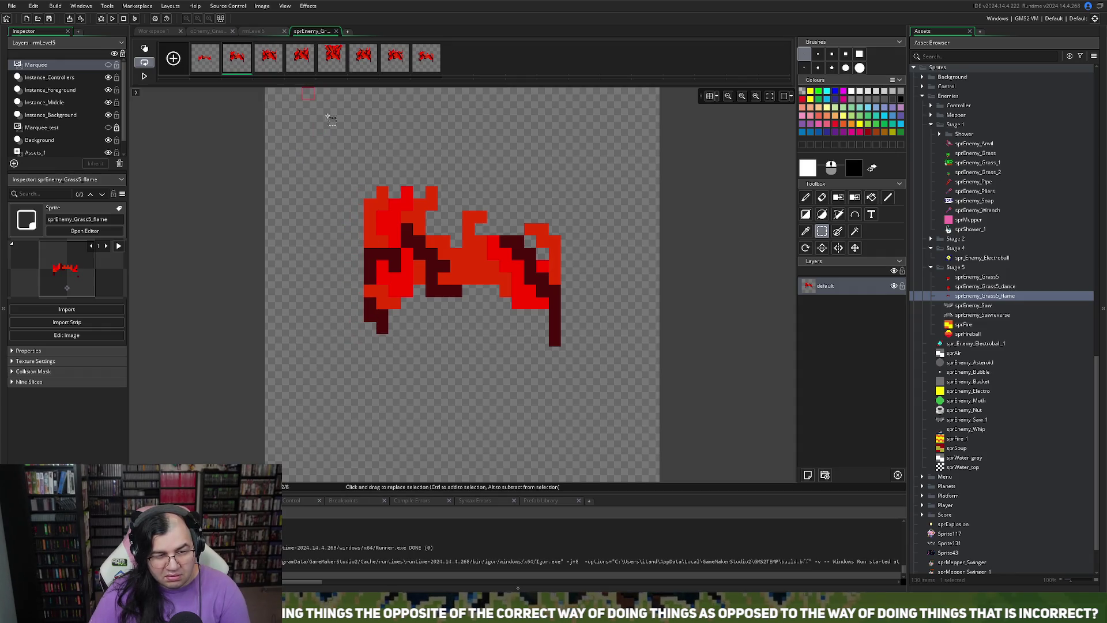
mouse_move(594, 195)
mouse_down()
mouse_move(574, 314)
mouse_move(552, 353)
mouse_up()
key(Delete)
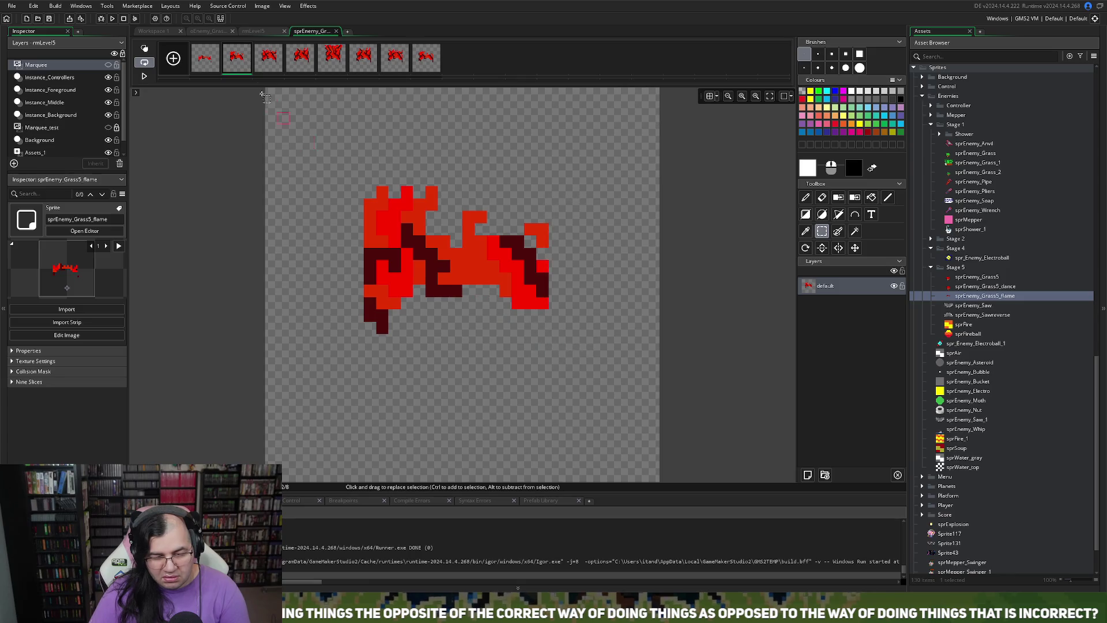
click(264, 65)
mouse_move(350, 172)
mouse_down()
mouse_move(400, 179)
mouse_move(400, 338)
mouse_move(390, 347)
mouse_move(376, 335)
mouse_up()
key(Delete)
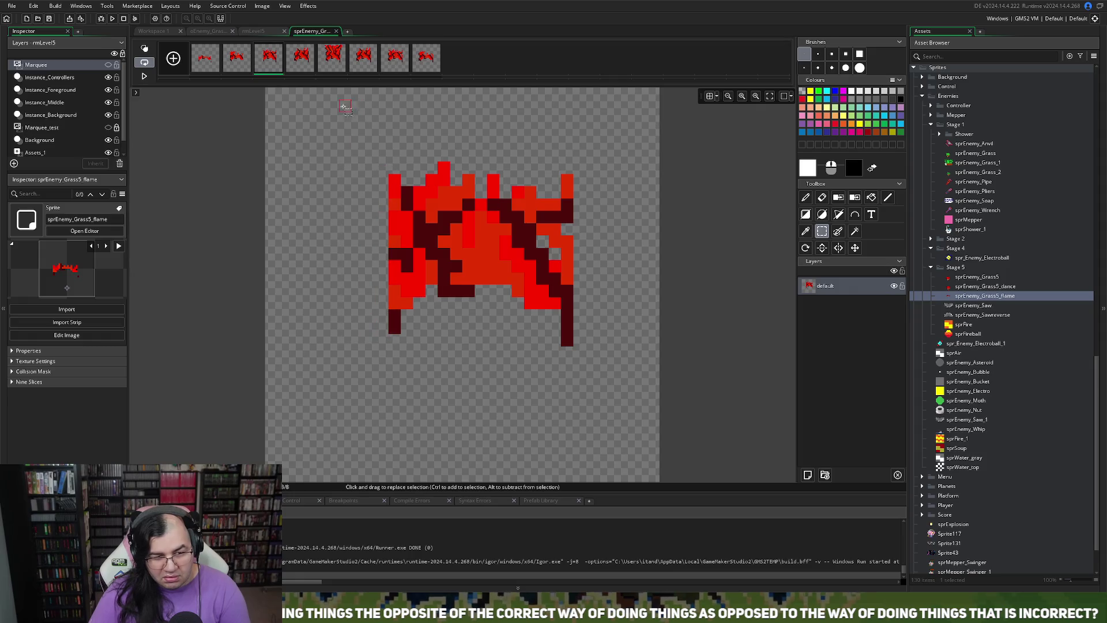
mouse_move(584, 196)
mouse_down()
mouse_move(606, 346)
mouse_move(563, 354)
mouse_up()
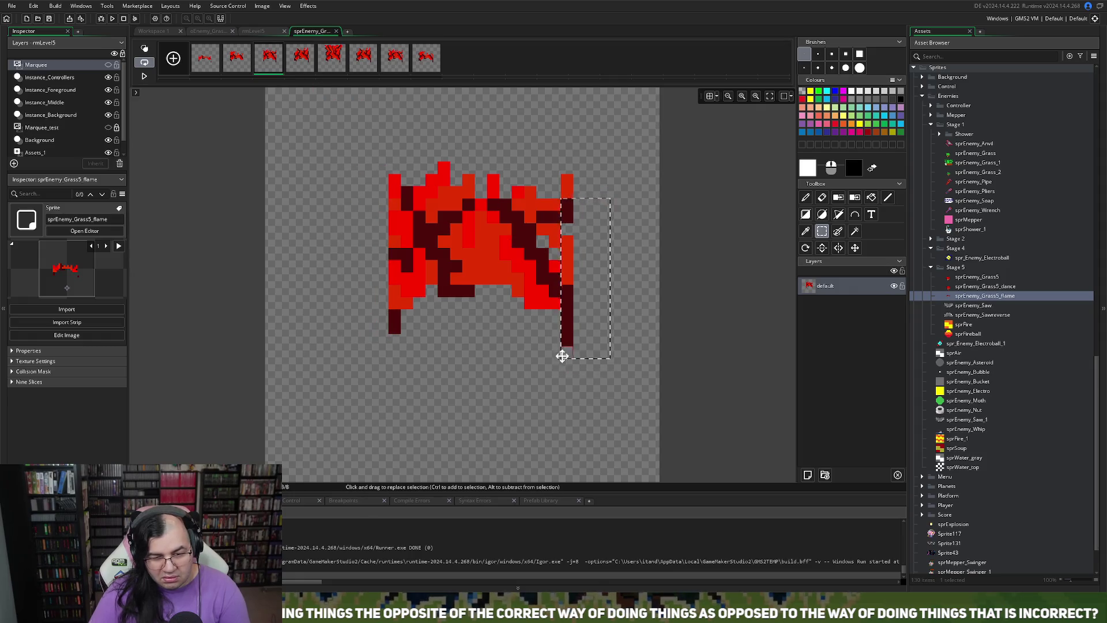
key(Delete)
- Trim the dark left and right edge columns from frame 4
click(312, 48)
mouse_move(340, 149)
mouse_down()
mouse_move(358, 167)
mouse_move(397, 342)
mouse_move(385, 353)
mouse_up()
key(Delete)
mouse_move(611, 174)
mouse_down()
mouse_move(556, 341)
mouse_move(572, 369)
mouse_up()
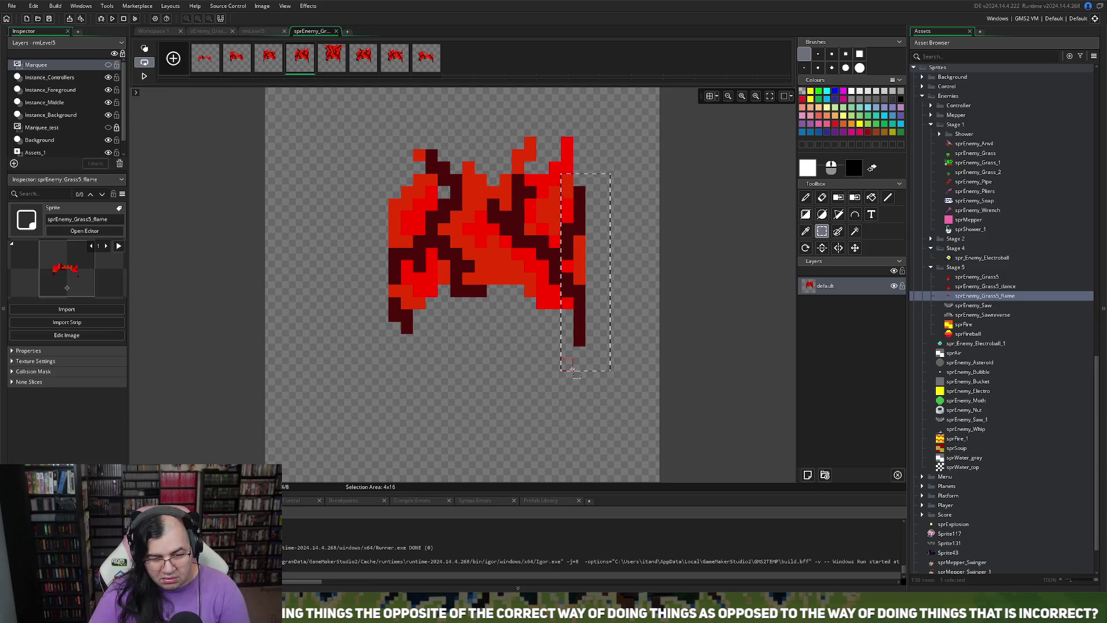
key(Delete)
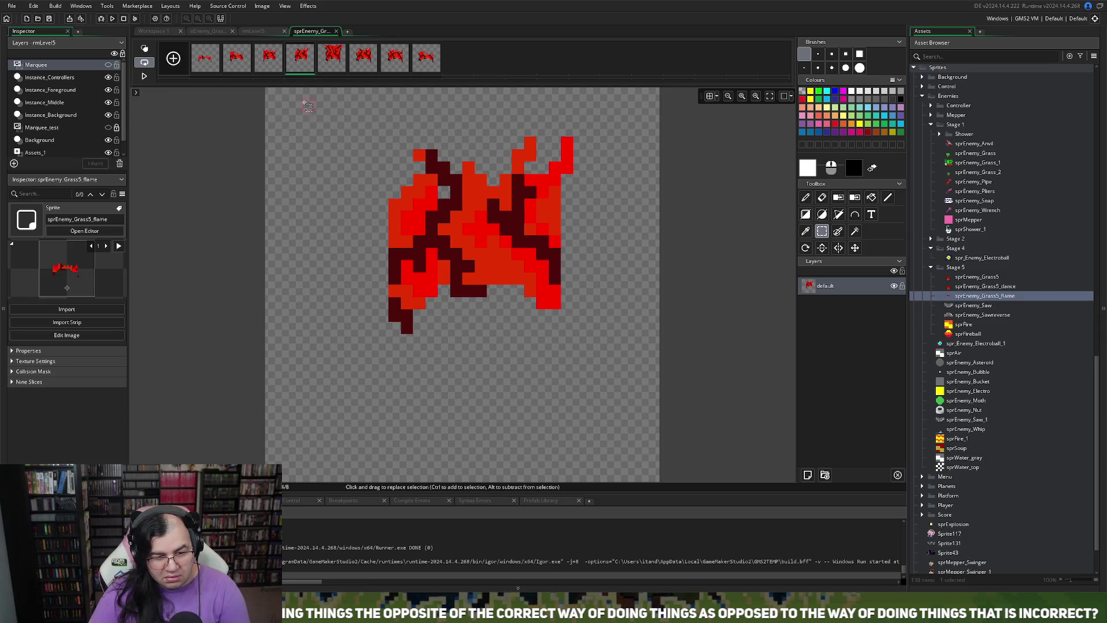
- Trim frame 5's edge columns and the stray red pixel near its top-right
click(323, 68)
drag(352, 100, 381, 365)
key(Delete)
mouse_move(635, 100)
mouse_down()
mouse_move(557, 368)
mouse_move(573, 370)
mouse_up()
key(Delete)
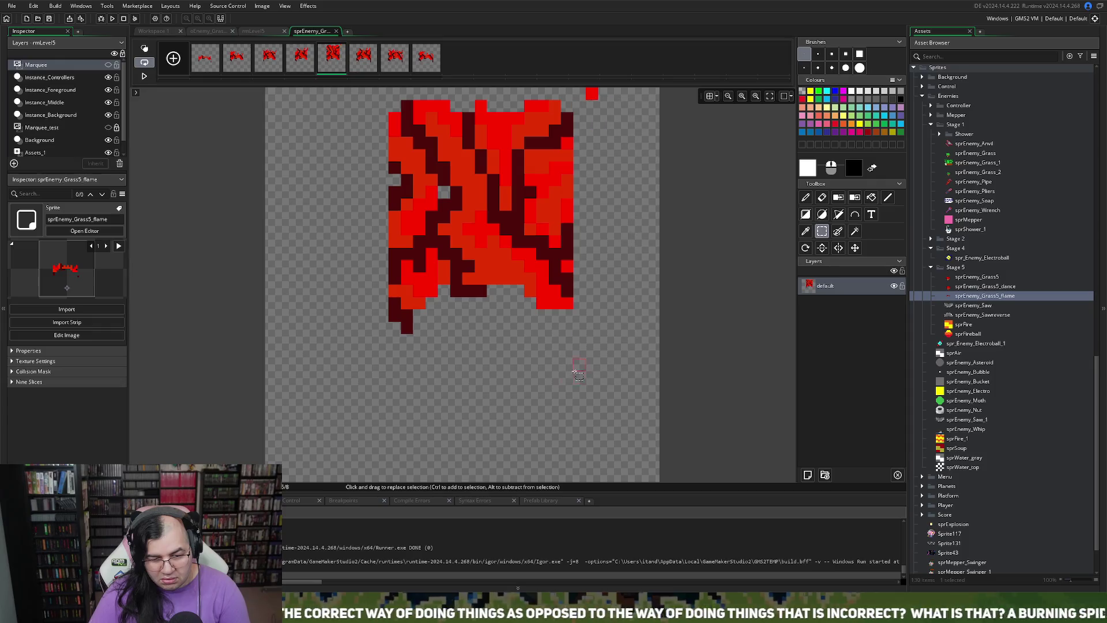
drag(579, 85, 593, 114)
key(Delete)
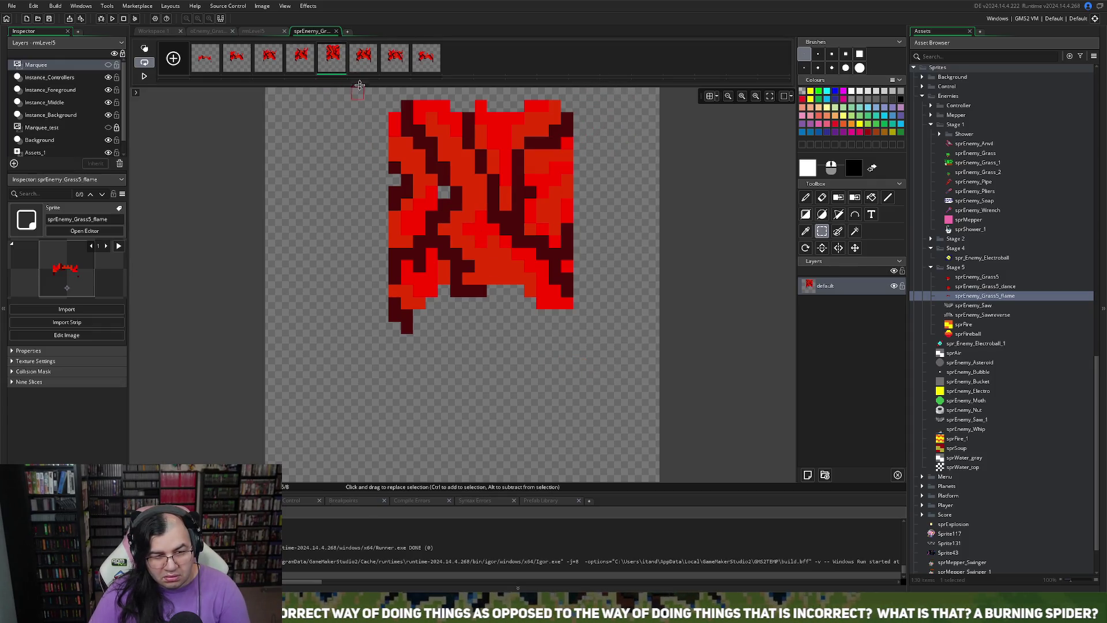
drag(378, 113, 392, 341)
key(Delete)
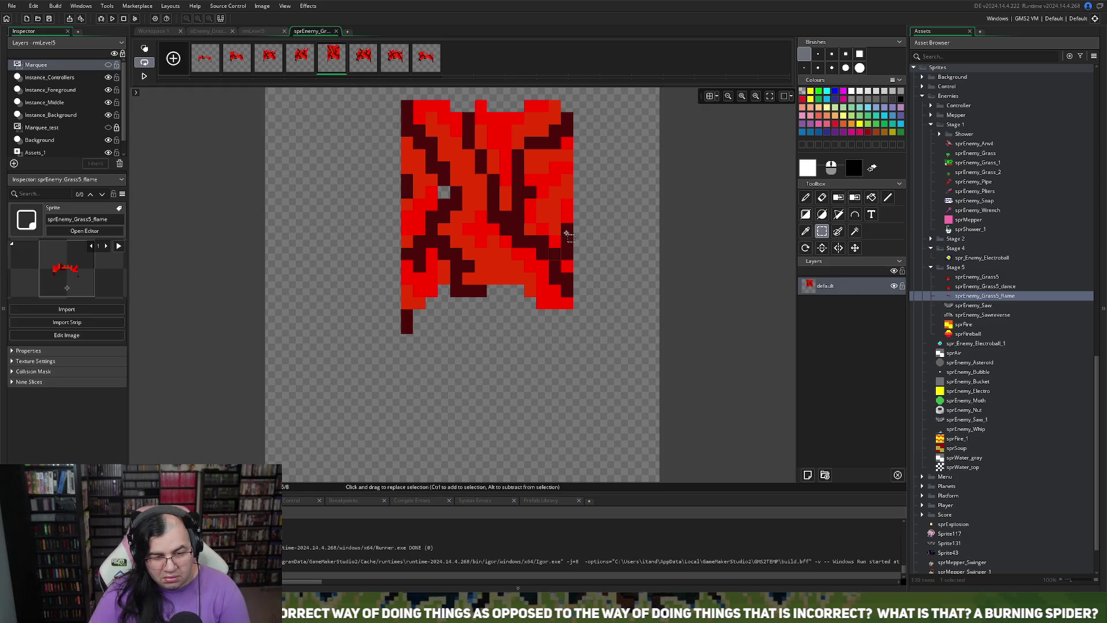
key(ctrl+z)
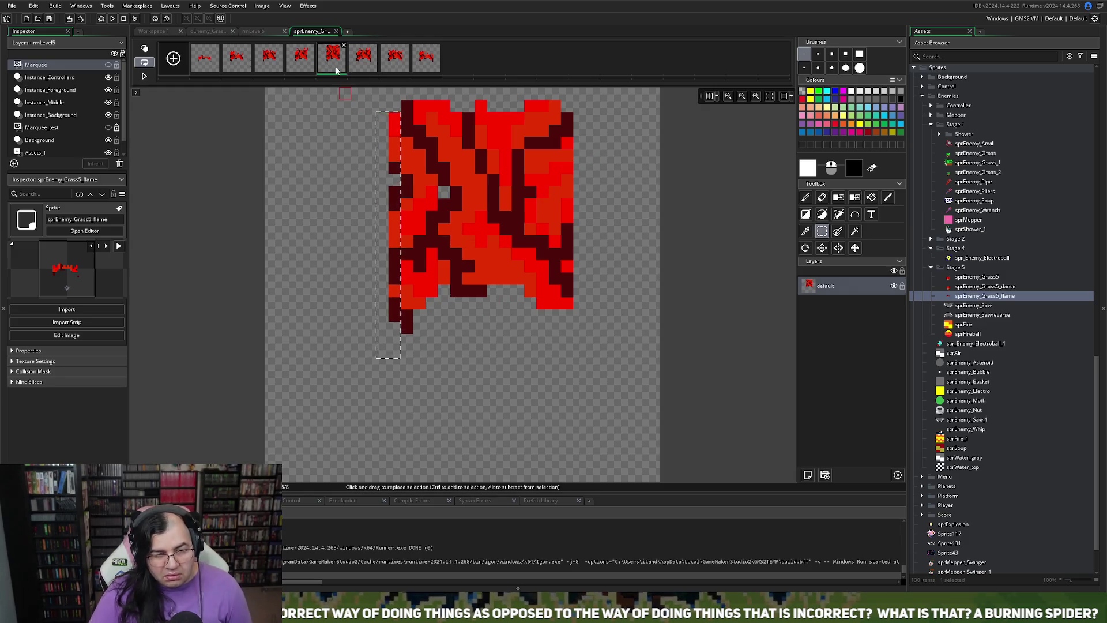
- Trim the dark left and right edge columns from frames 6 and 7
click(358, 62)
drag(342, 163, 370, 317)
key(Delete)
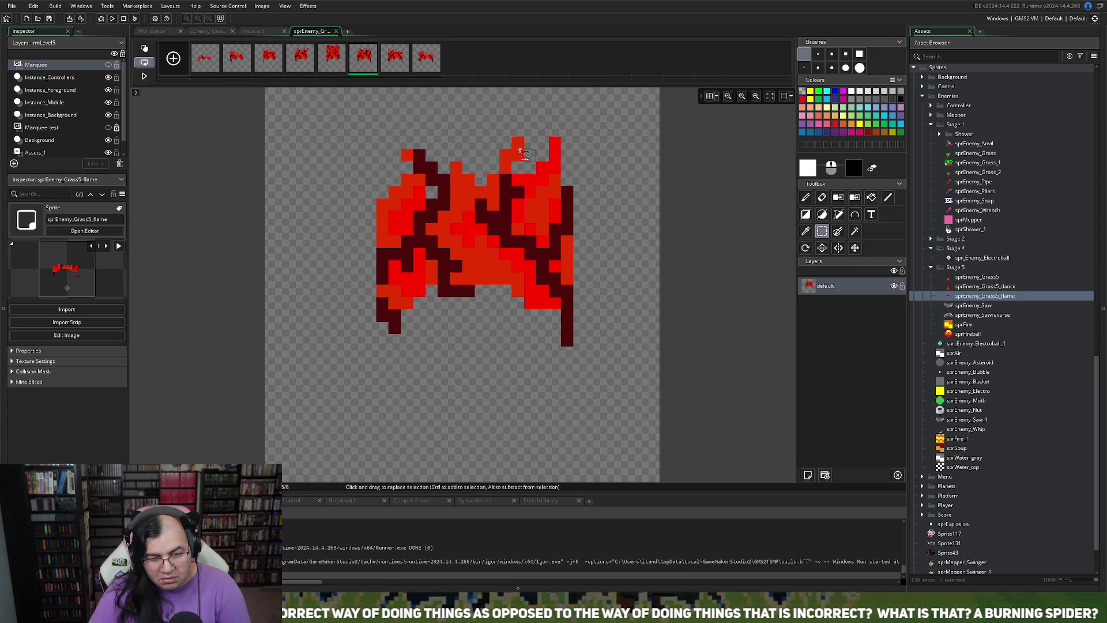
drag(609, 161, 560, 361)
key(Delete)
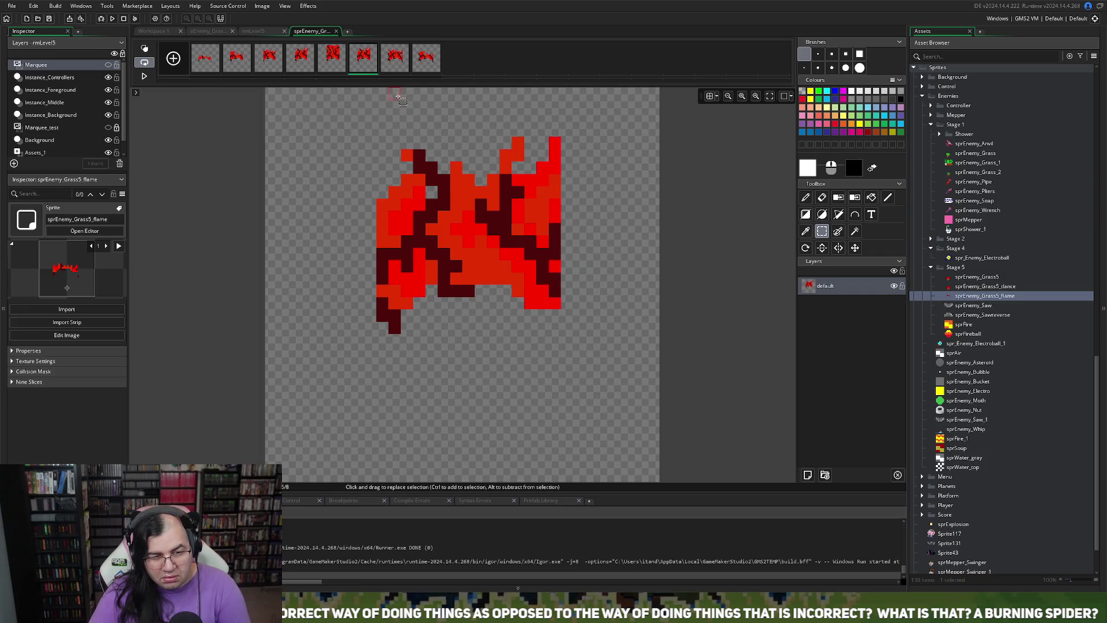
click(395, 62)
drag(350, 172, 379, 337)
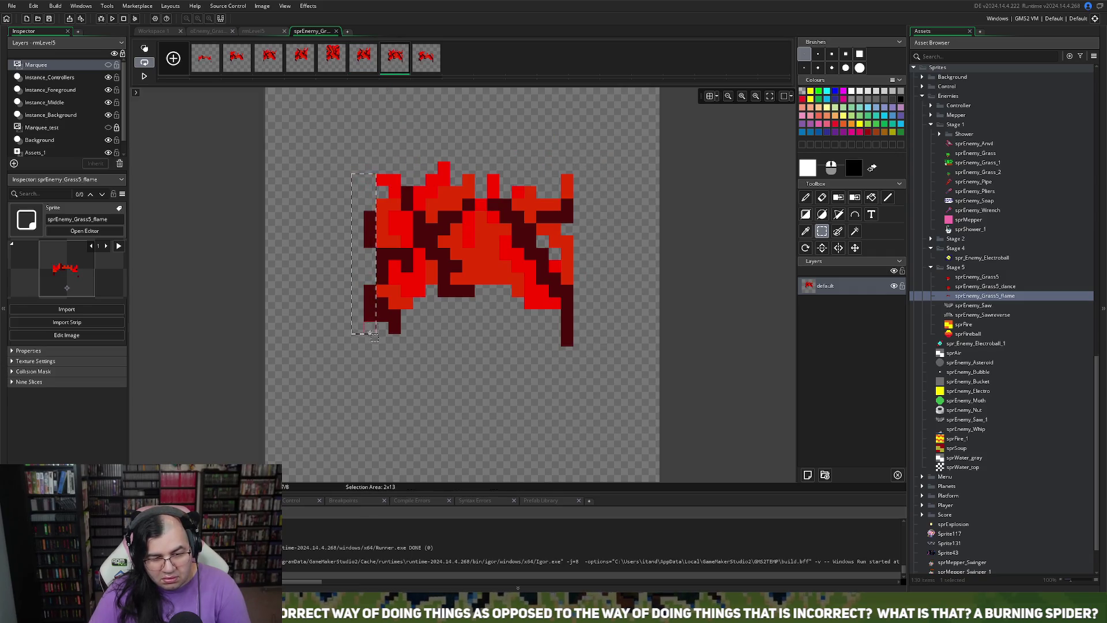
key(Delete)
drag(612, 185, 558, 360)
key(Delete)
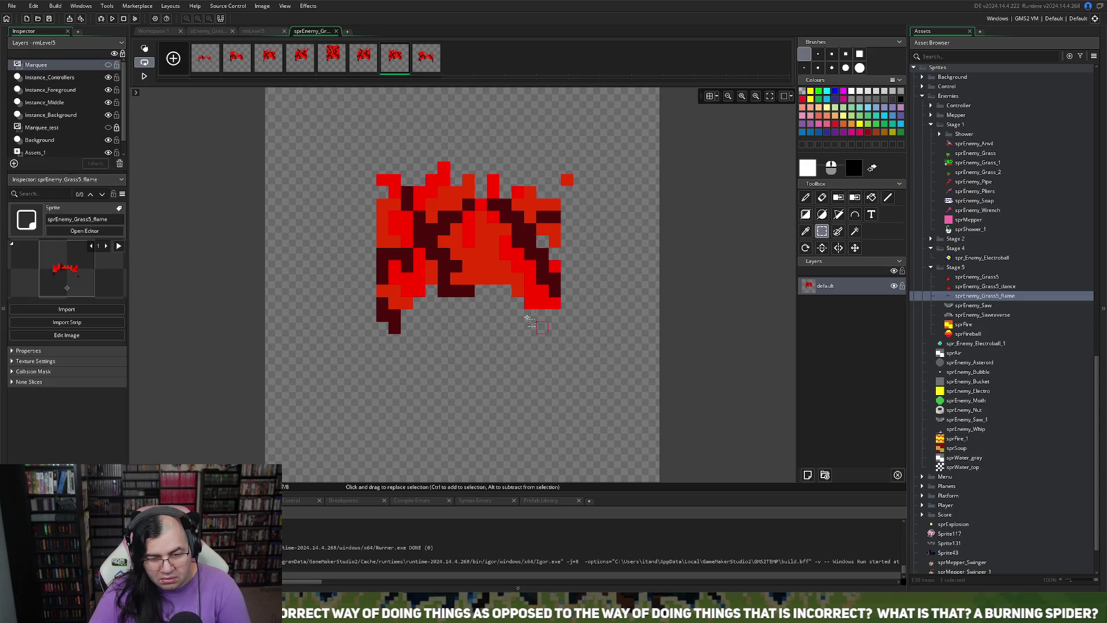
- Trim frame 8's dark edge columns and close the image editor
click(426, 61)
drag(353, 200, 363, 336)
key(Delete)
drag(598, 224, 555, 359)
key(Delete)
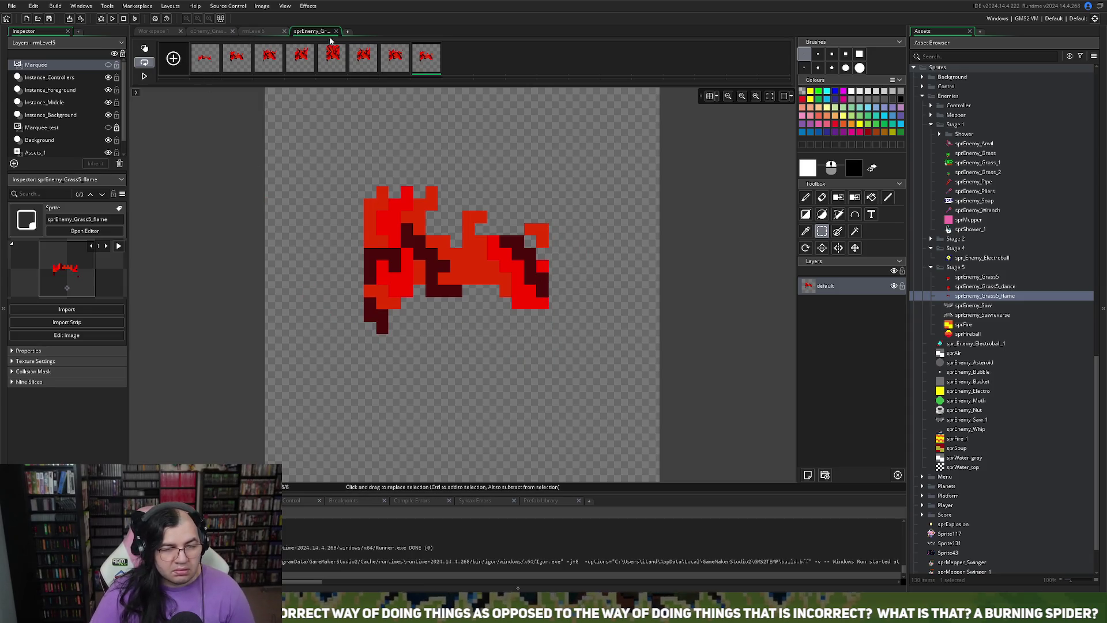
click(336, 31)
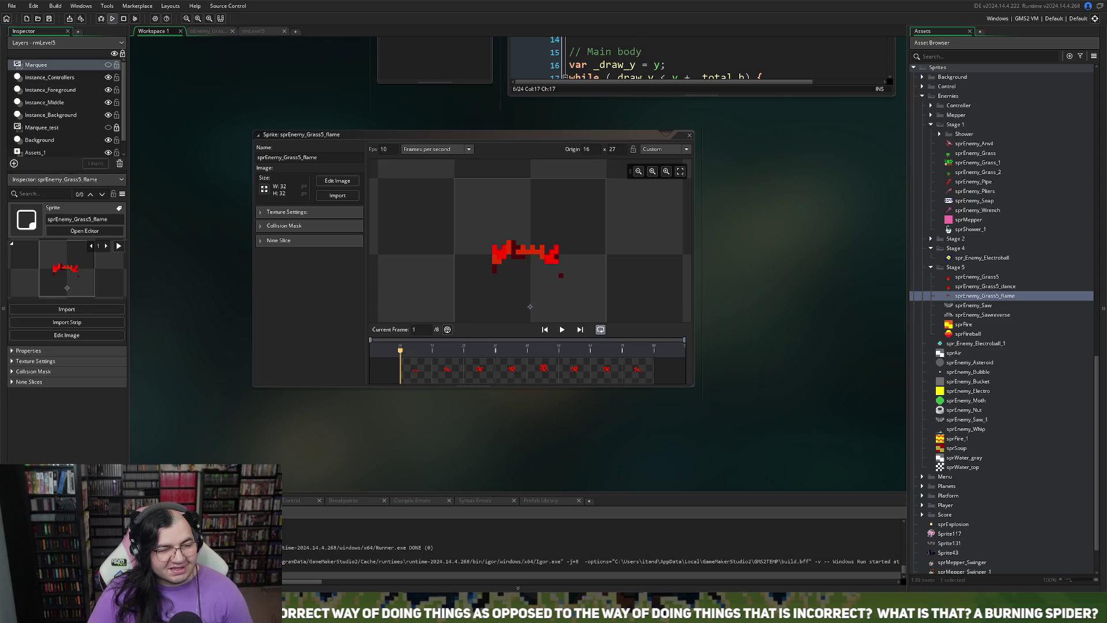
- Run the game and walk the player around Level 5's lower floors, wrapping past the screen edge
click(112, 19)
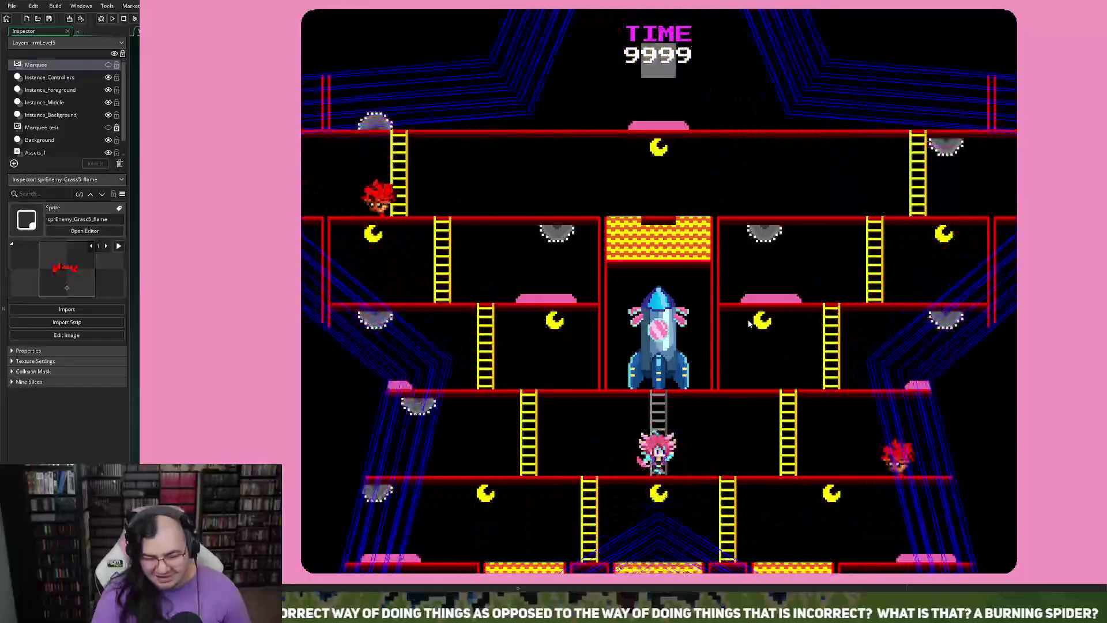
key(Left)
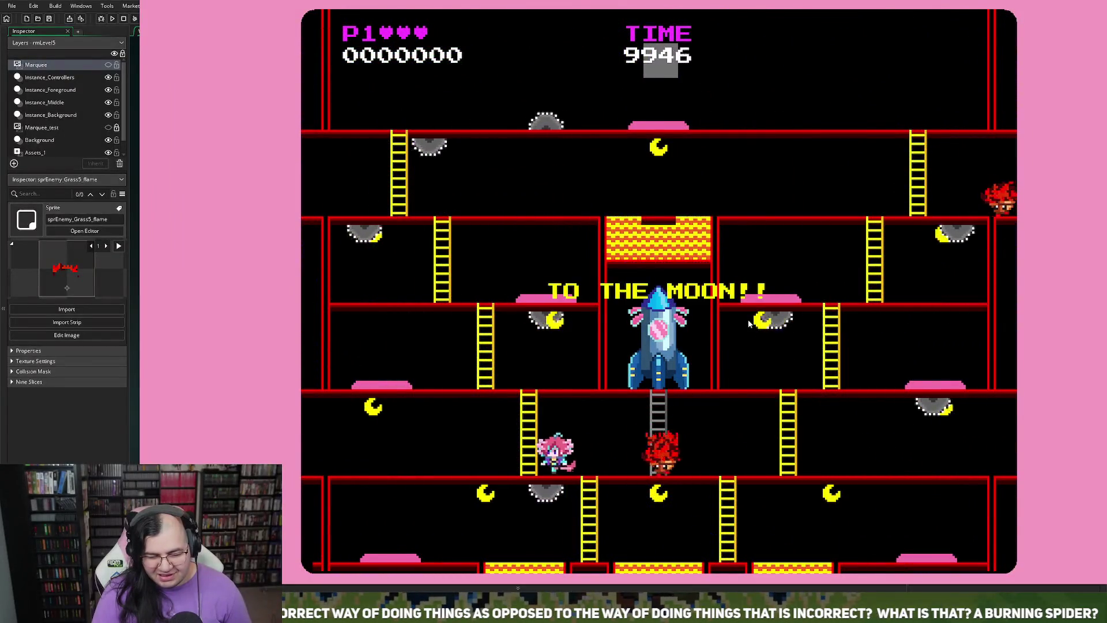
key(Up)
key(Left)
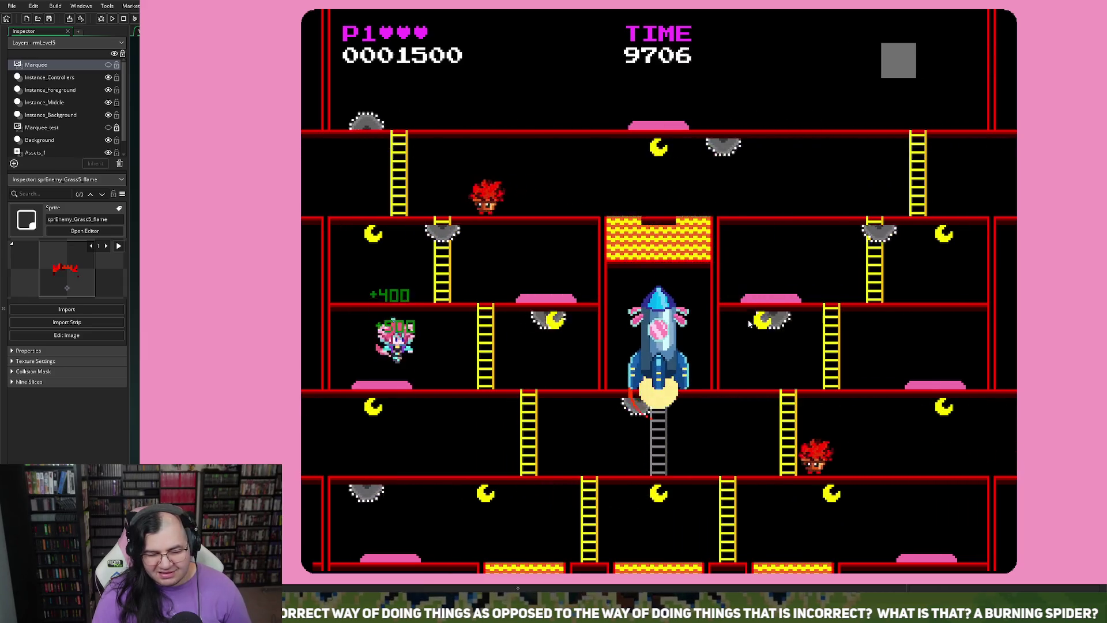
key(Right)
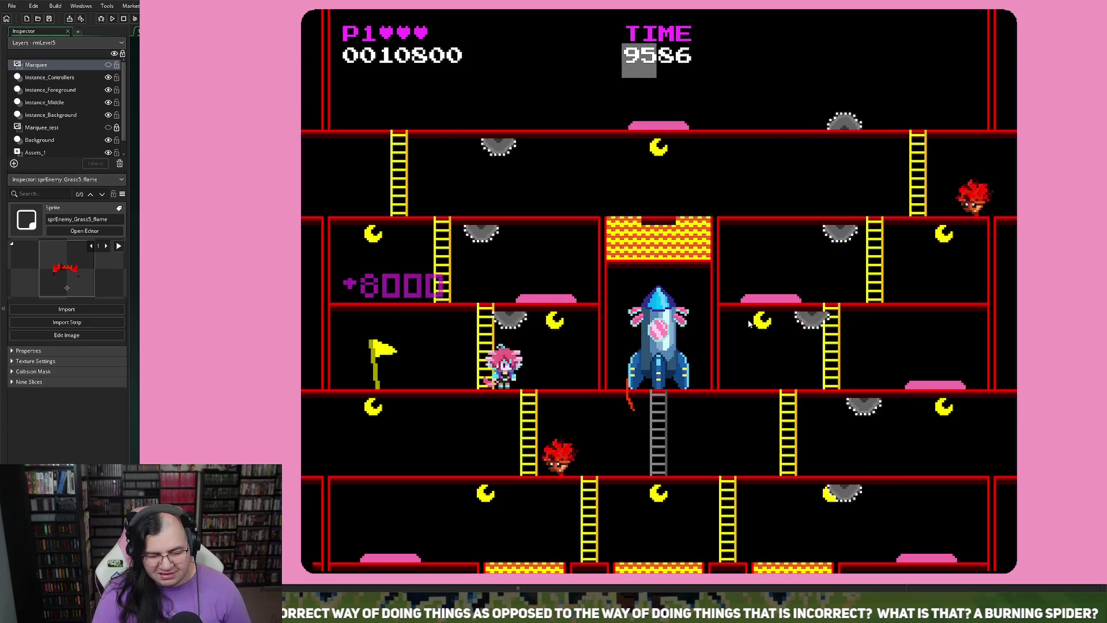
key(Left)
key(Down)
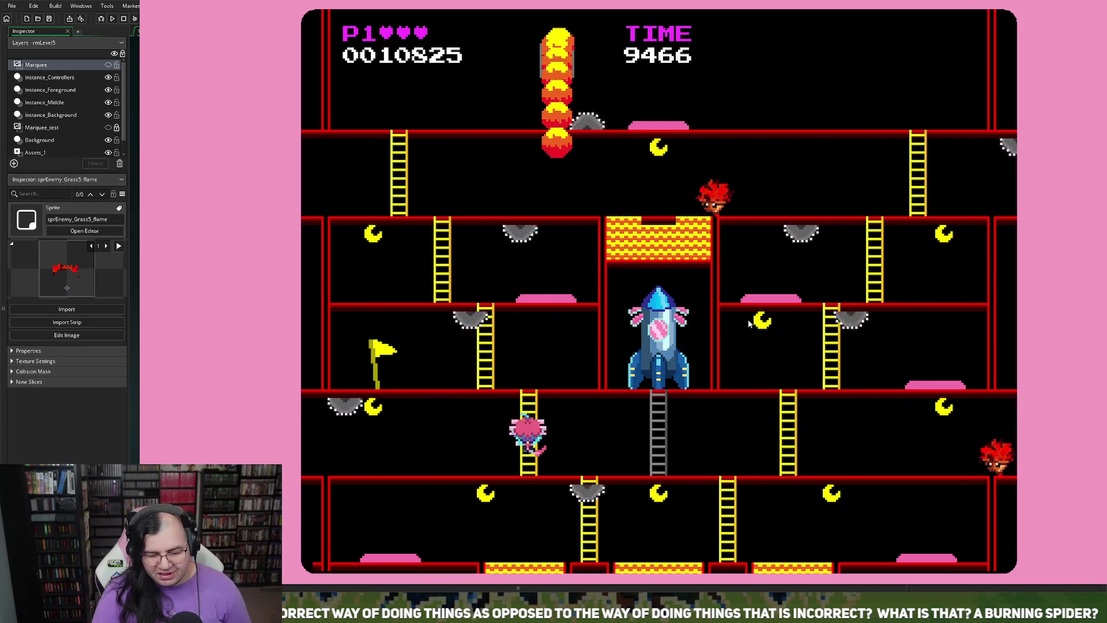
key(Right)
key(Right)
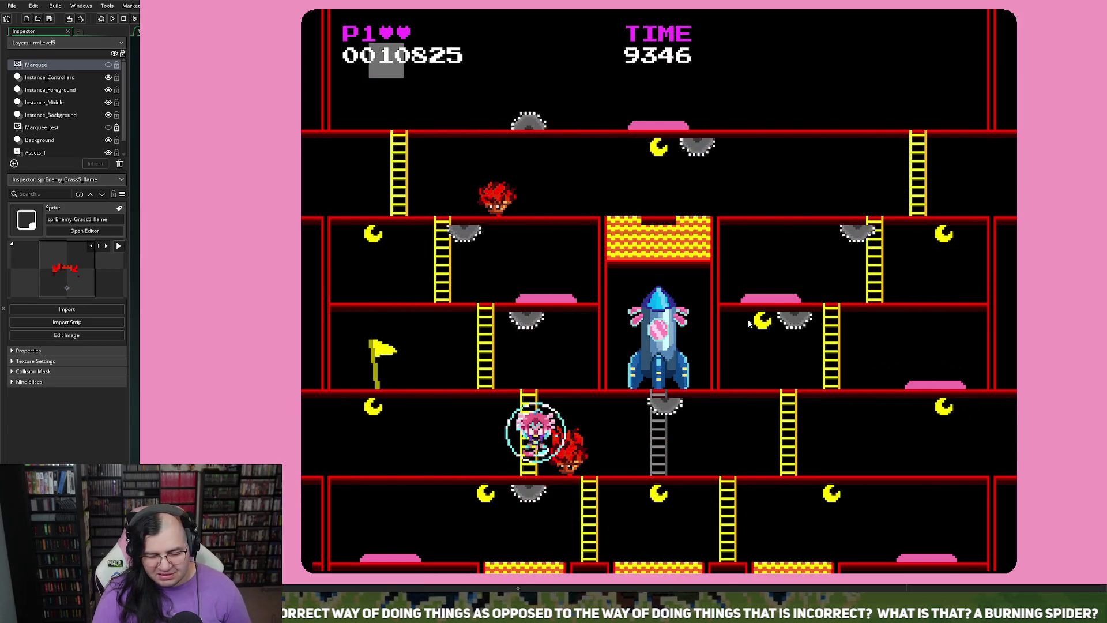
key(Right)
key(Left)
key(Down)
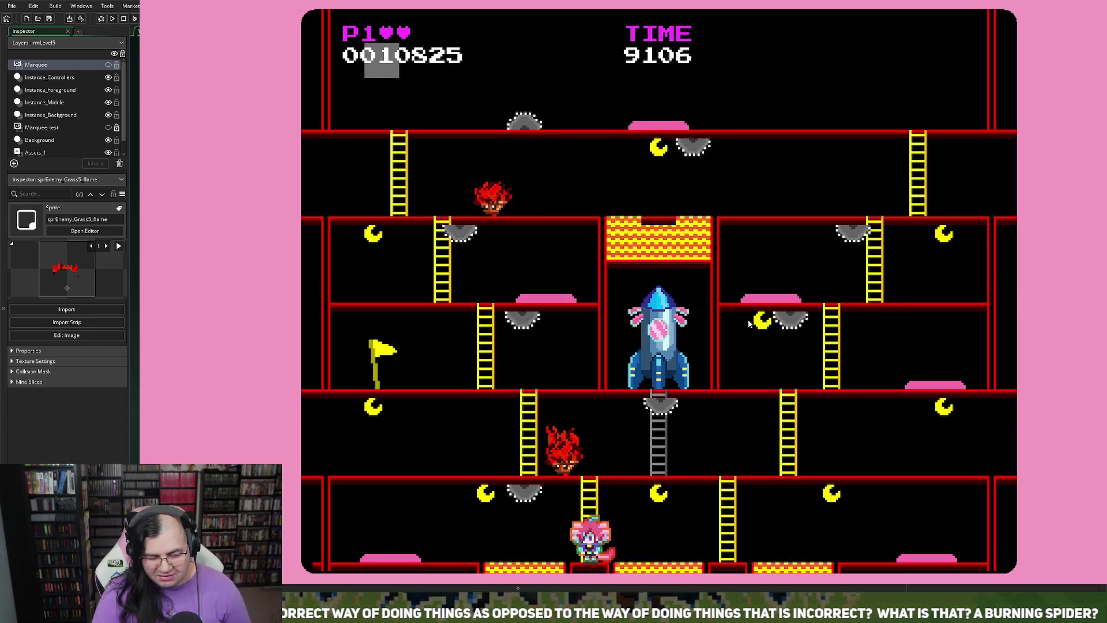
key(Left)
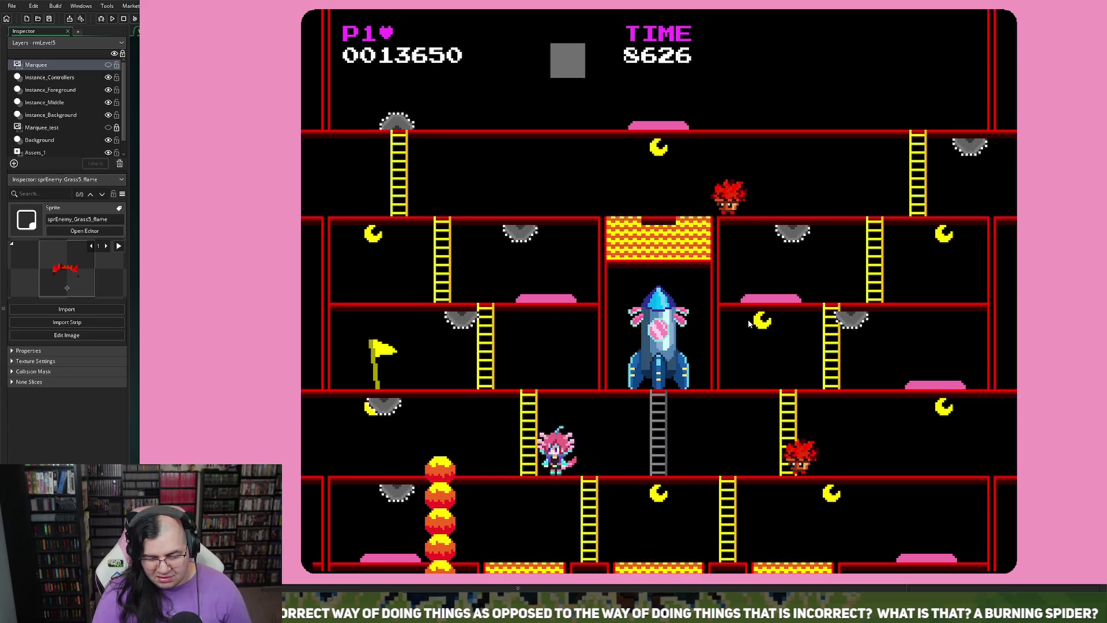
key(Left)
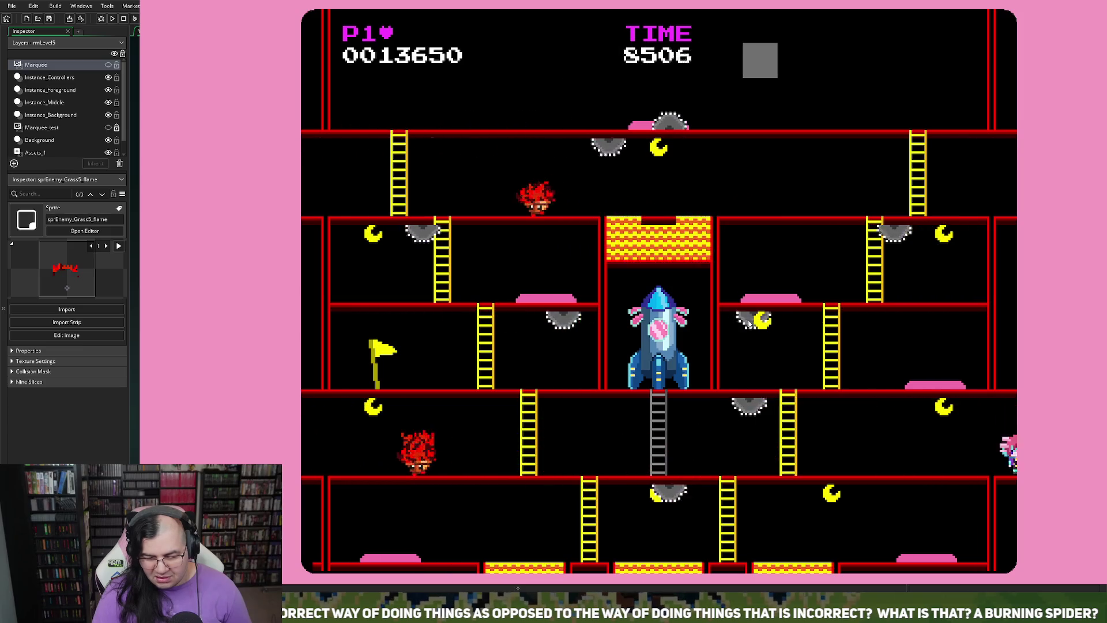
key(Left)
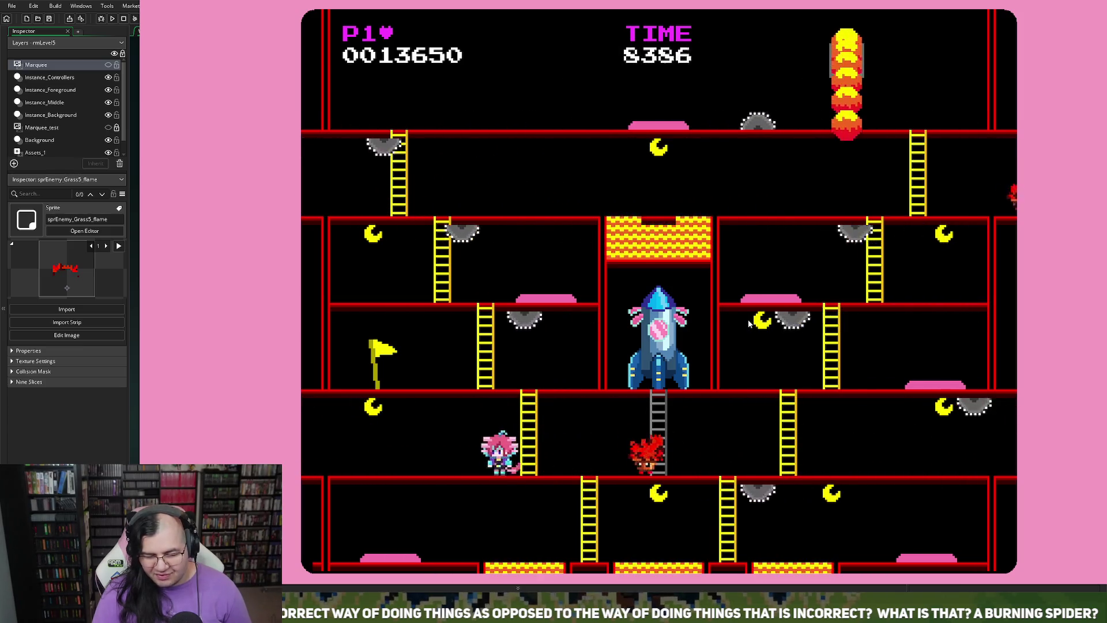
key(Left)
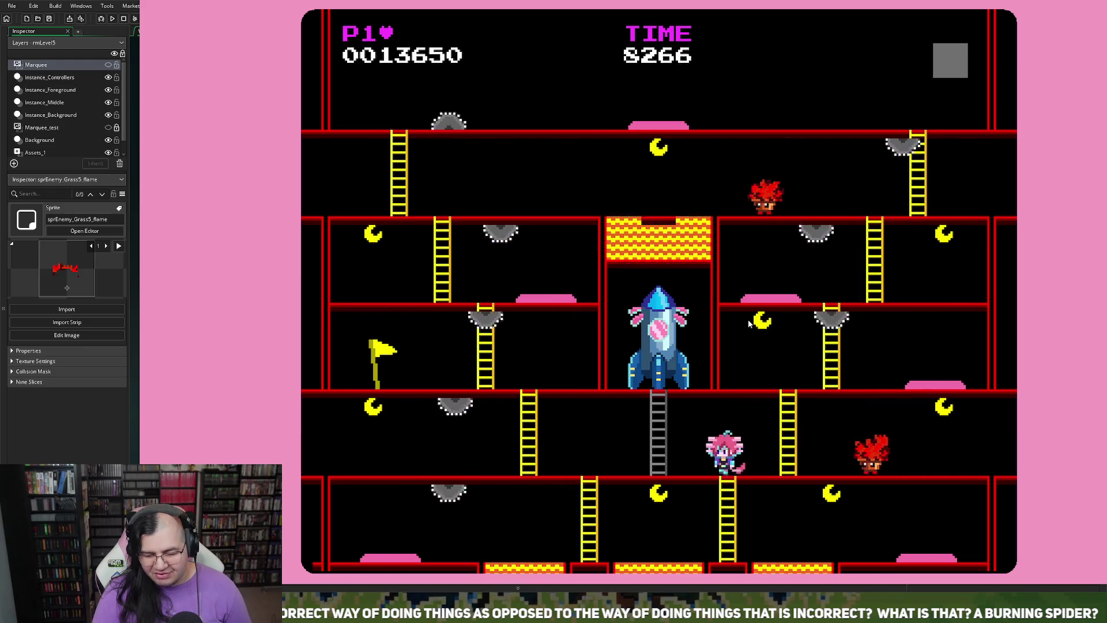
- Climb the ladders to the top floor, collecting moons and dodging the fire column until game over
key(Up)
key(Left)
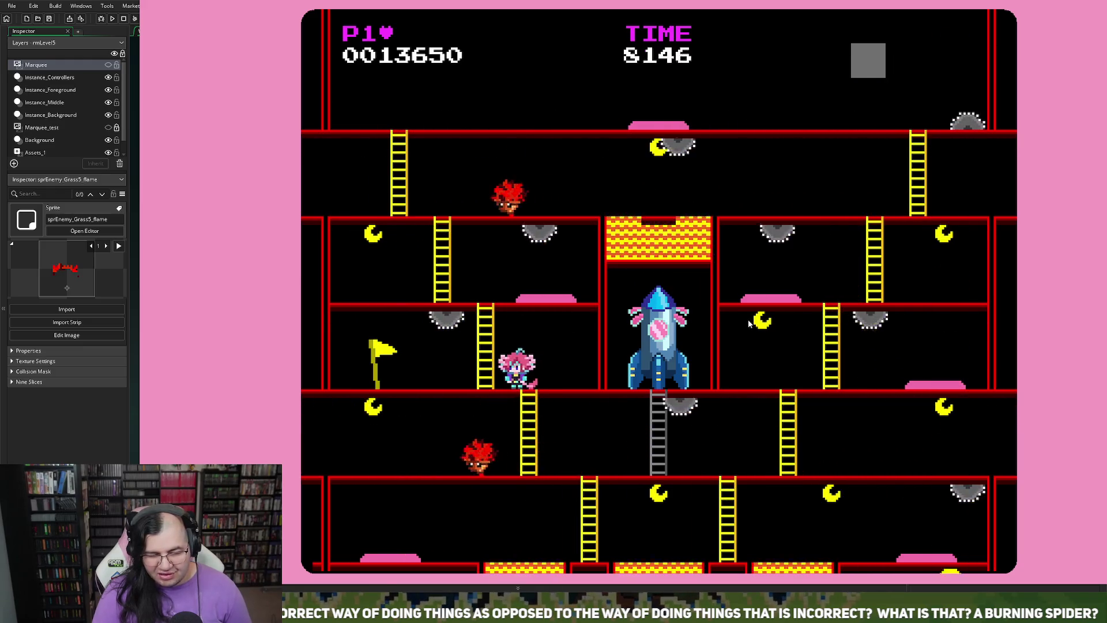
key(Right)
key(Down)
key(Left)
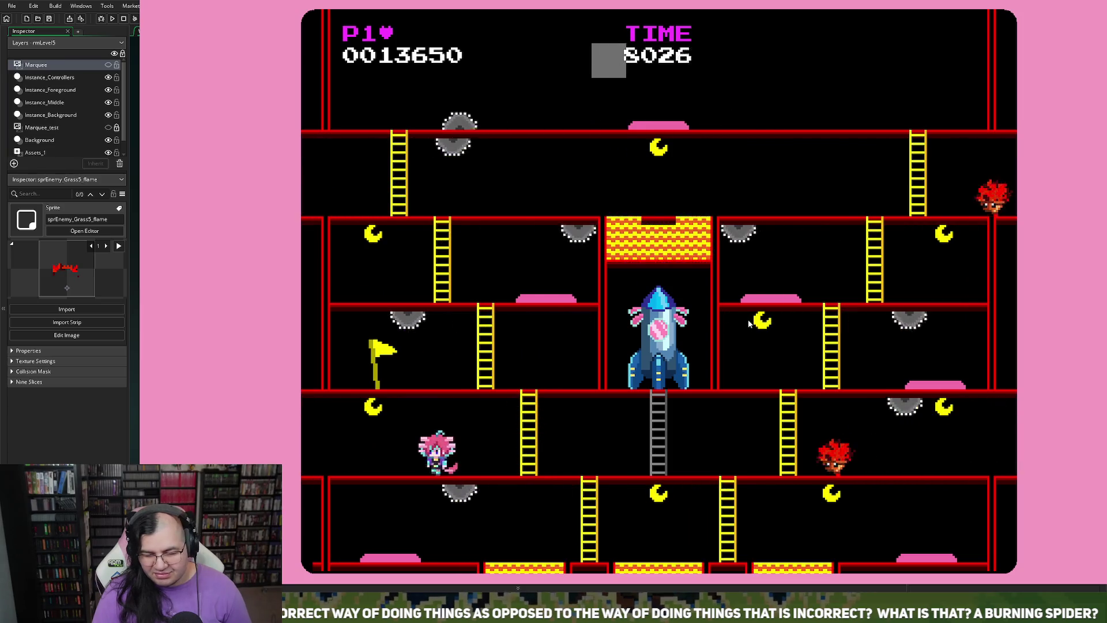
key(Left)
key(Up)
key(Left)
key(Right)
key(Up)
key(Left)
key(Left)
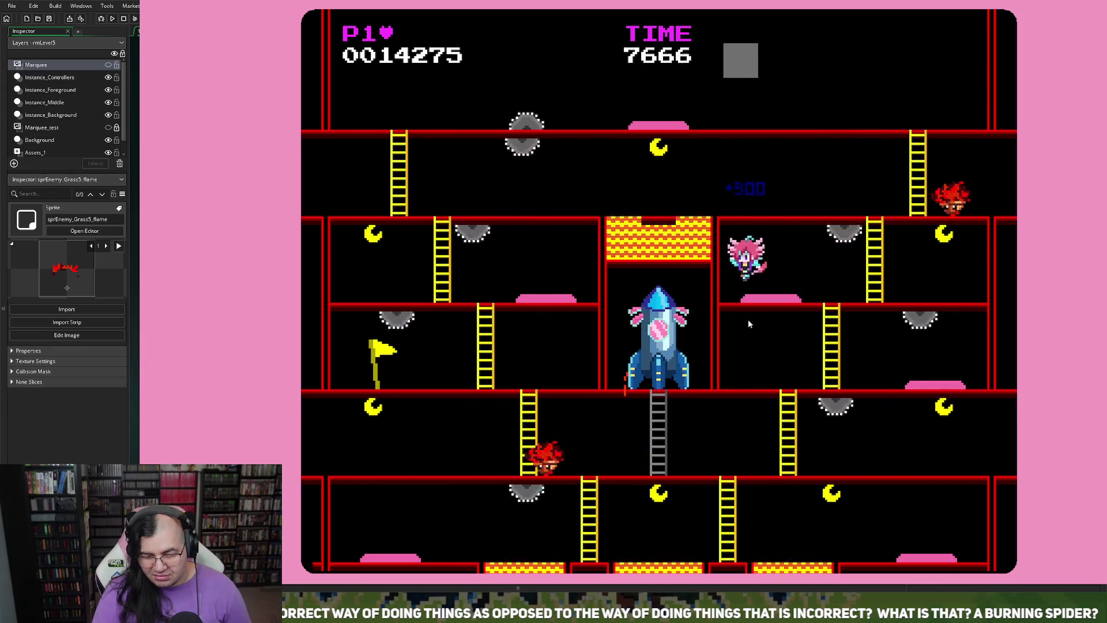
key(Right)
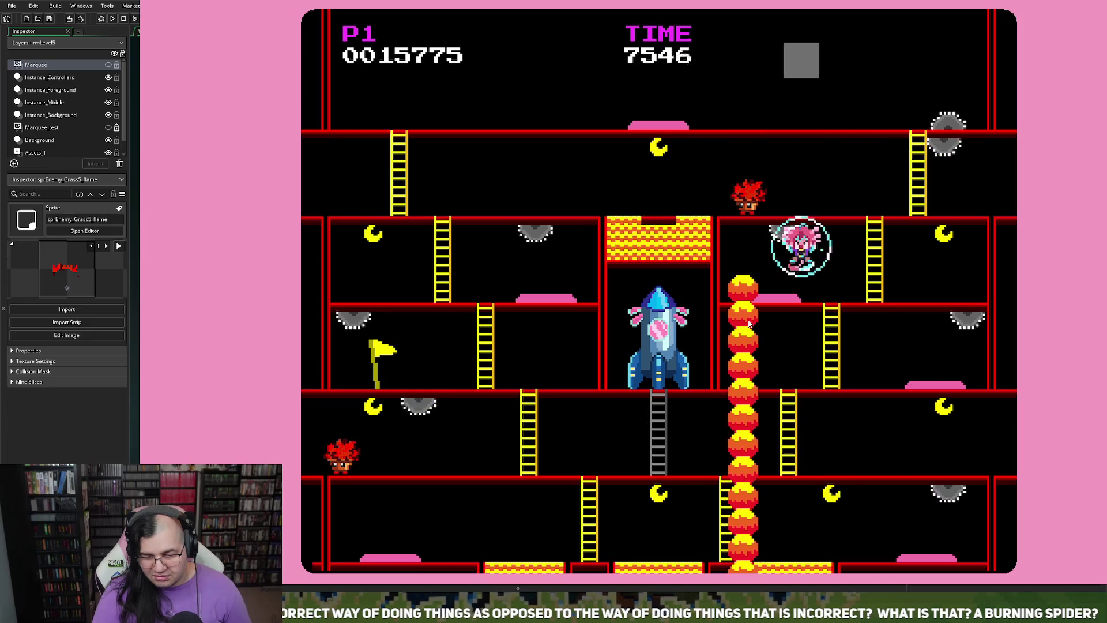
key(Up)
key(Right)
key(Up)
key(Right)
key(Up)
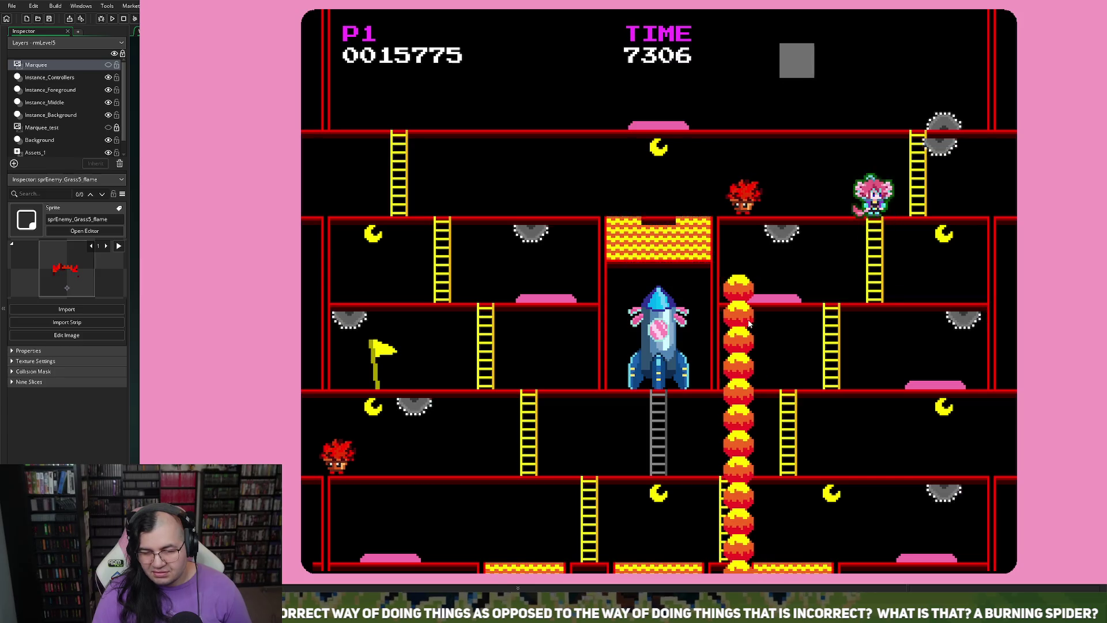
key(Right)
key(Left)
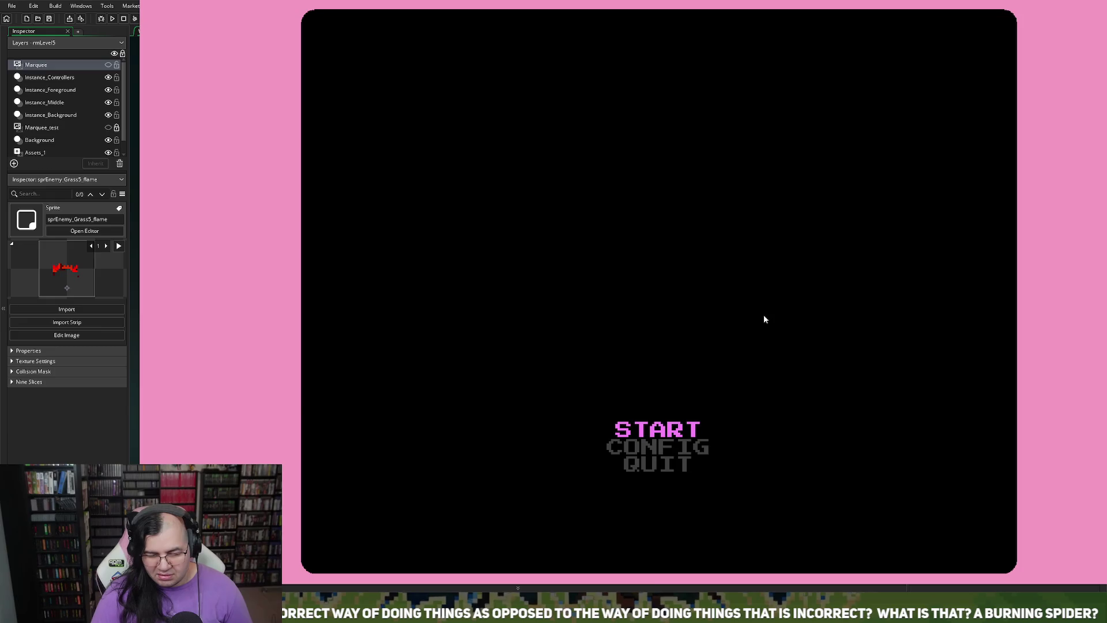
- Restart from the title menu, play another round to game over, then close the game
key(Return)
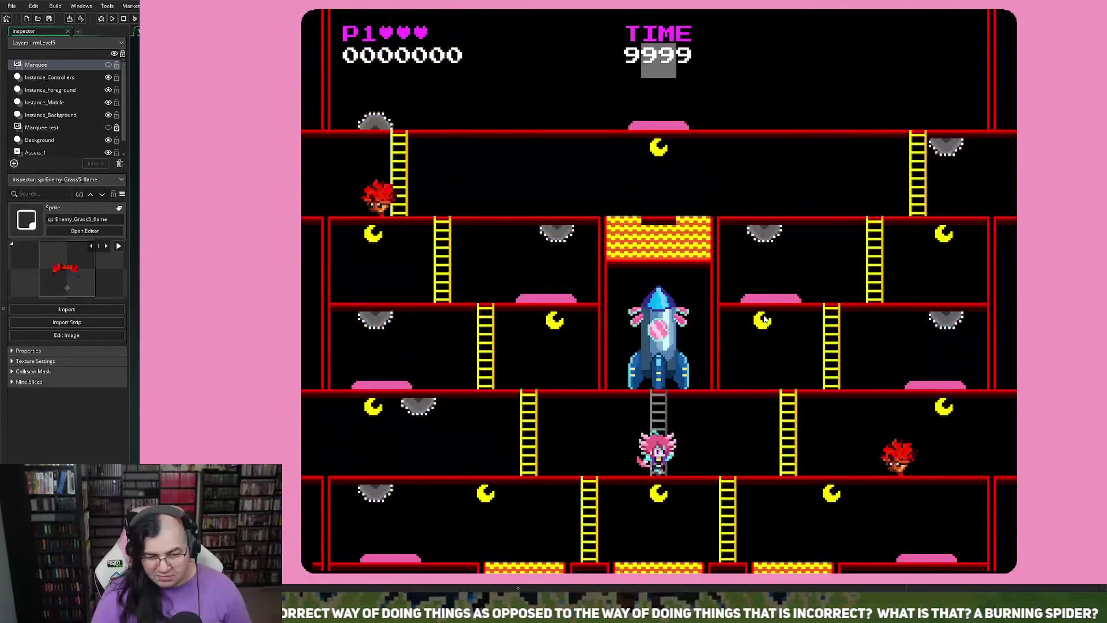
key(Left)
key(Up)
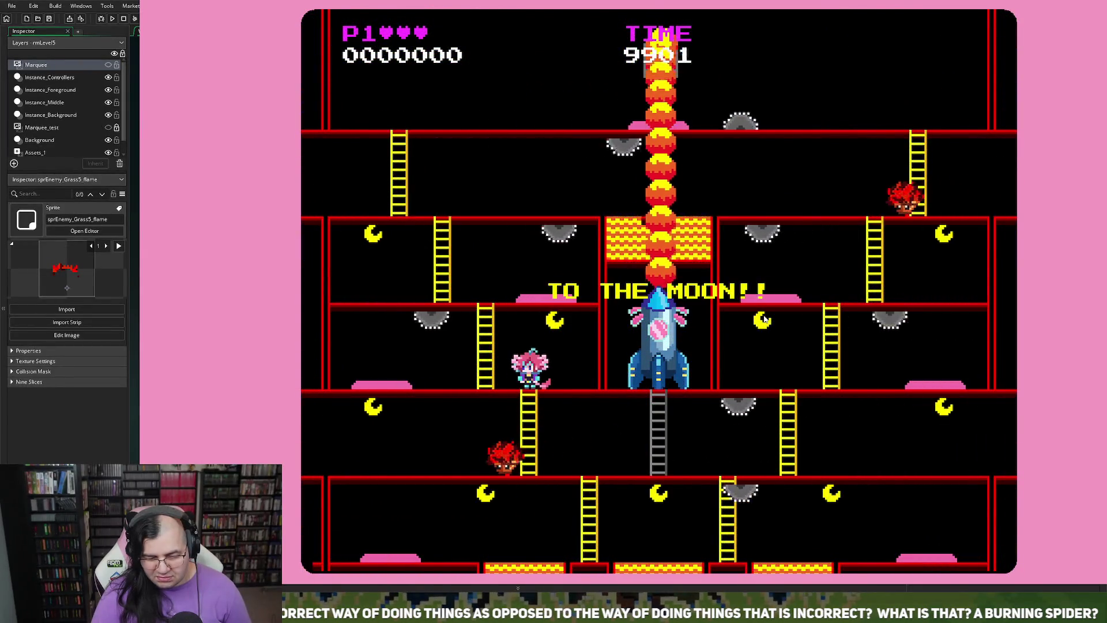
key(Left)
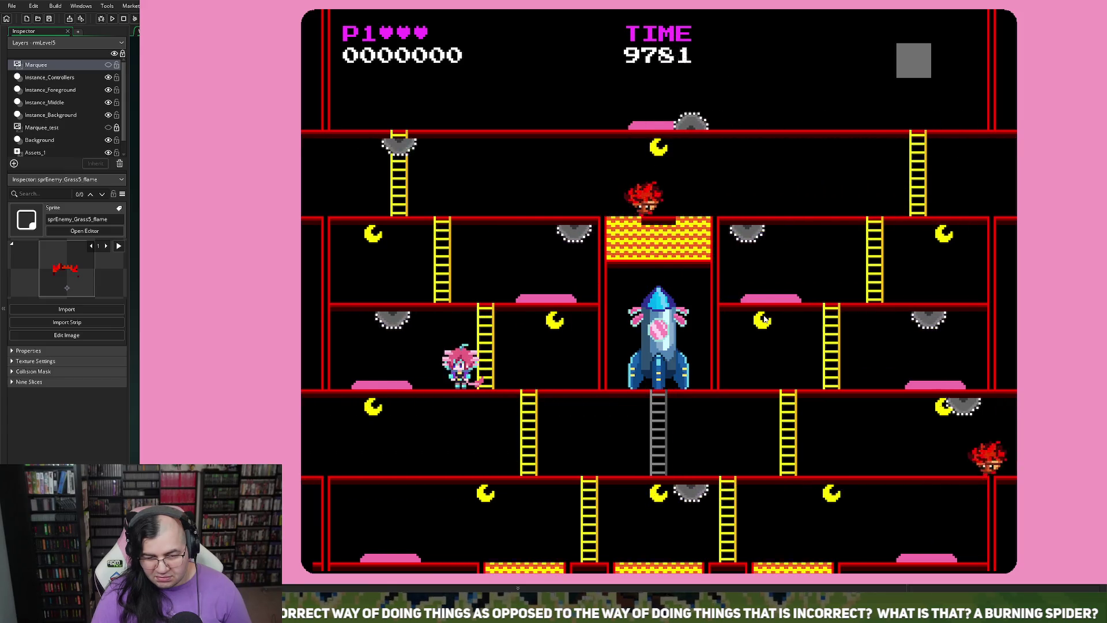
key(Right)
key(Up)
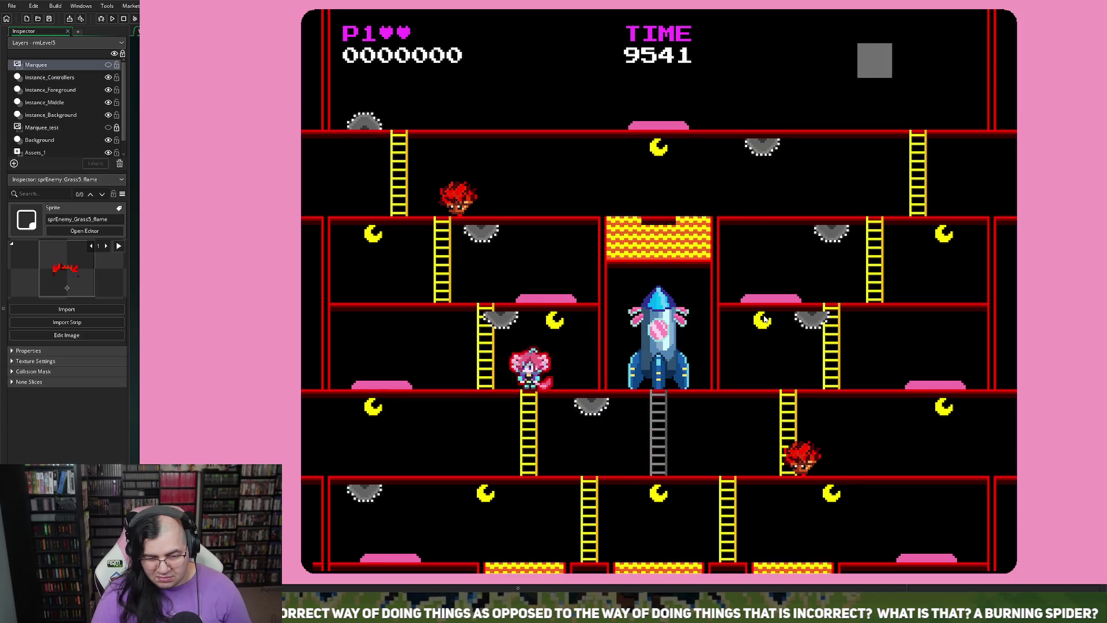
key(Left)
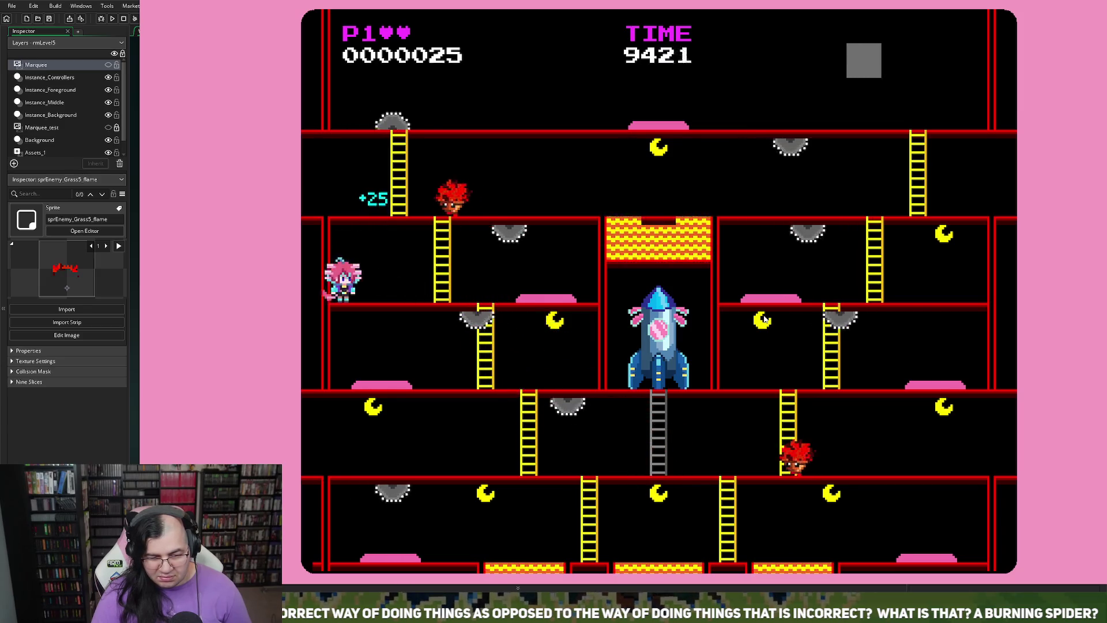
key(Right)
key(Up)
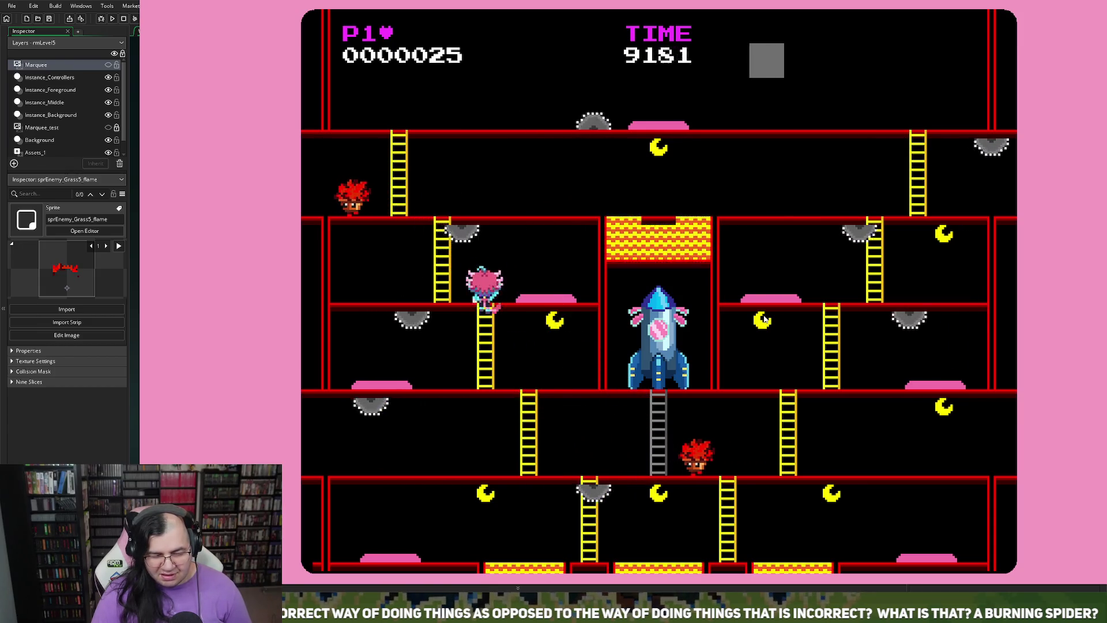
key(Right)
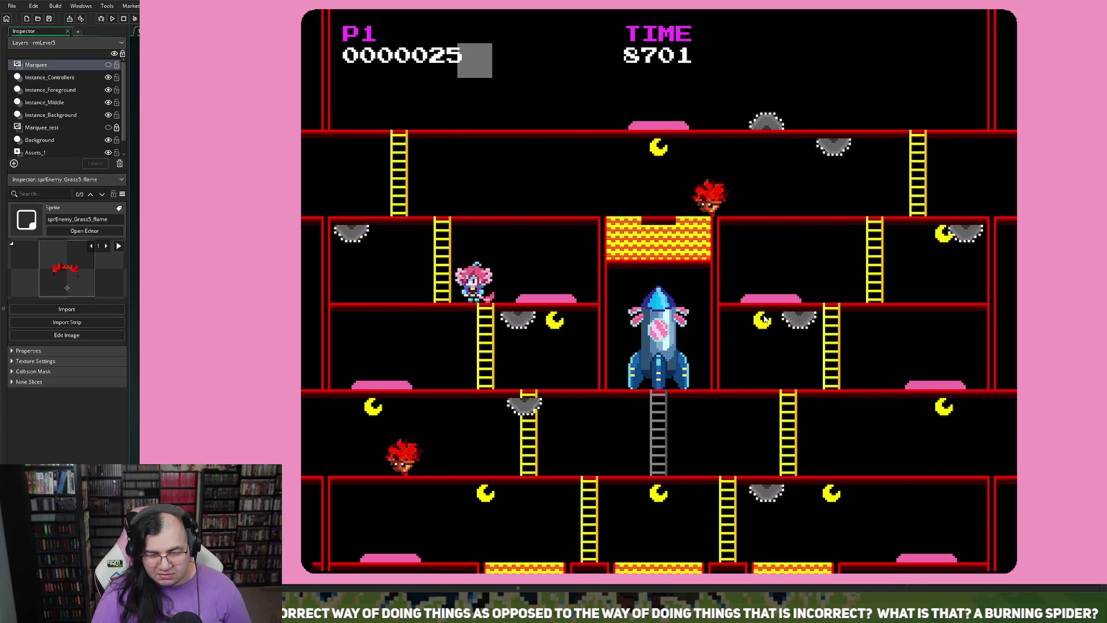
key(Left)
key(Up)
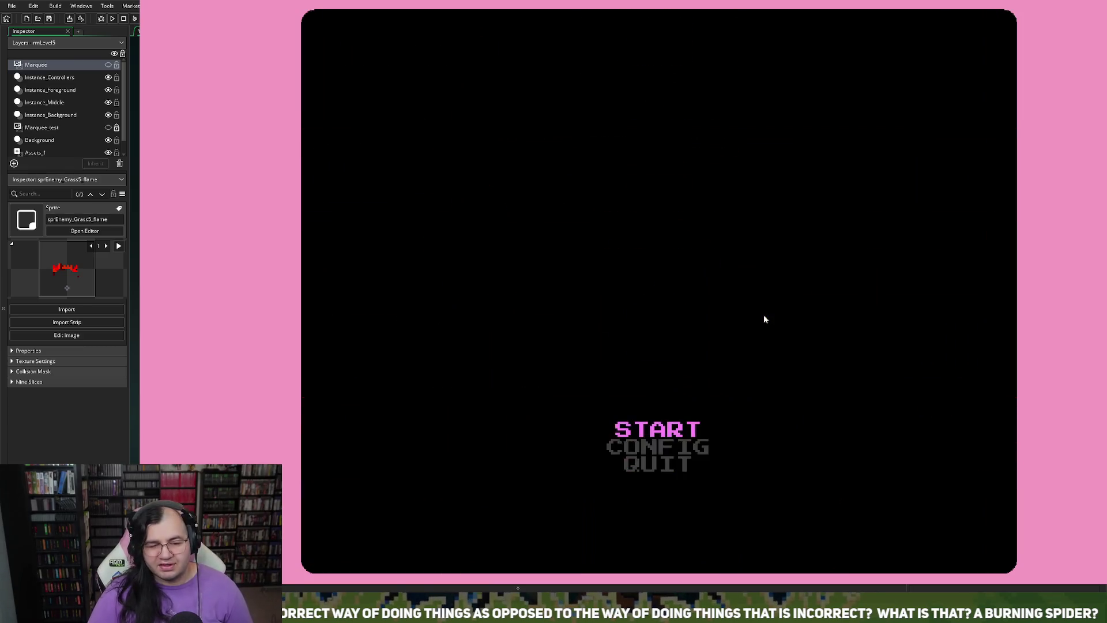
key(Return)
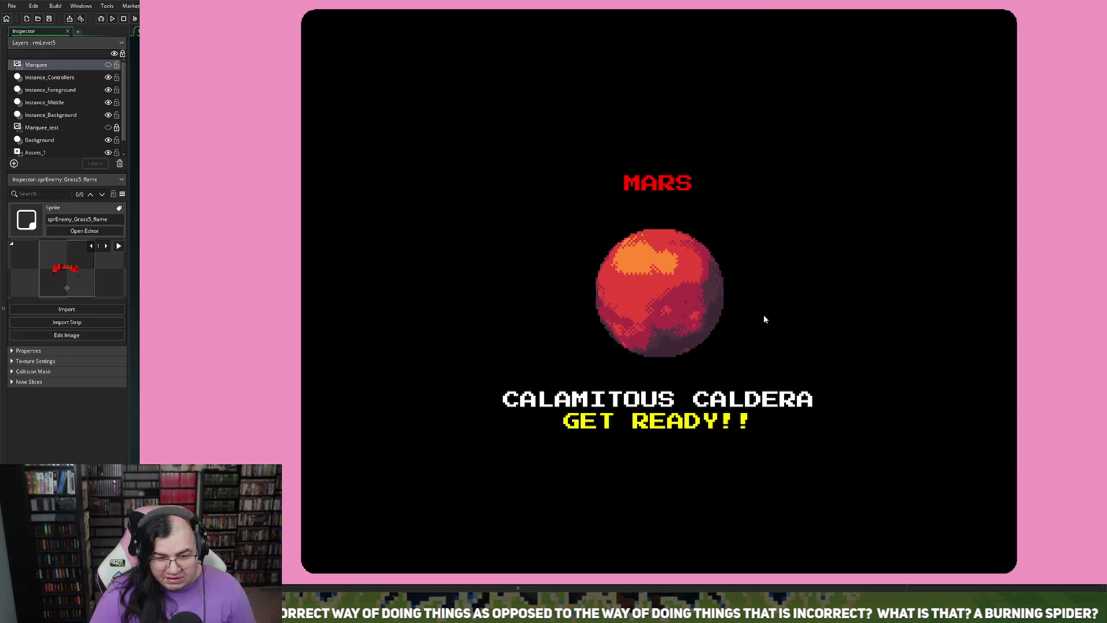
key(Escape)
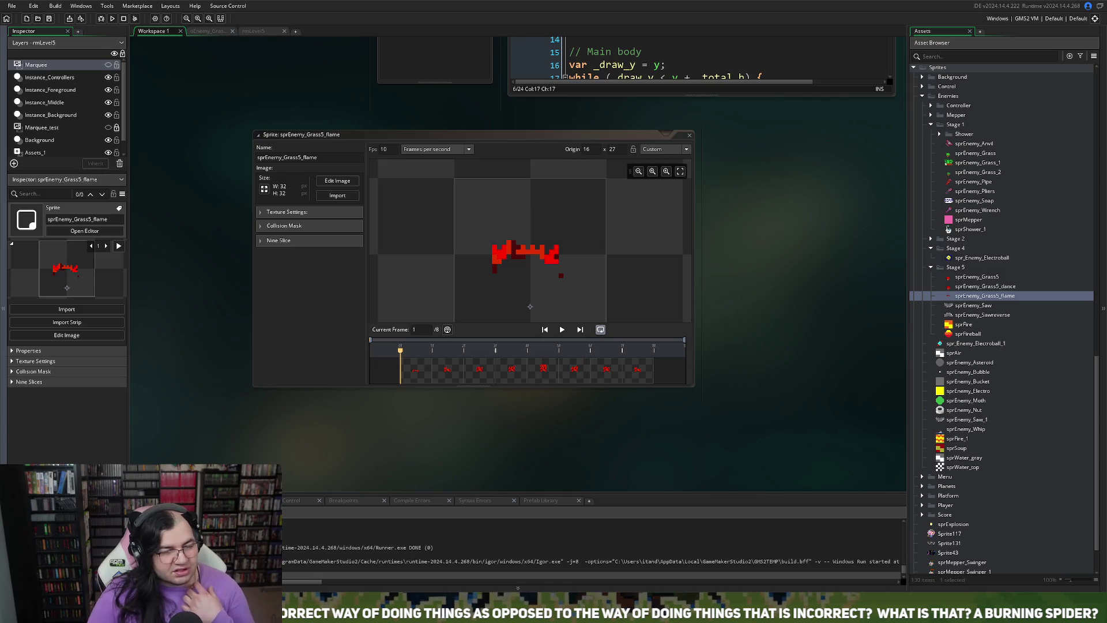
- In rmLevel5, give the lower-right grass enemy on Instance_Middle the creation code dir = -1;
click(254, 32)
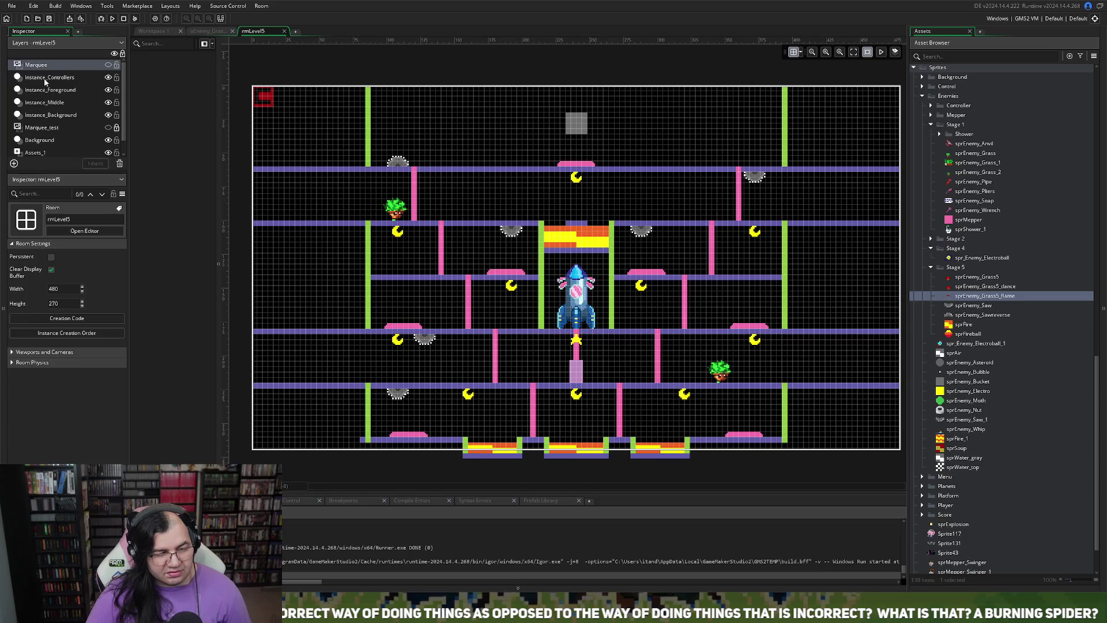
click(44, 104)
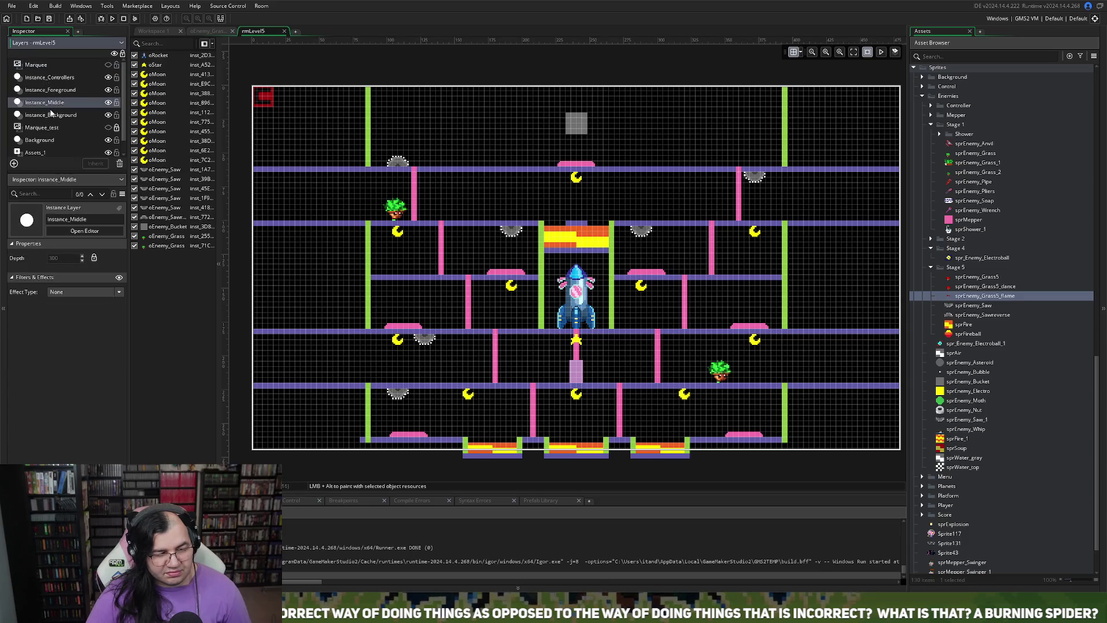
click(55, 101)
click(51, 102)
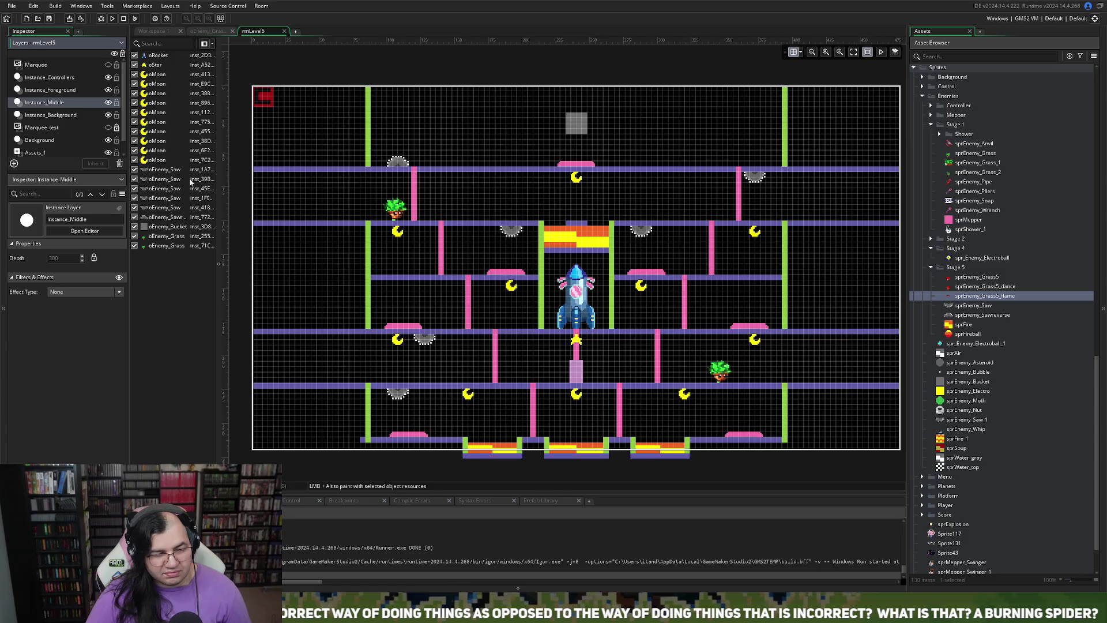
click(721, 376)
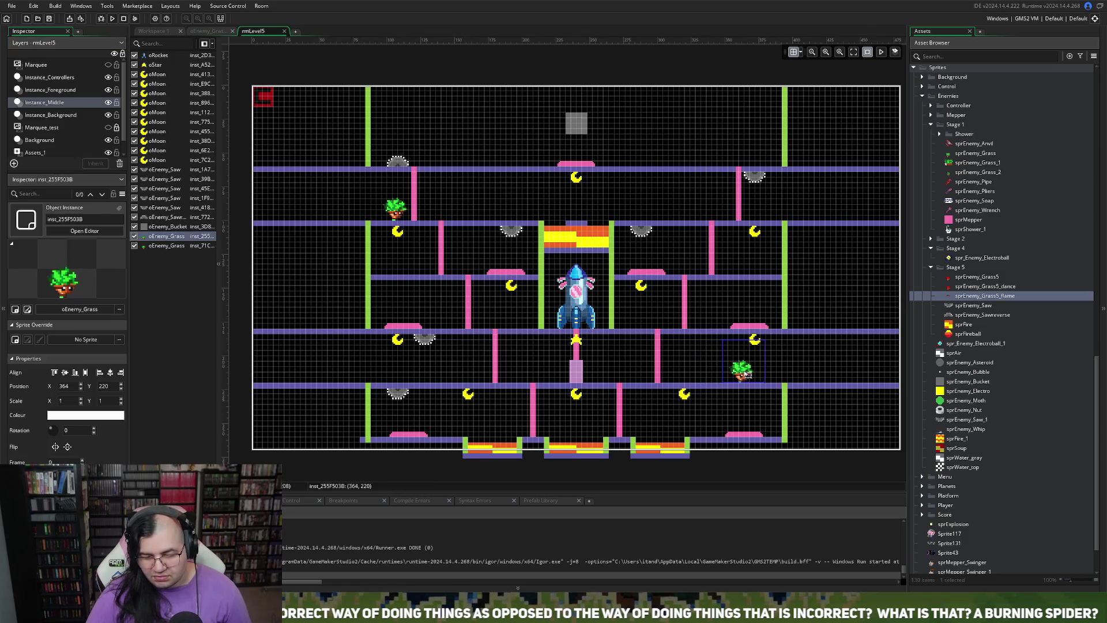
double_click(752, 373)
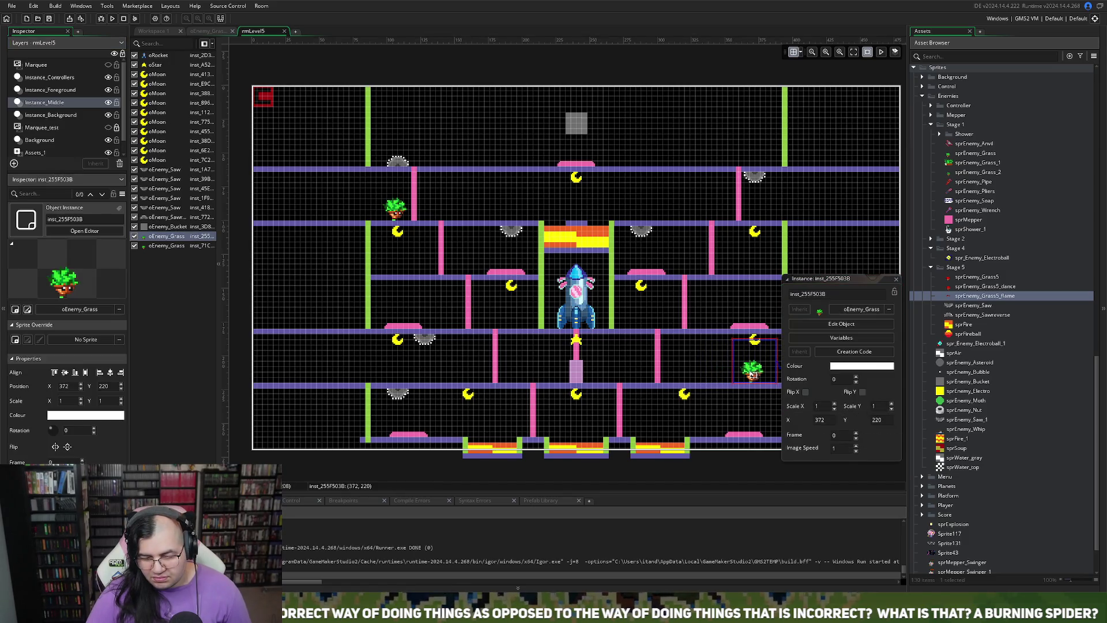
click(837, 353)
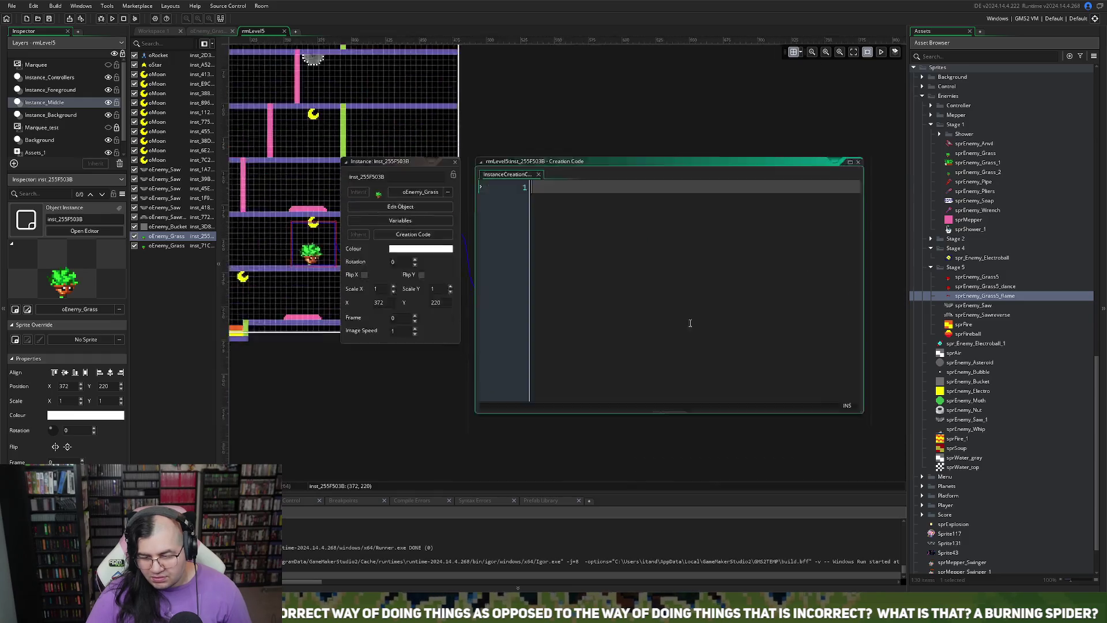
text(dir =)
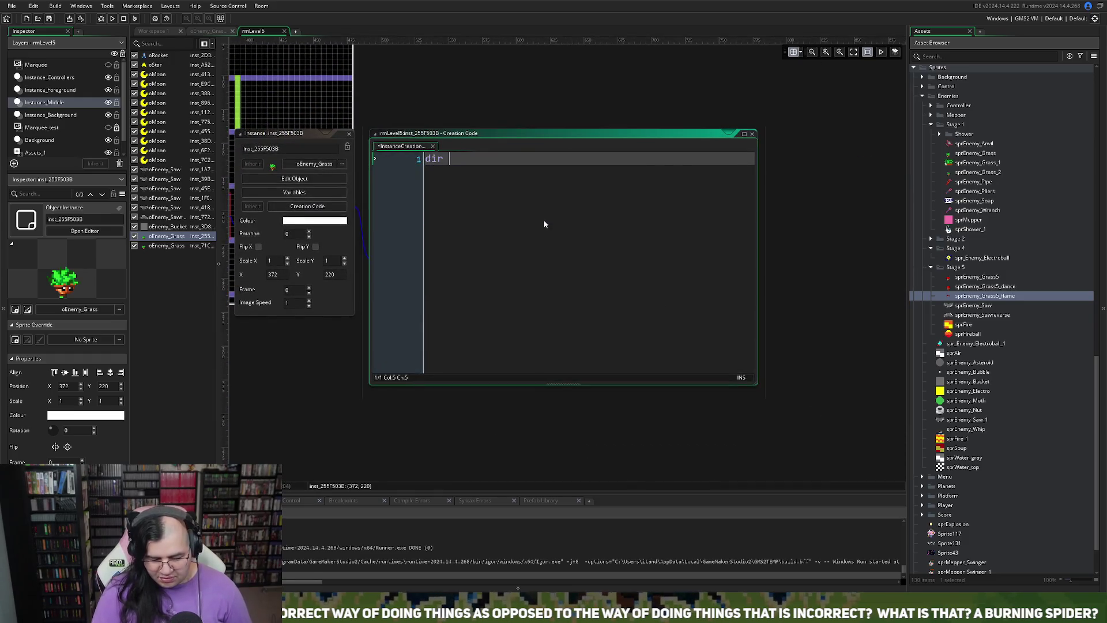
text( -1;)
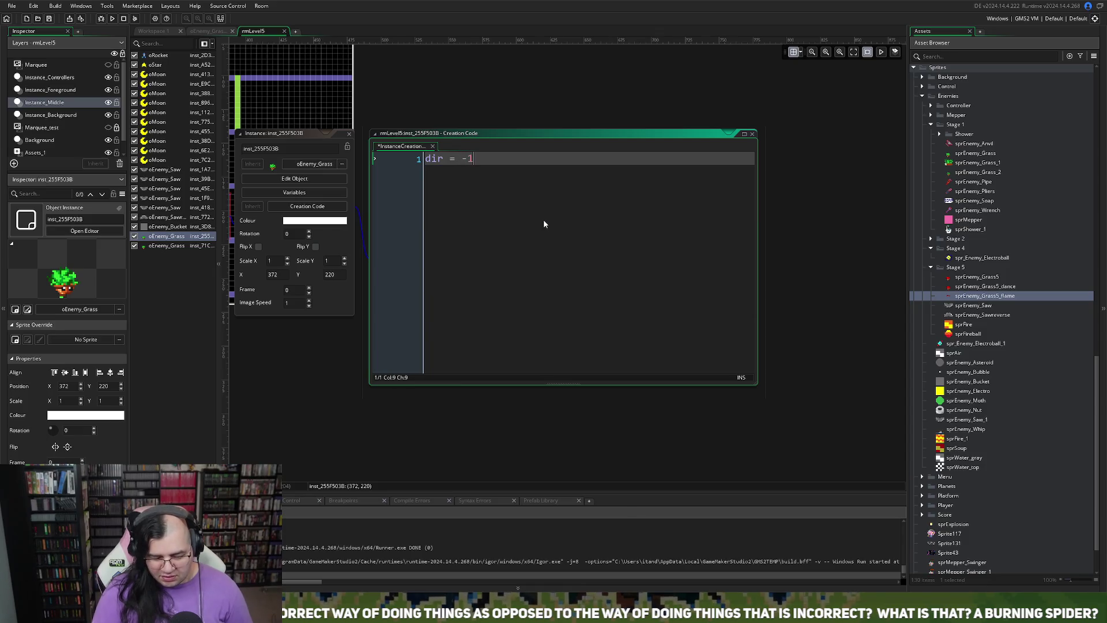
click(349, 134)
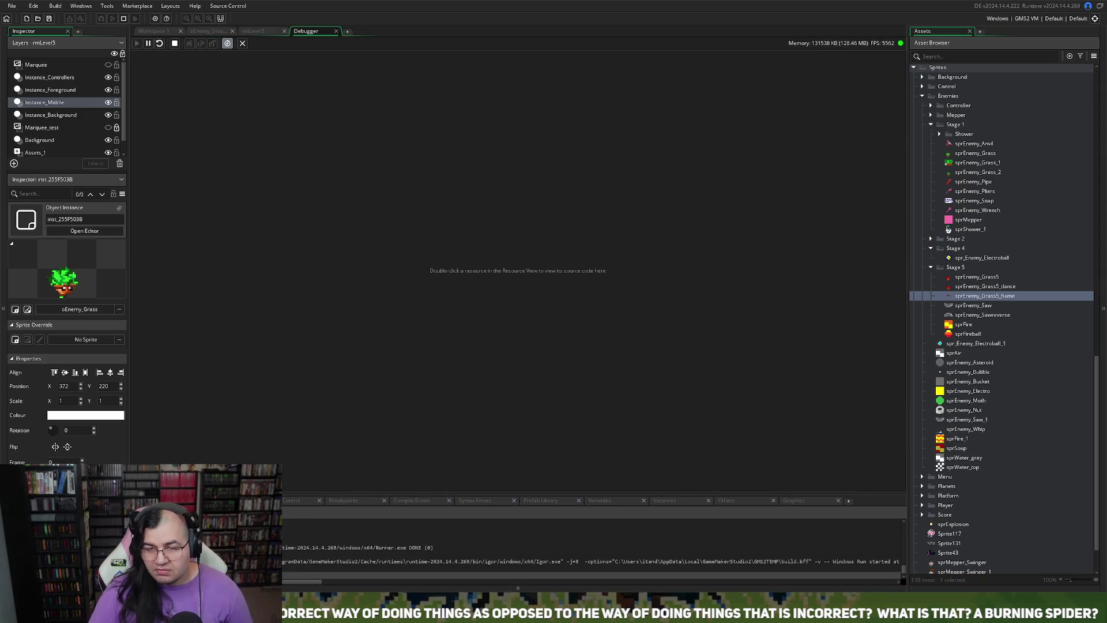
- Leave the debugger, rerun the game, and walk the lower floors before climbing up for a moon
click(335, 32)
click(111, 21)
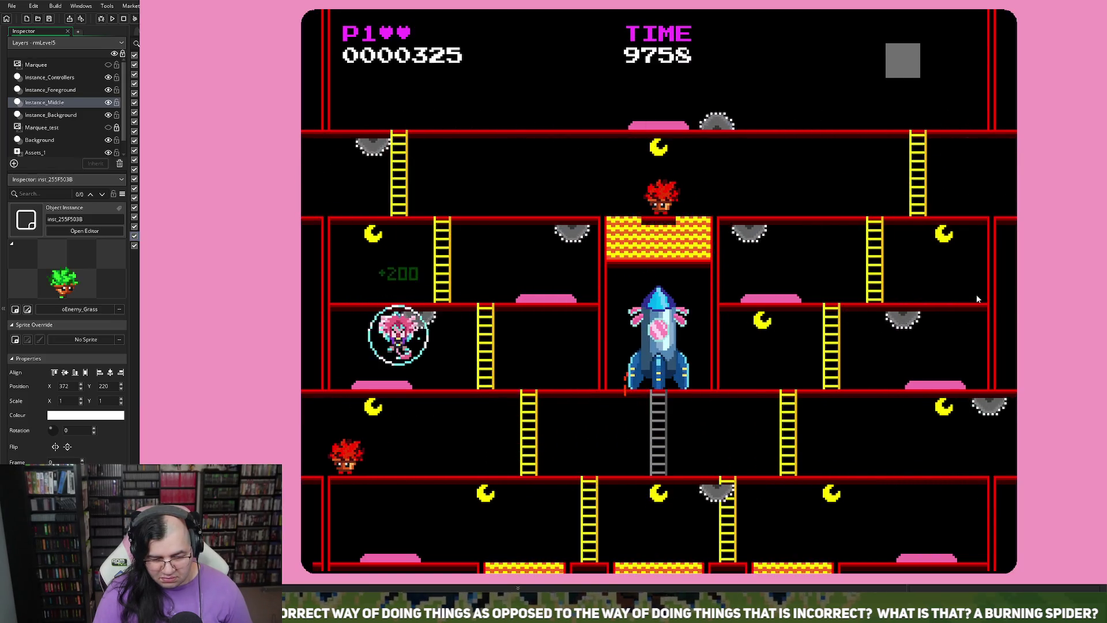
key(Left)
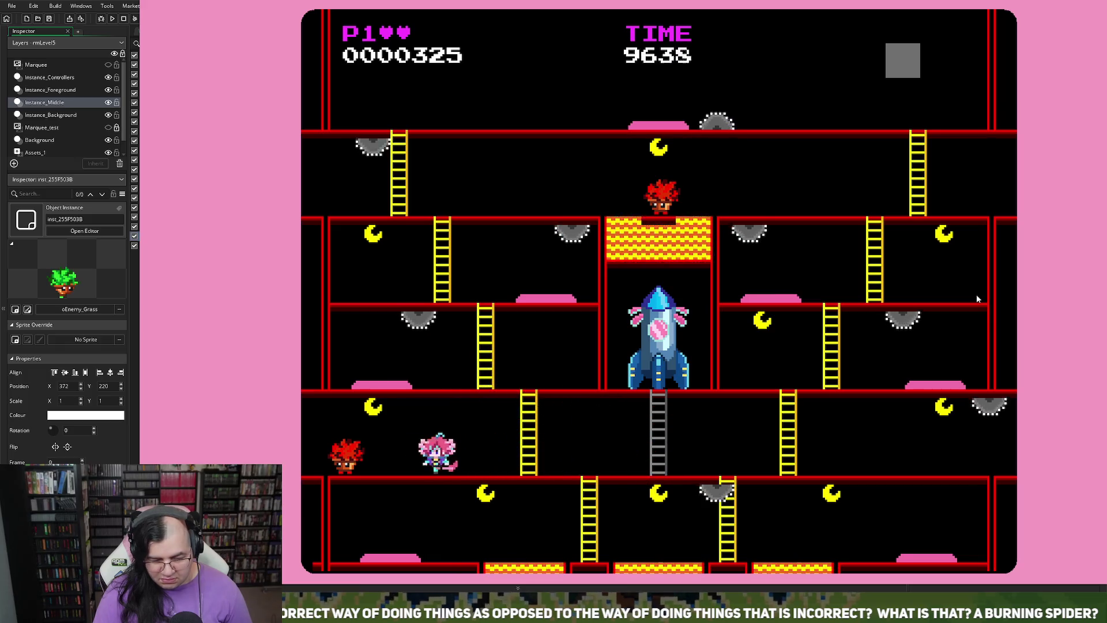
key(Right)
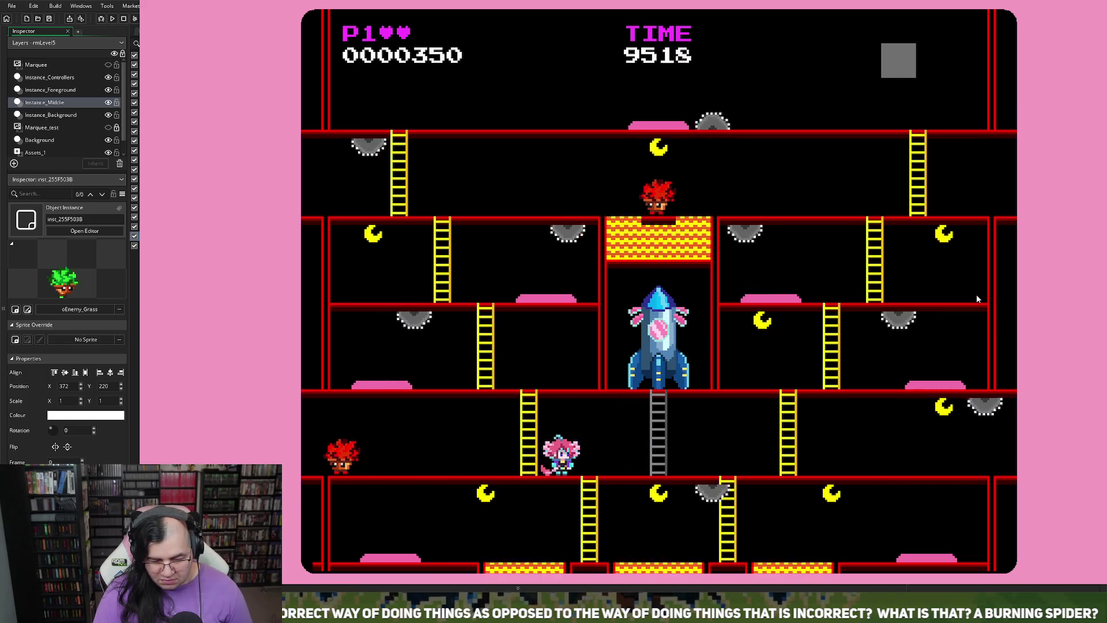
key(Left)
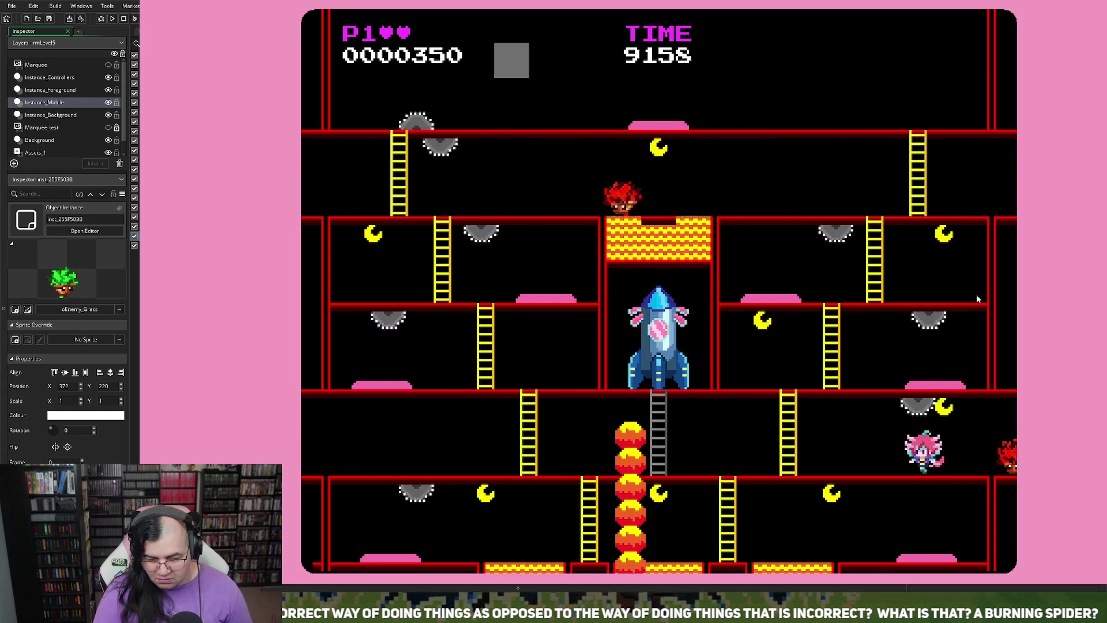
key(Up)
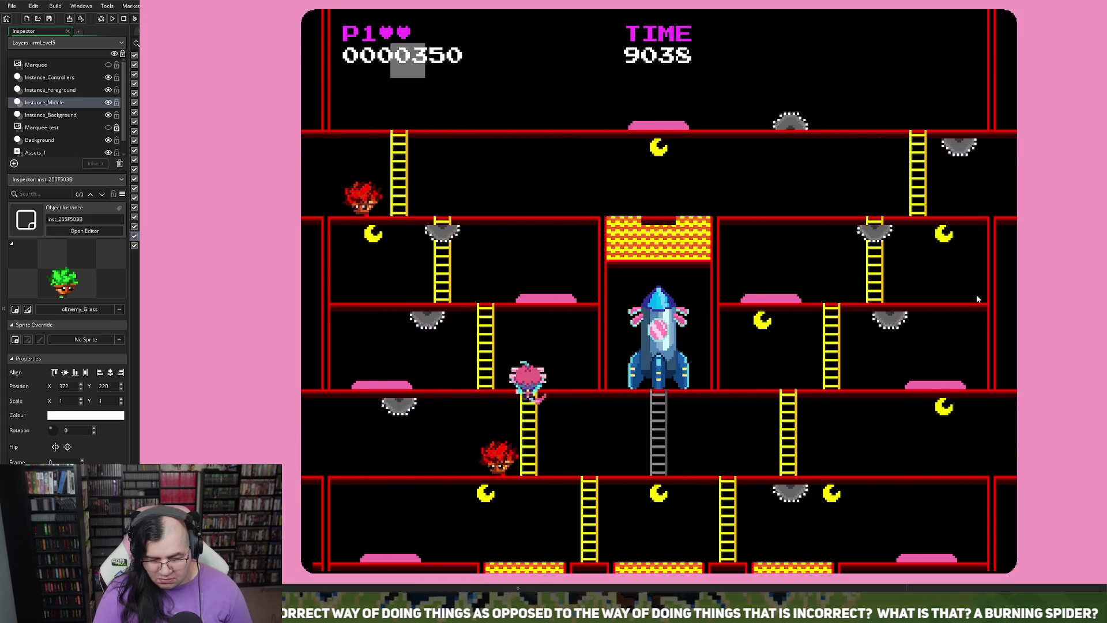
key(Right)
key(Up)
key(Left)
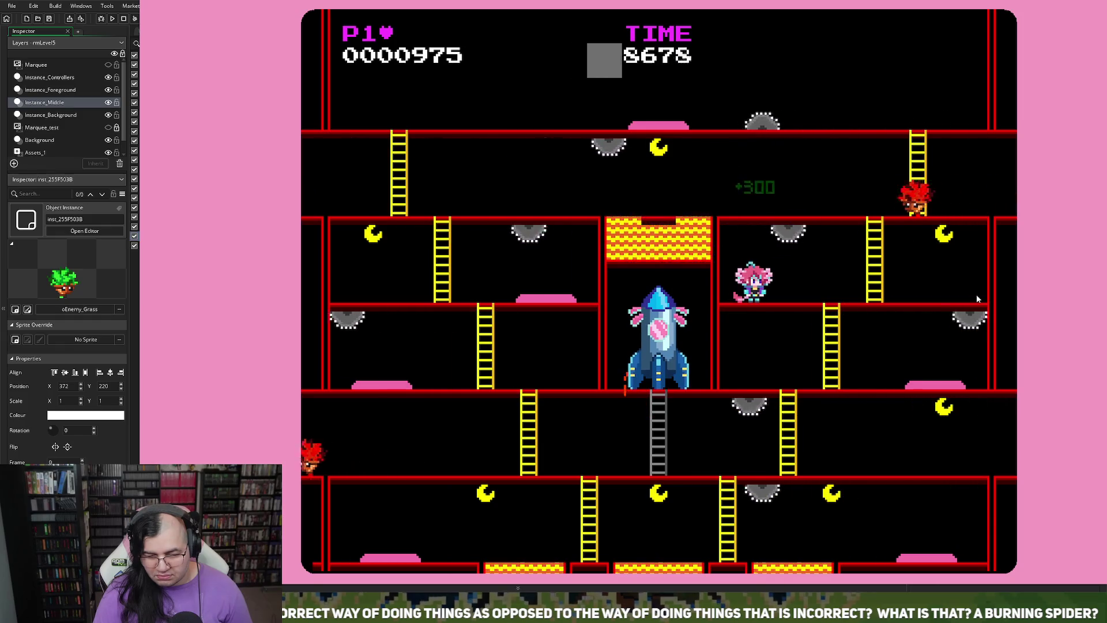
- Bounce on the pink pad and climb floors until the high-score table shows 25275, then close the game
key(Right)
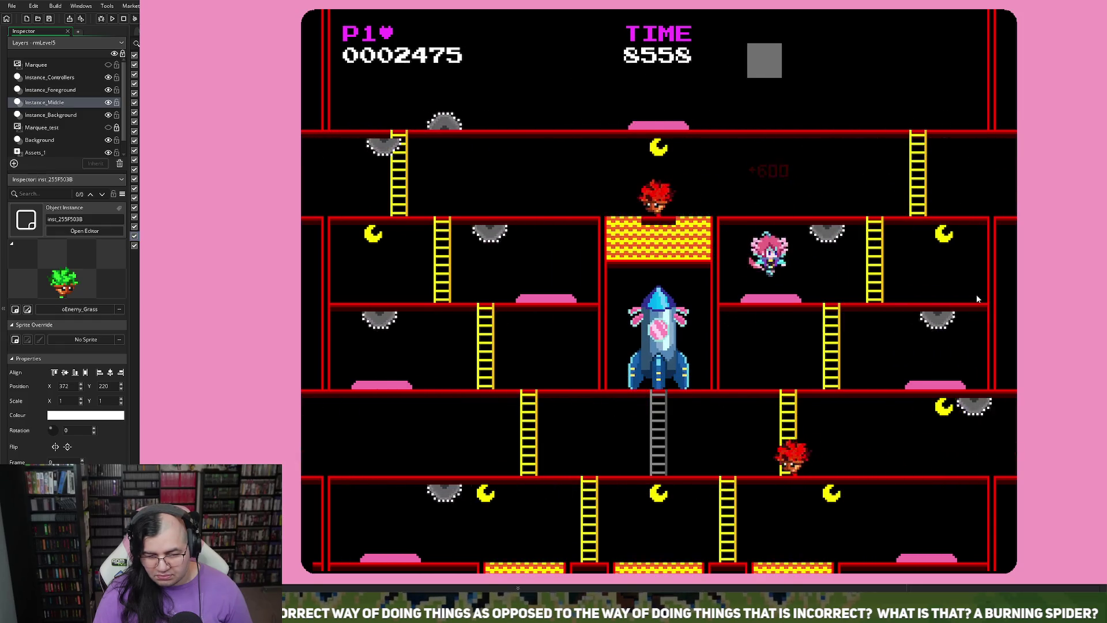
key(Right)
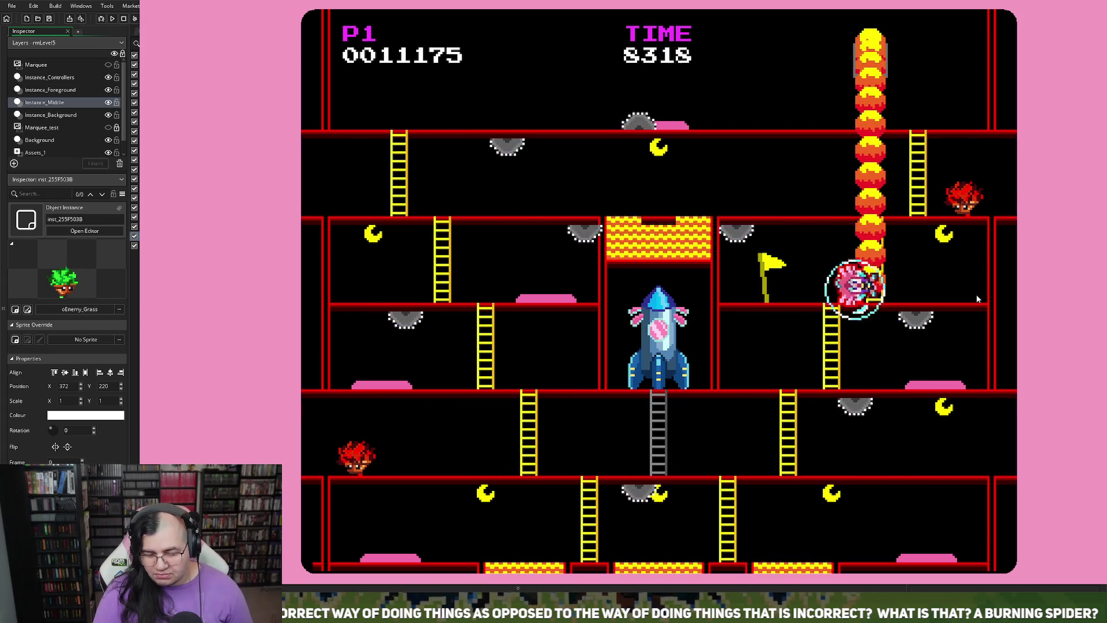
key(Left)
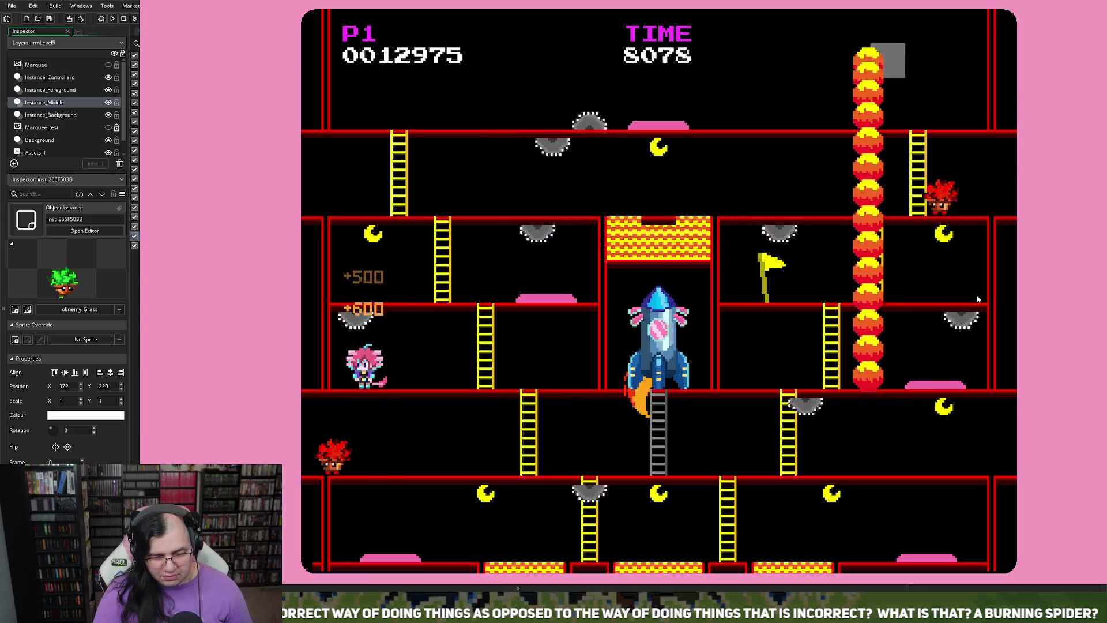
key(Right)
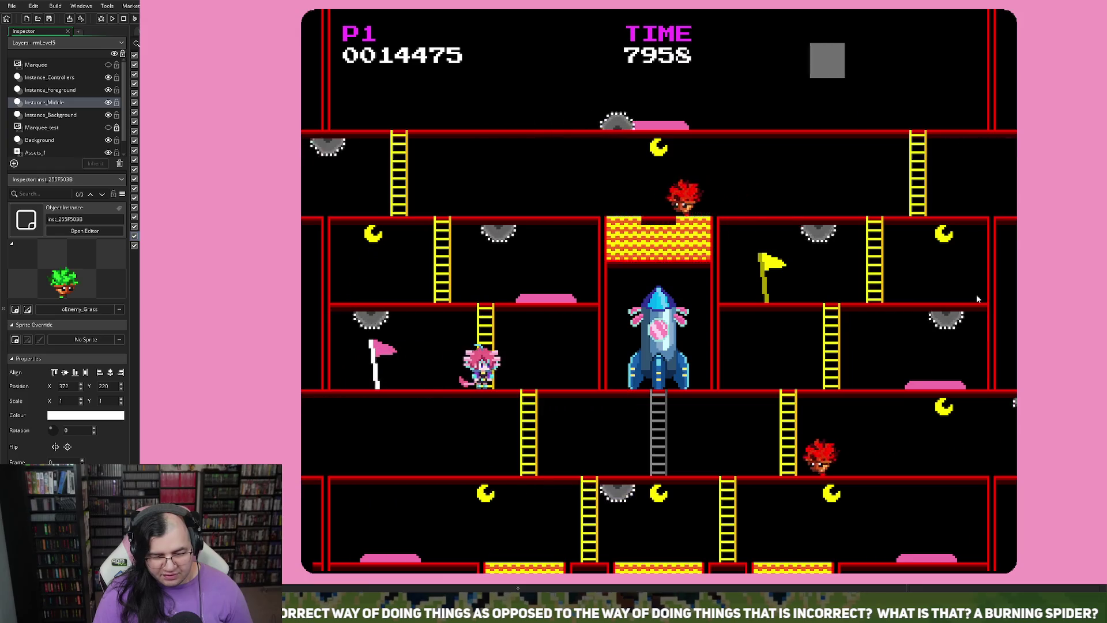
key(Up)
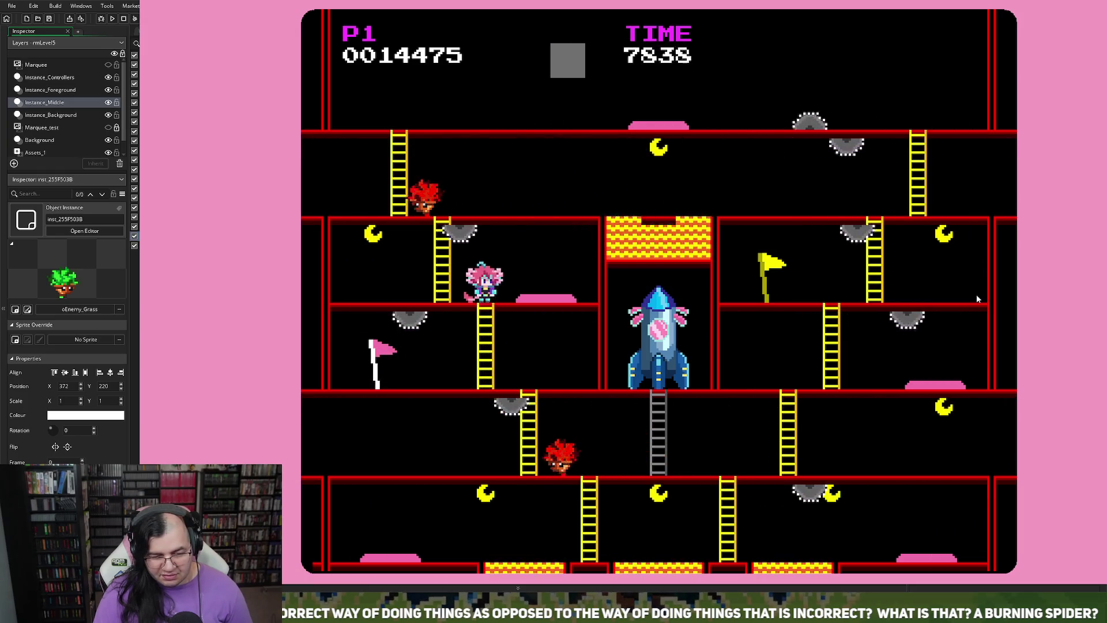
key(Right)
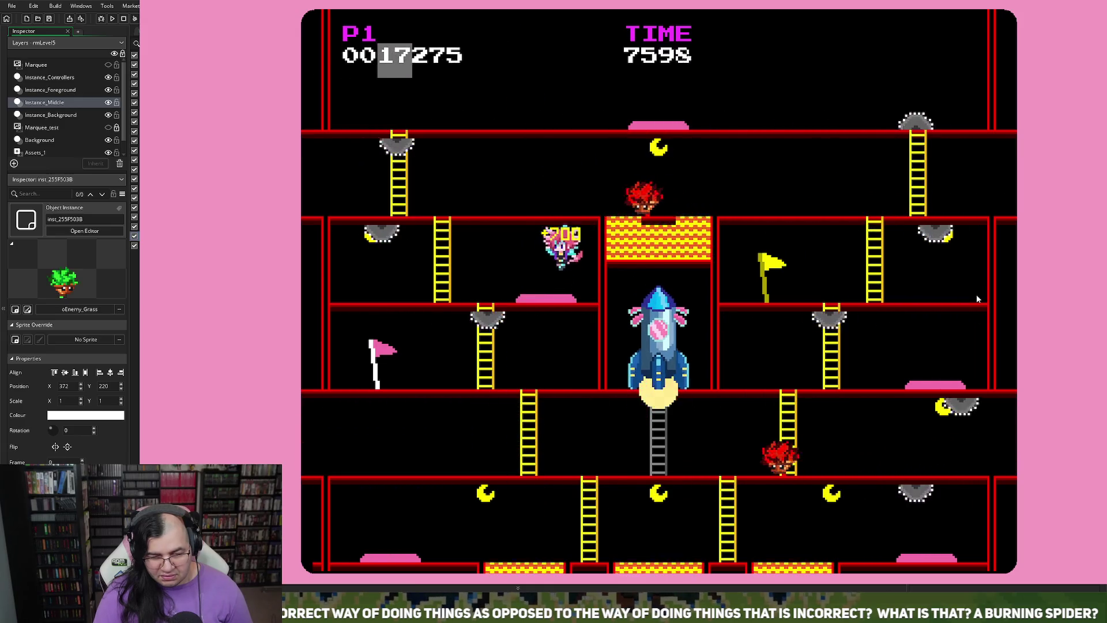
key(Left)
key(Up)
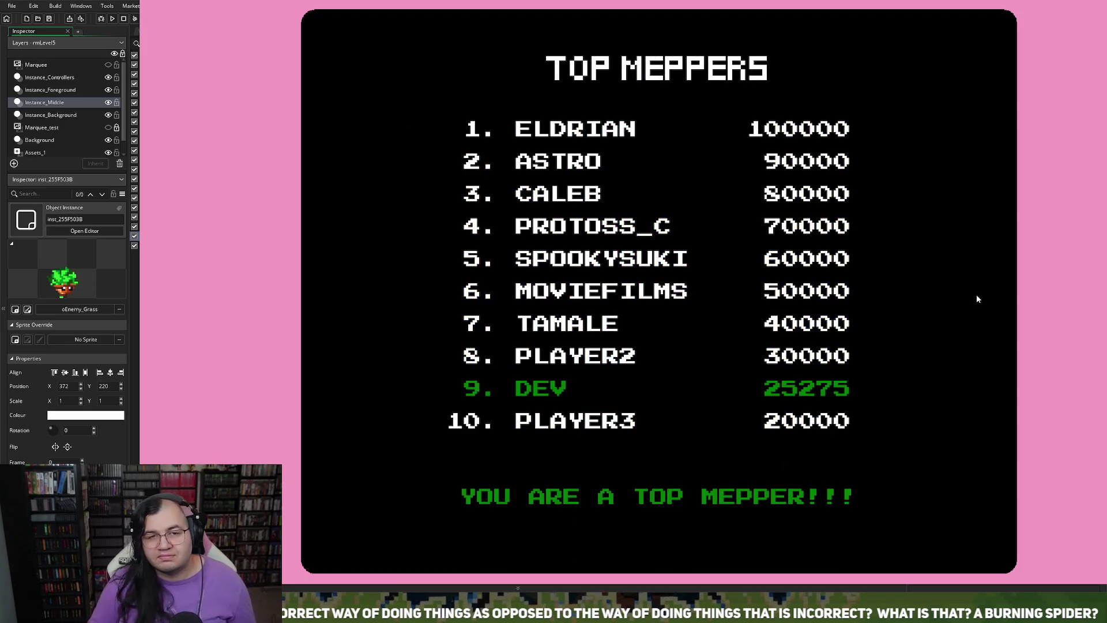
key(Escape)
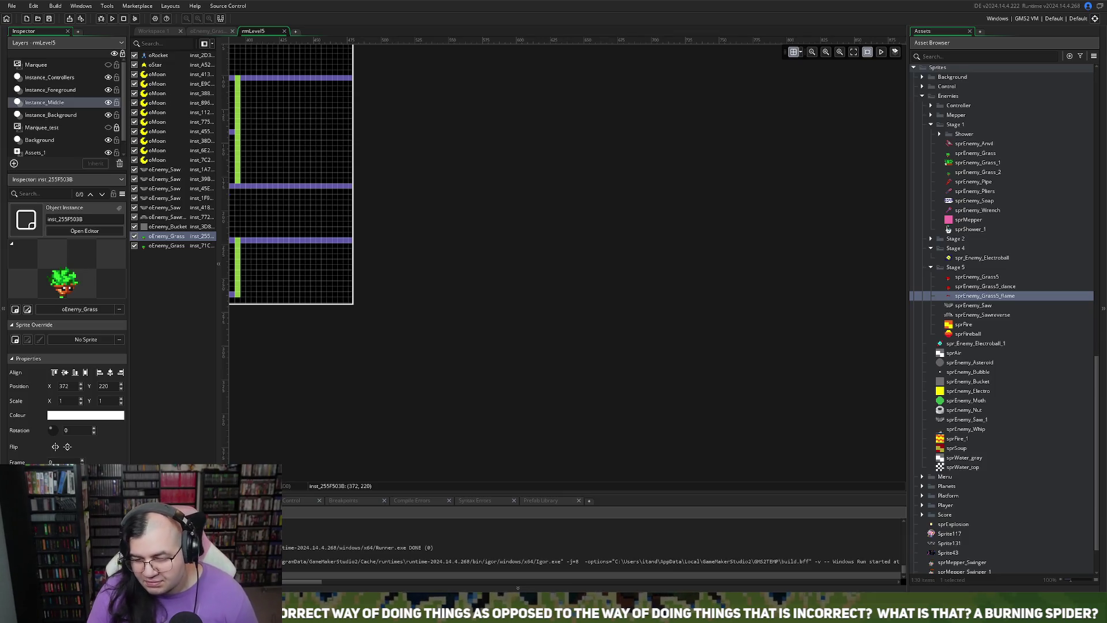
- Step through sprEnemy_Grass5_flame's frames, check oEnemy_Grass's Create code, then return to the sprite editor
double_click(988, 297)
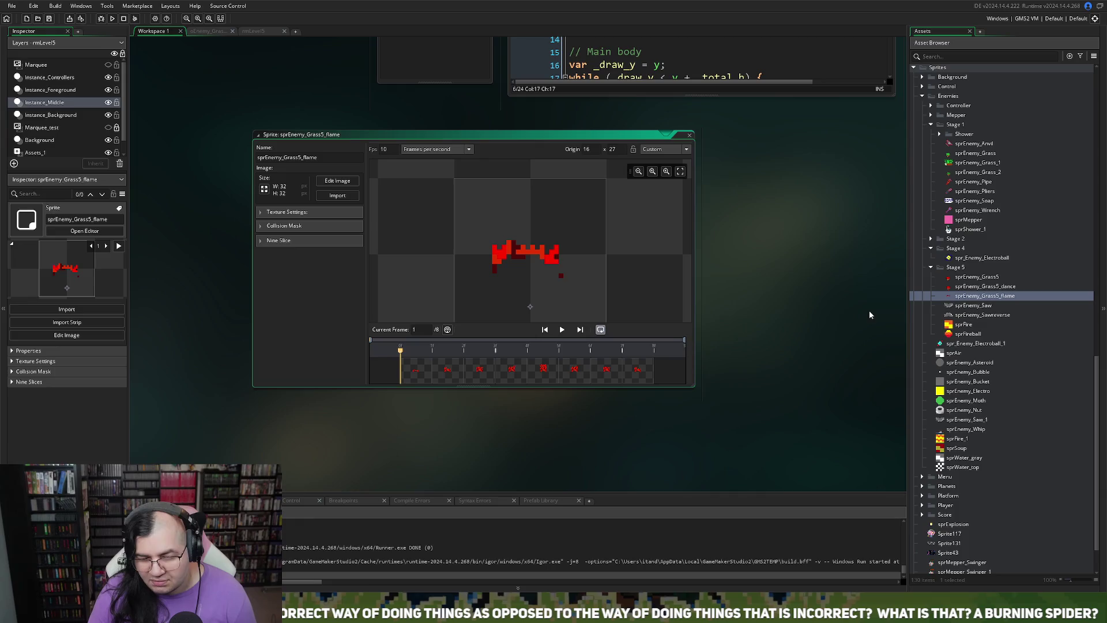
click(338, 181)
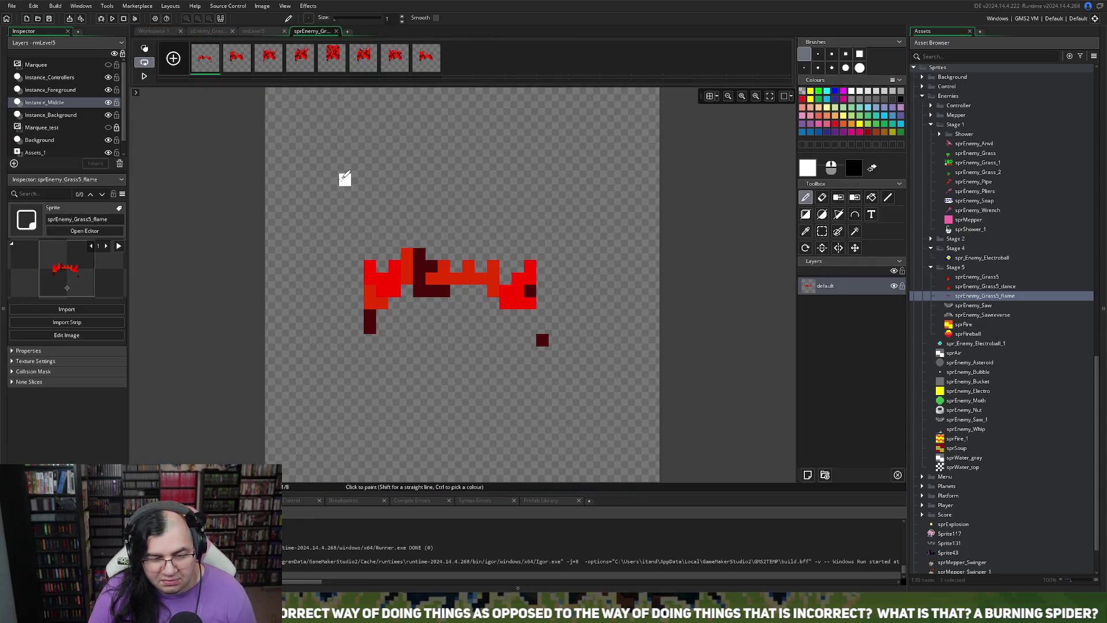
click(248, 71)
click(215, 69)
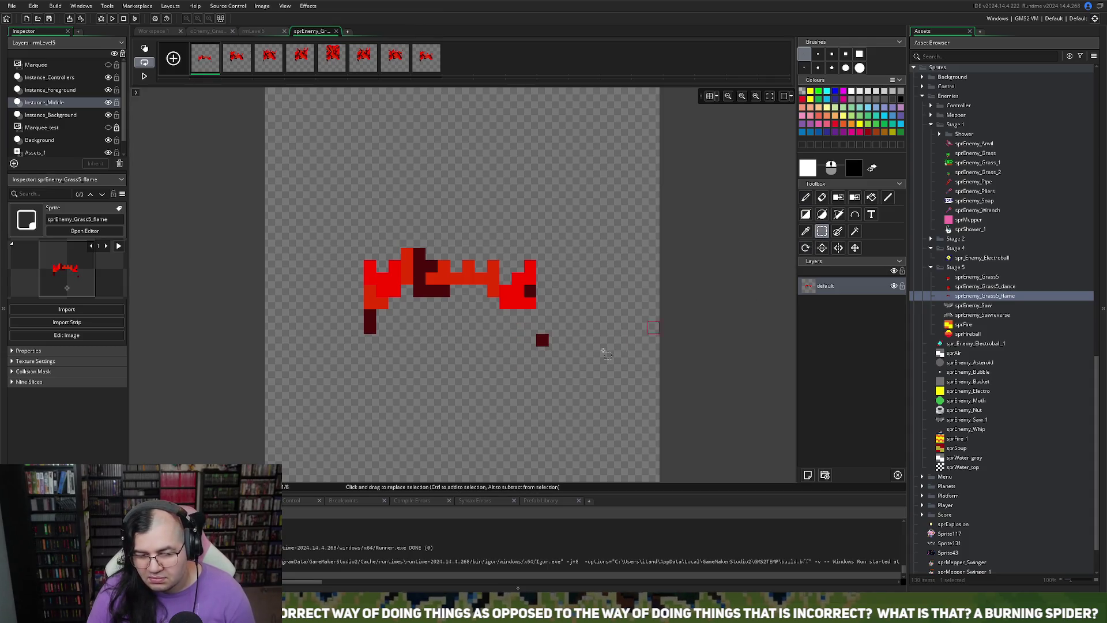
click(214, 31)
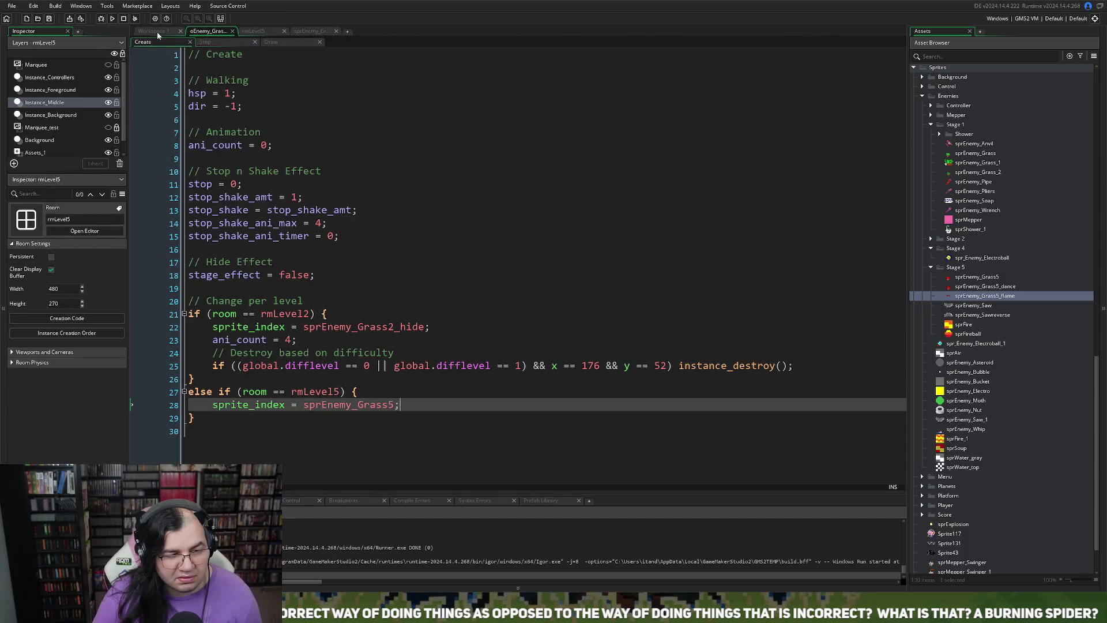
click(157, 33)
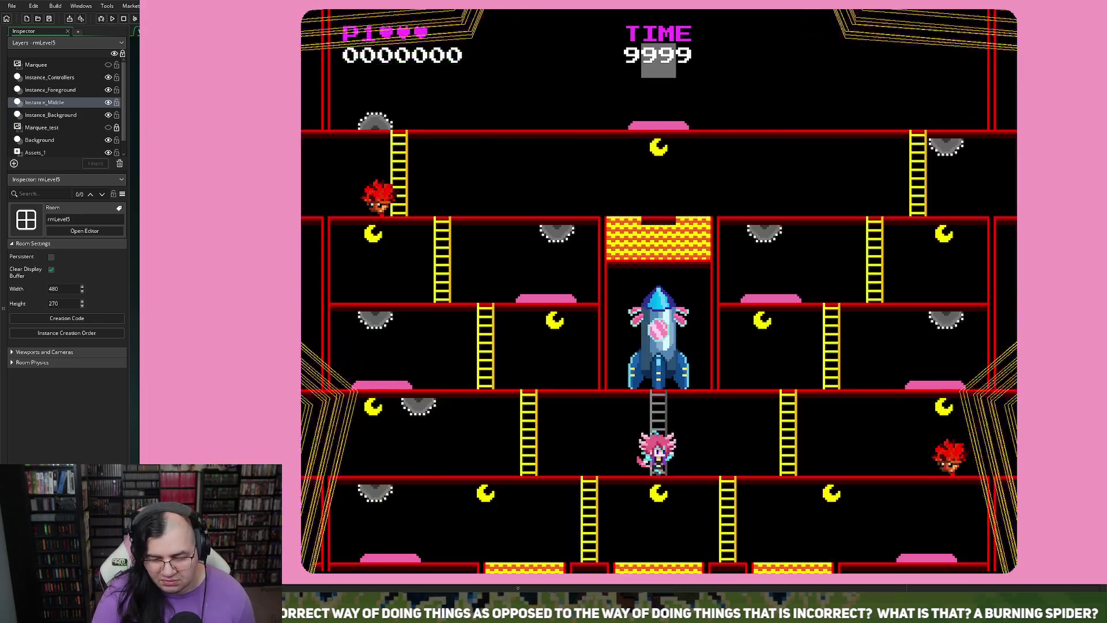
- Climb the ladders to the top floor, collecting a coin, then jump and bounce along the top
key(Up)
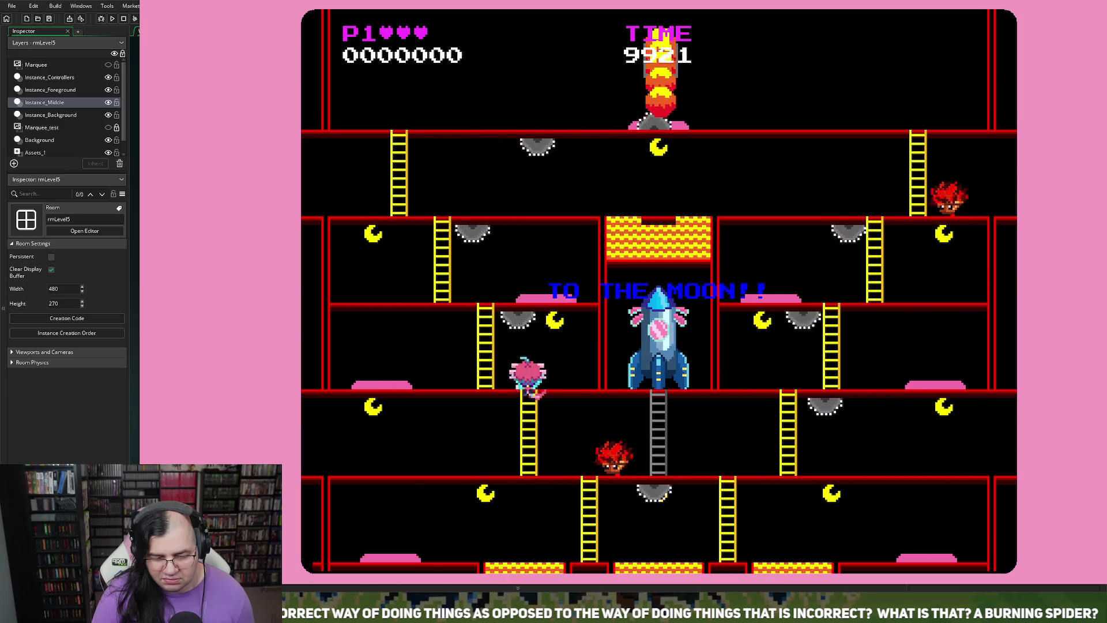
key(Right)
key(Left)
key(Up)
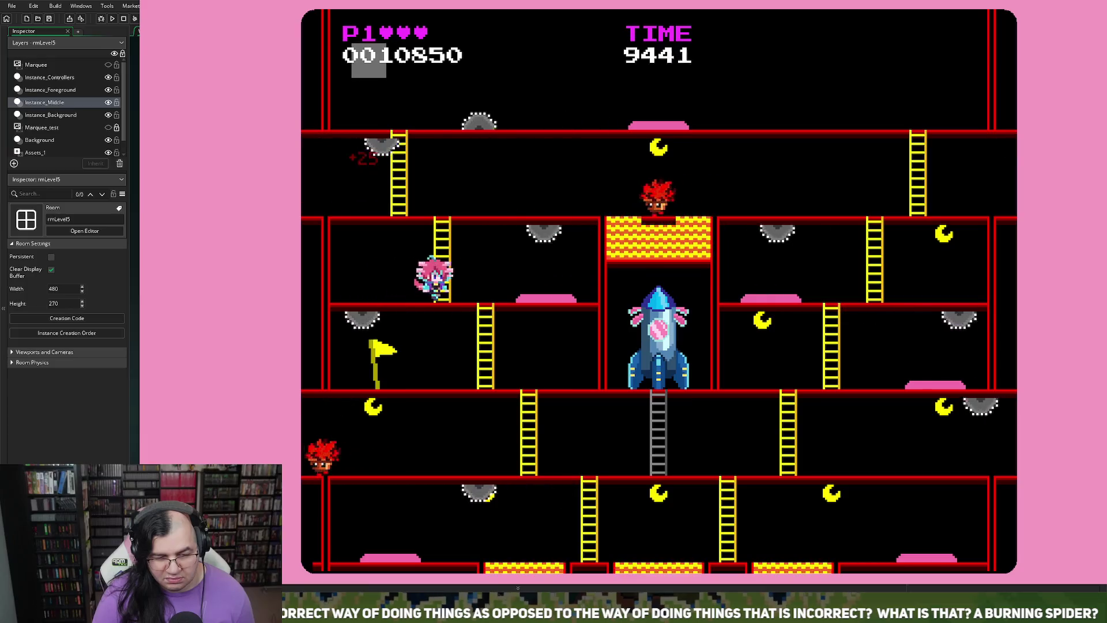
key(Right)
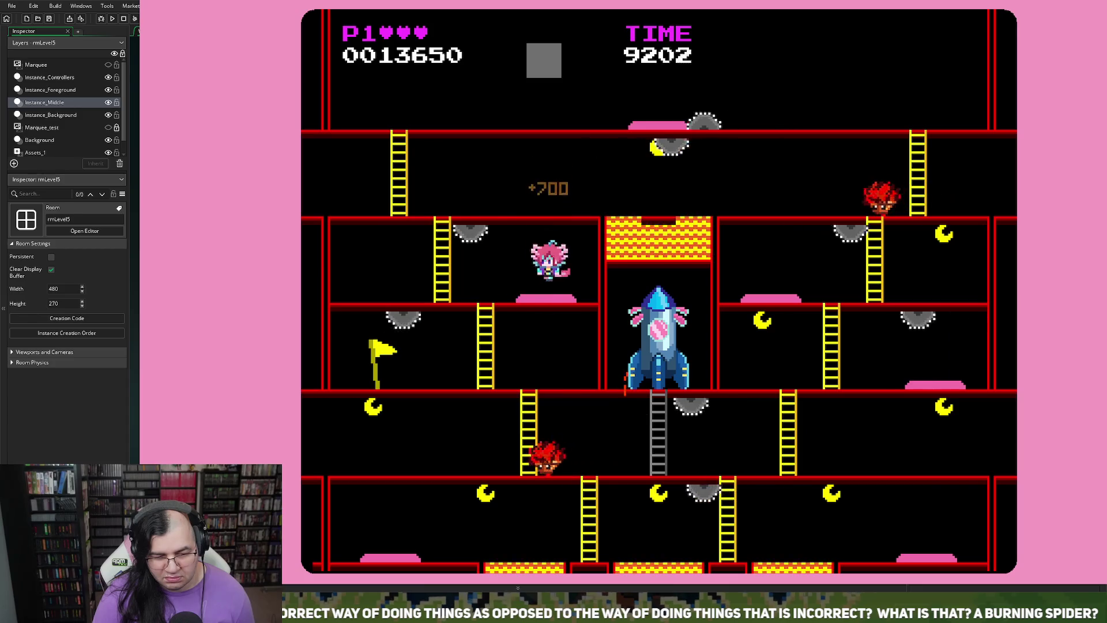
key(Left)
key(Up)
key(Left)
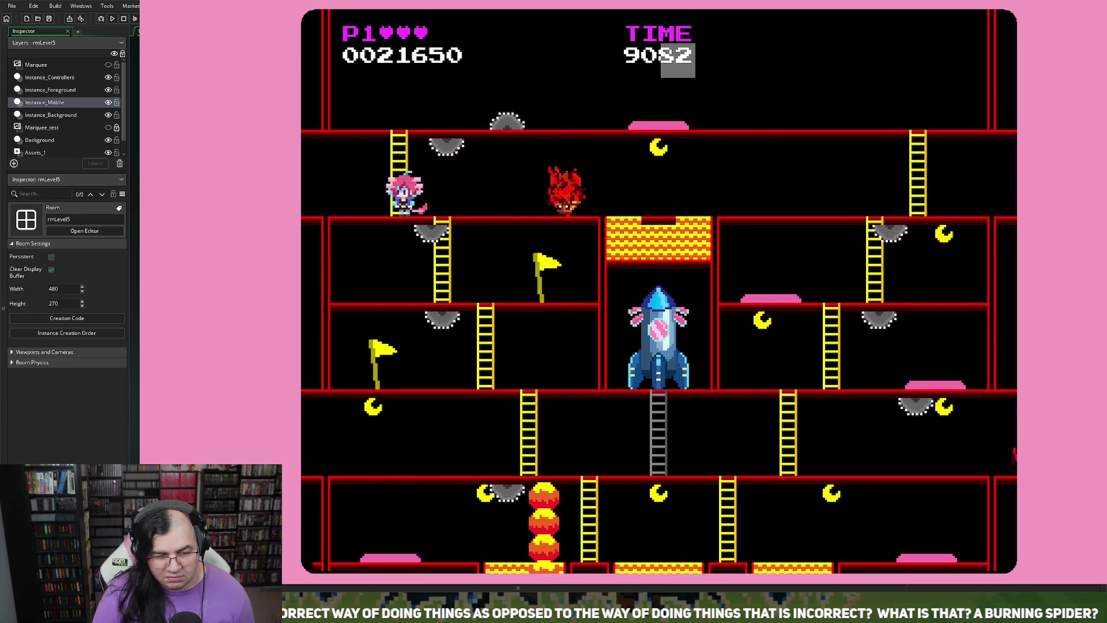
key(Up)
key(Right)
key(Right)
key(space)
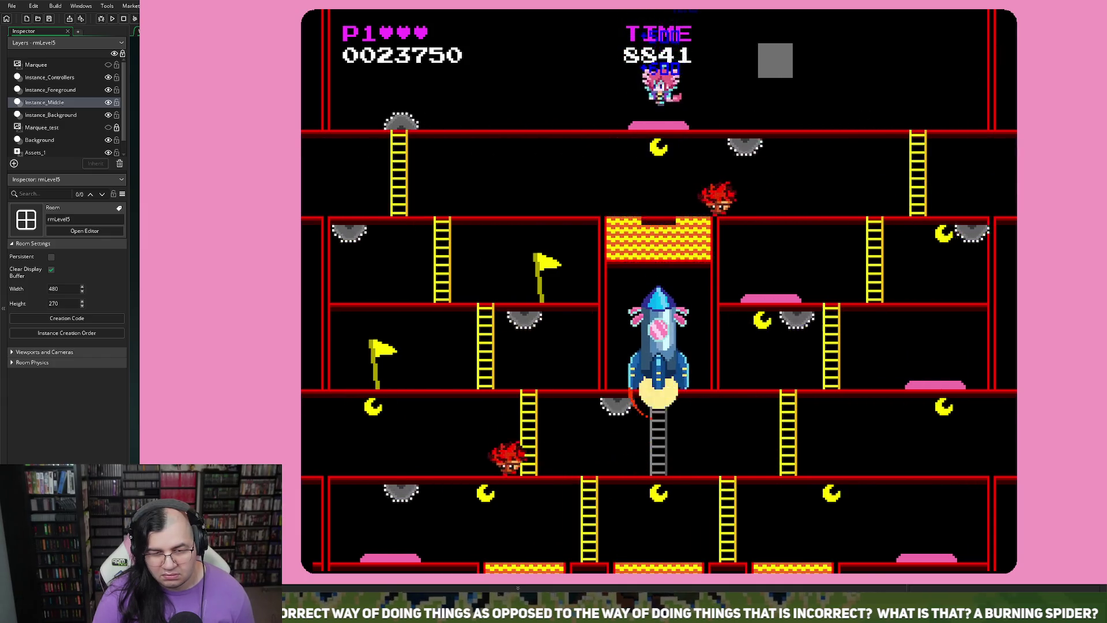
key(Right)
- Climb down collecting a crescent moon and bouncing on the pink pad, reach 43300 points, then close the game
key(Right)
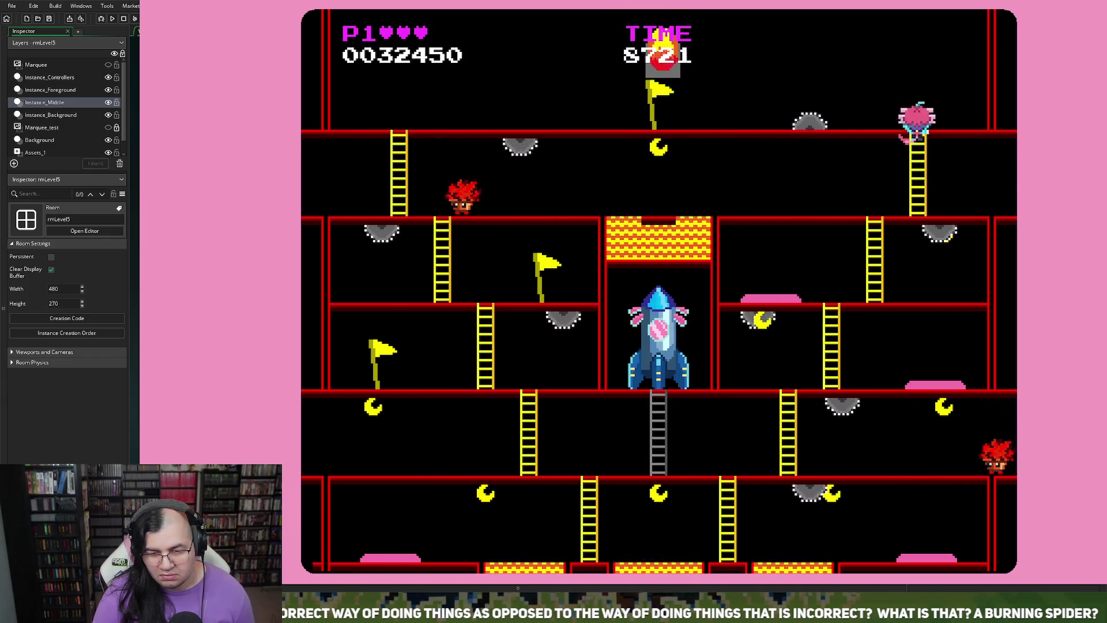
key(Down)
key(Left)
key(Down)
key(Right)
key(space)
key(Left)
key(Left)
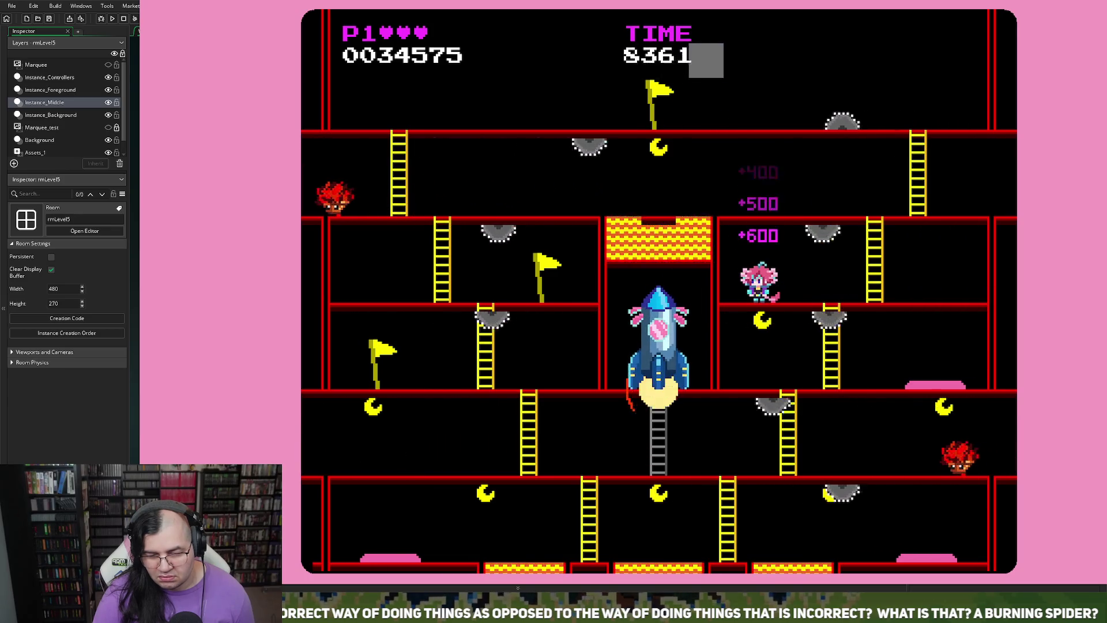
key(Right)
key(Right)
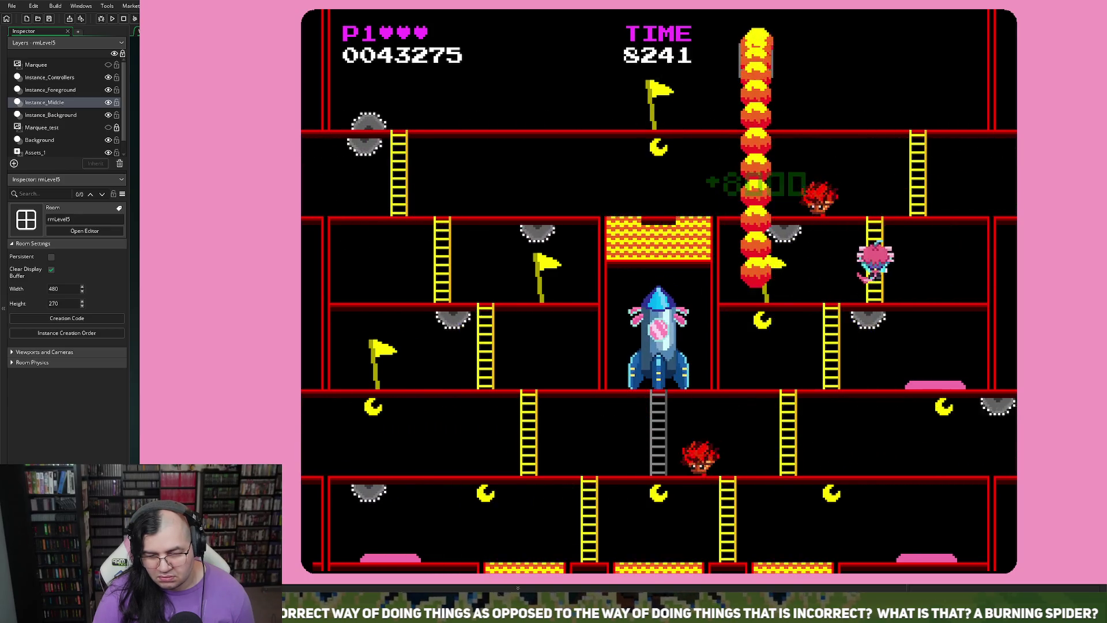
key(Up)
key(Left)
key(Left)
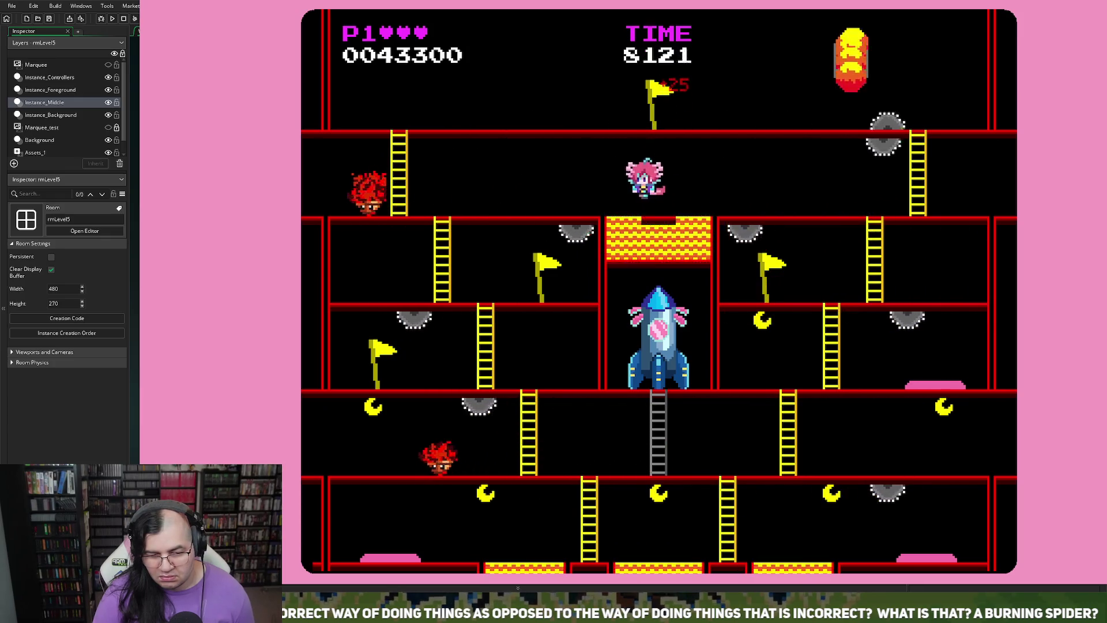
key(Down)
key(Right)
key(Left)
key(Down)
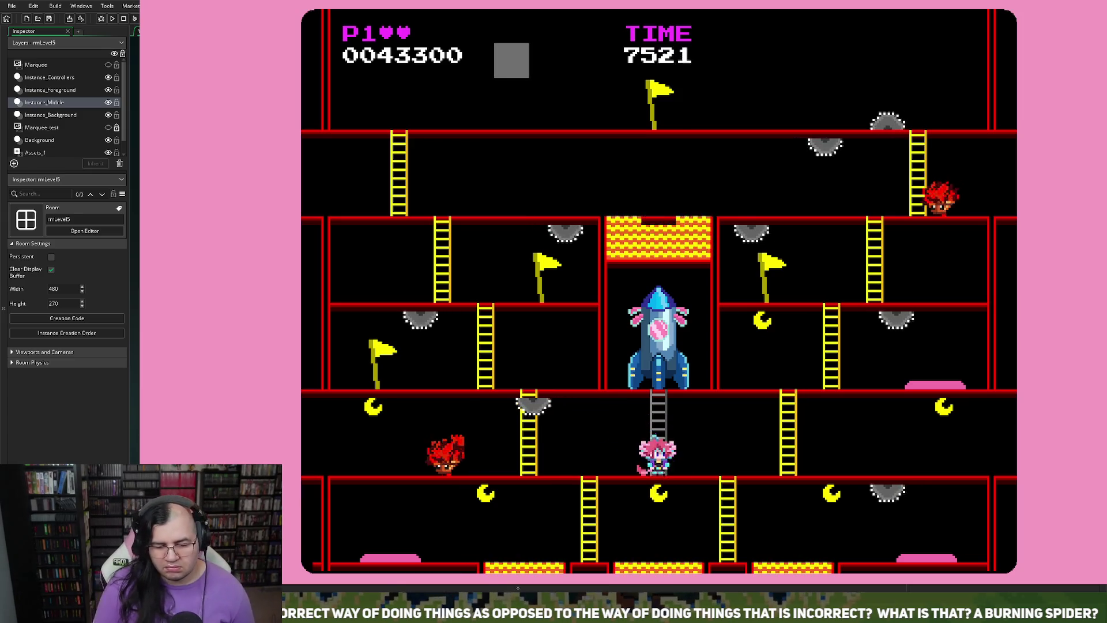
key(Left)
key(Right)
key(Left)
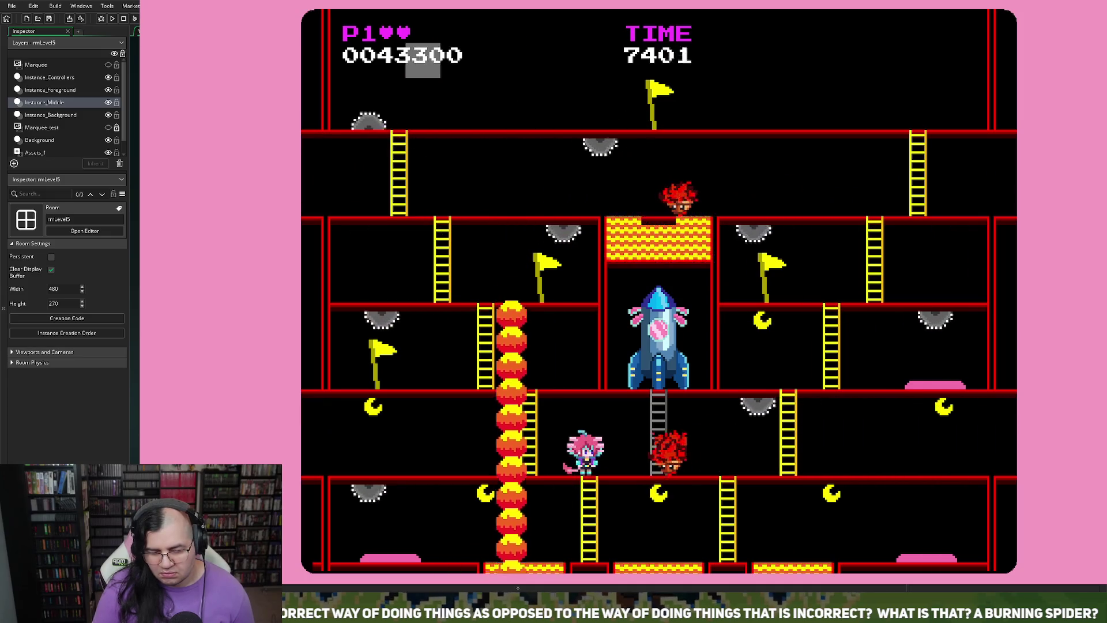
key(Escape)
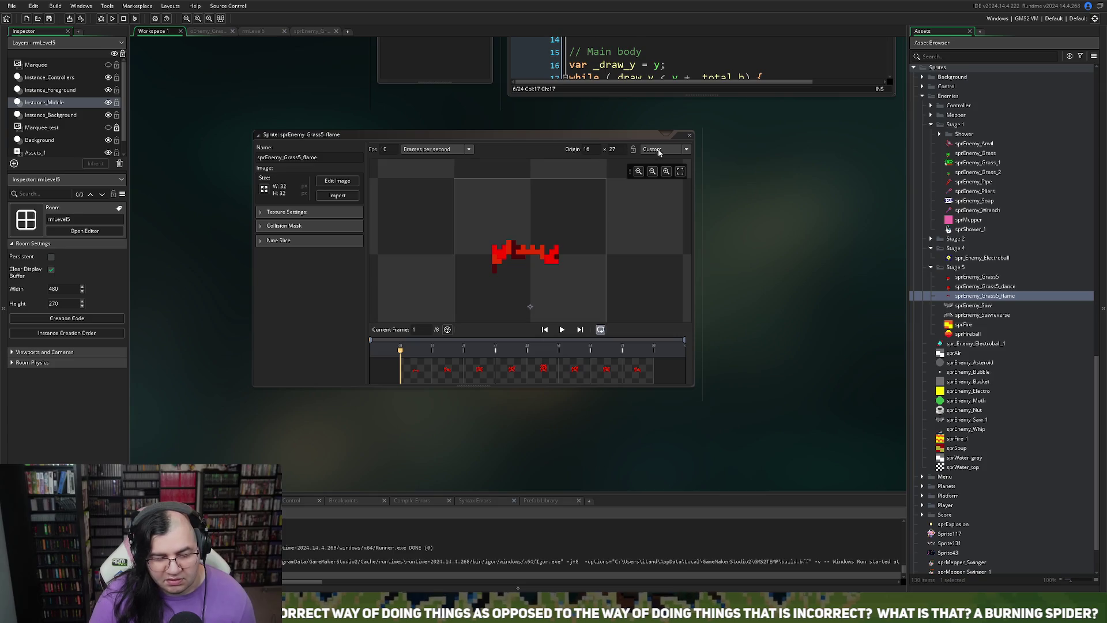
- Give the upper-left grass enemy in rmLevel5 the creation code dir = 1;
click(689, 137)
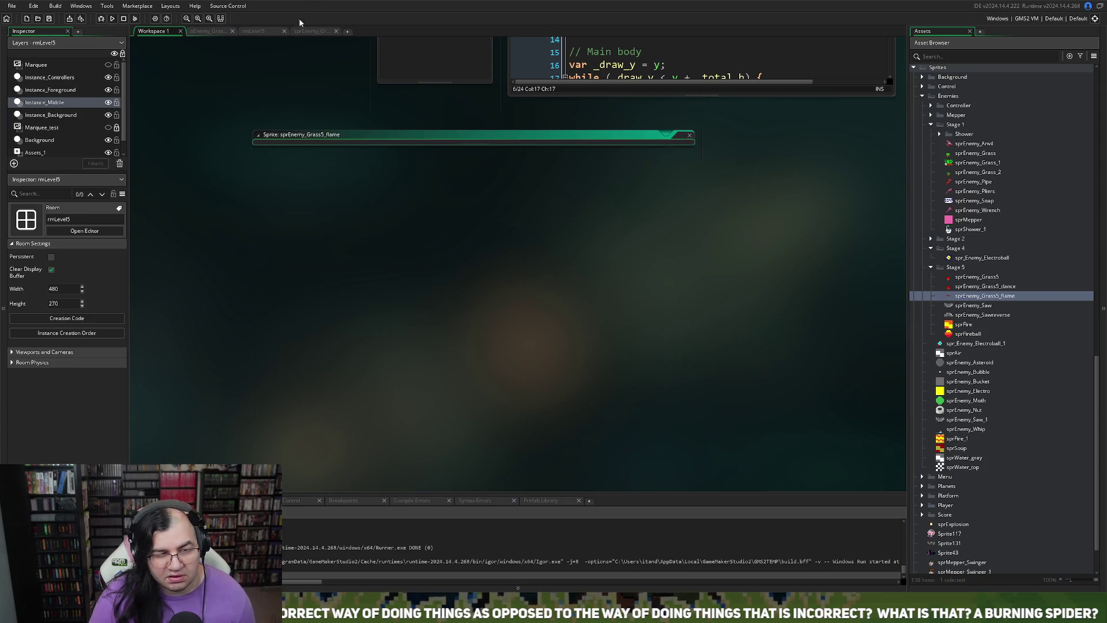
click(263, 33)
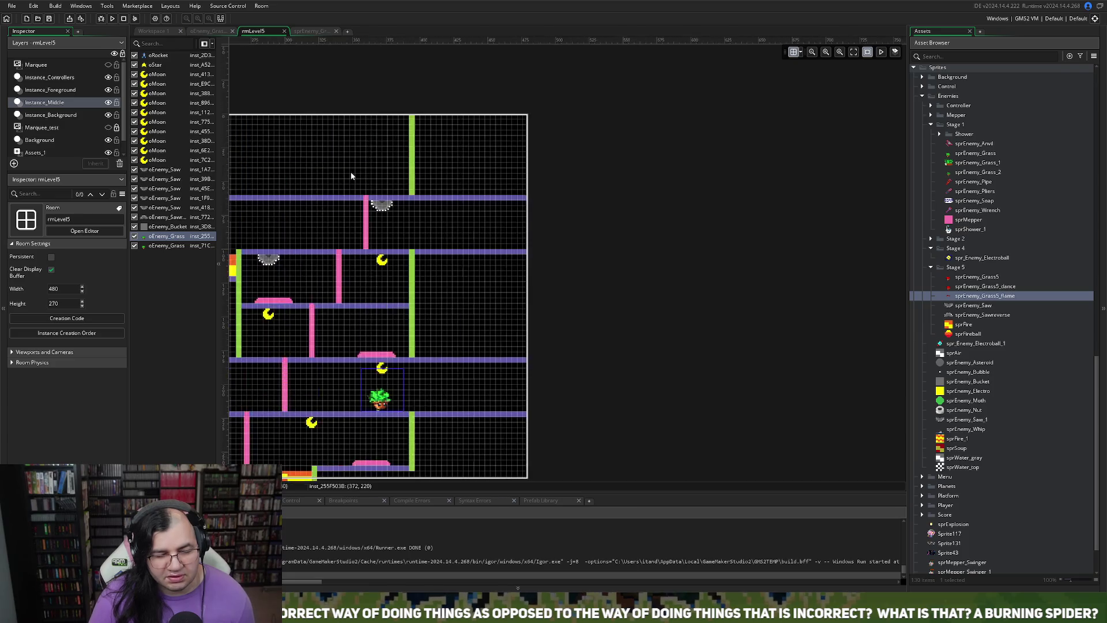
click(326, 235)
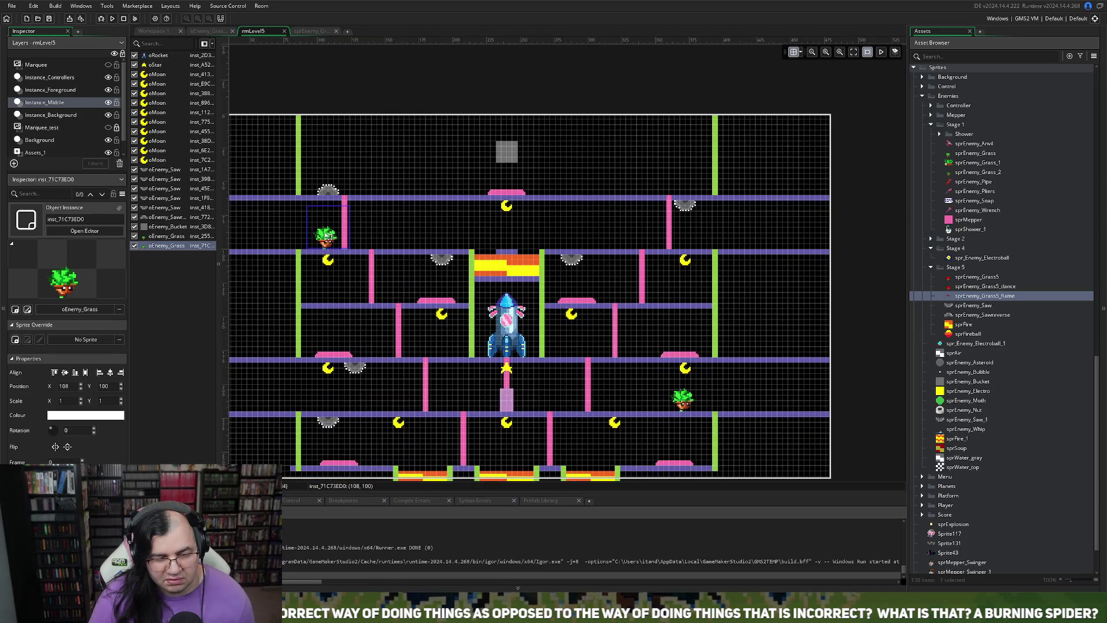
double_click(326, 234)
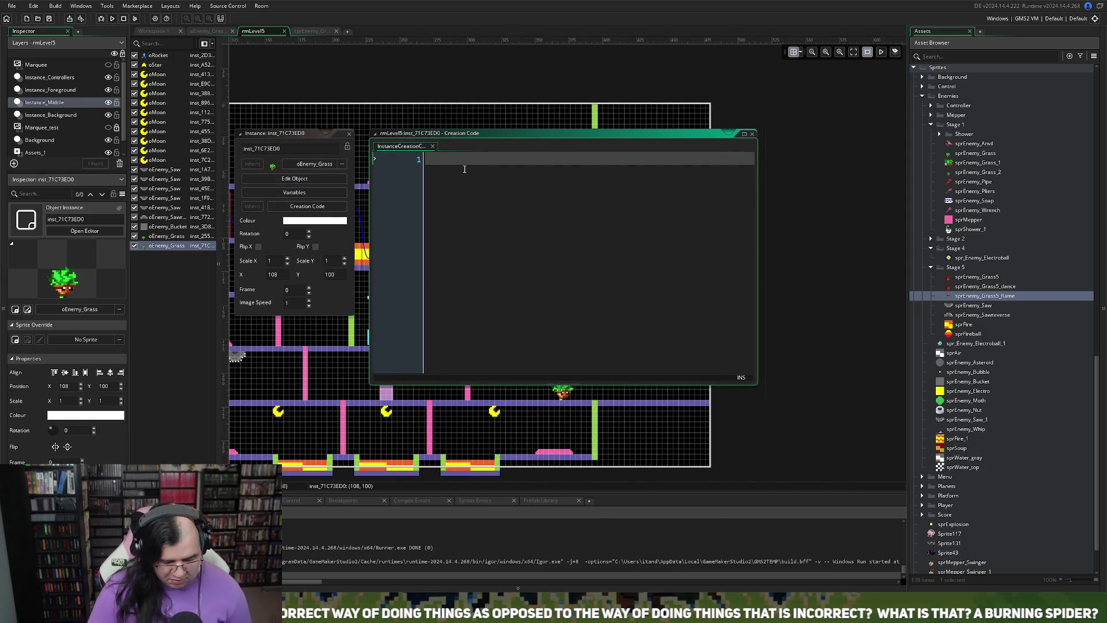
text(dir = 1;)
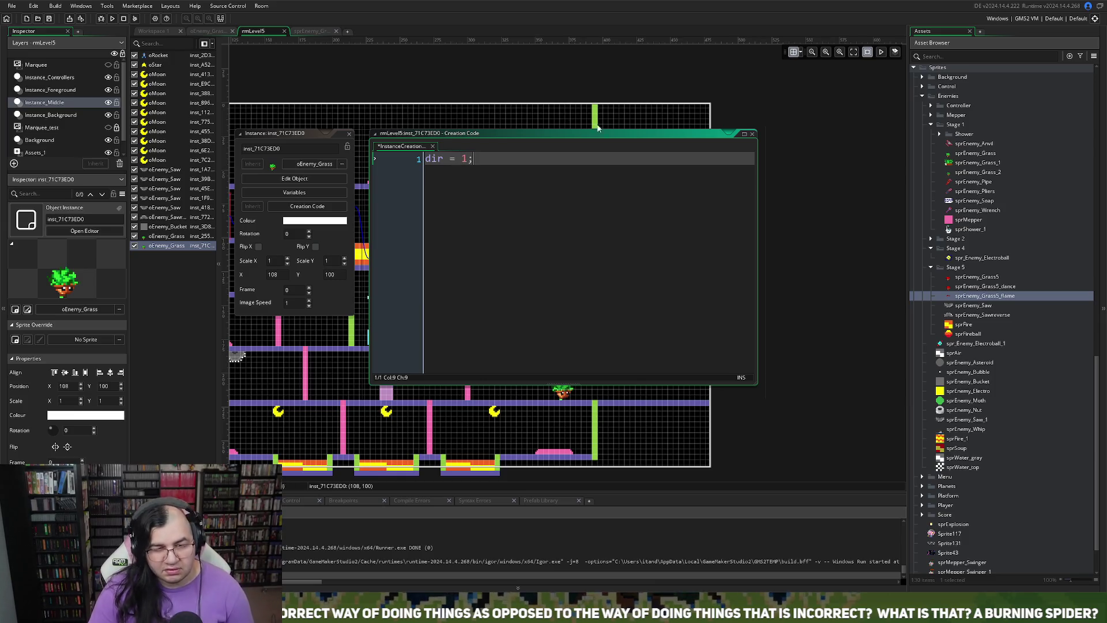
click(753, 135)
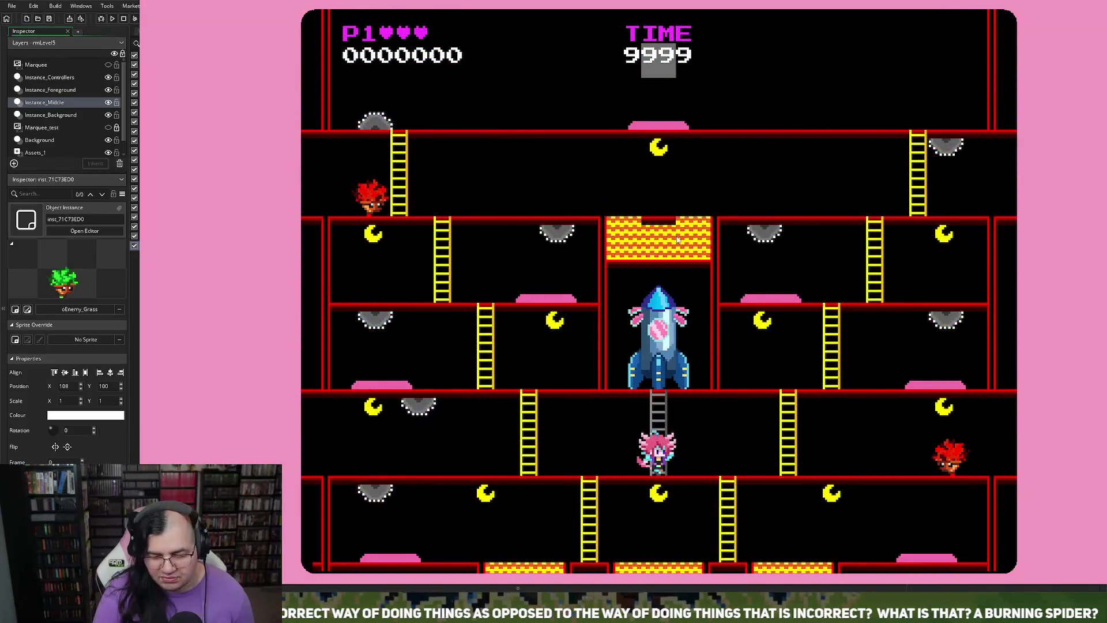
- Walk the player across the floor, jump in place, then climb to the upper floor
key(Left)
key(Up)
key(Right)
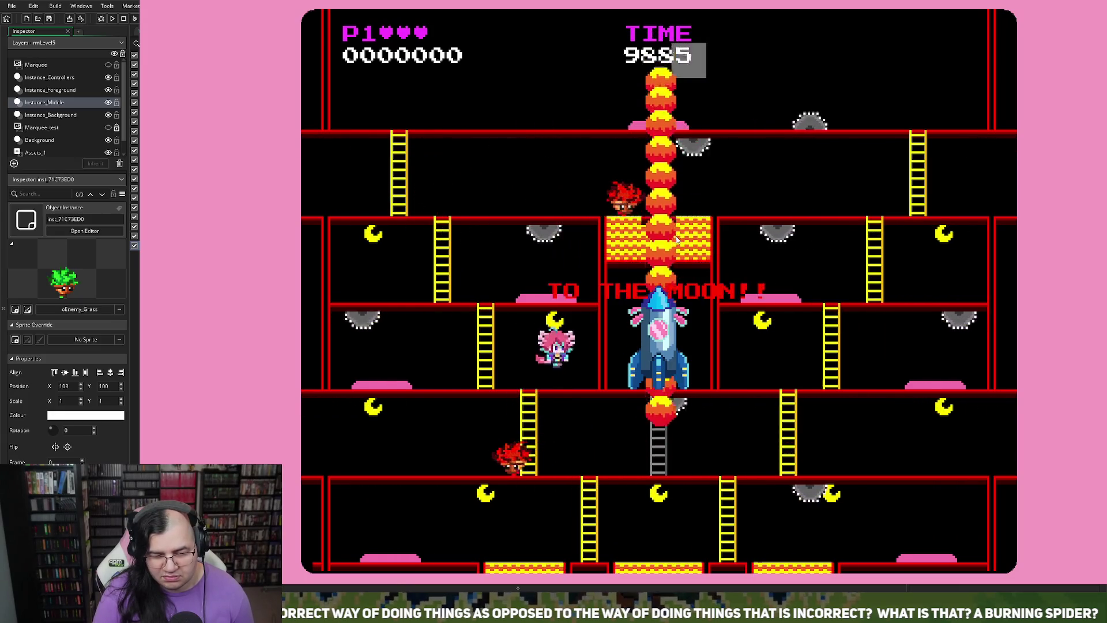
key(Left)
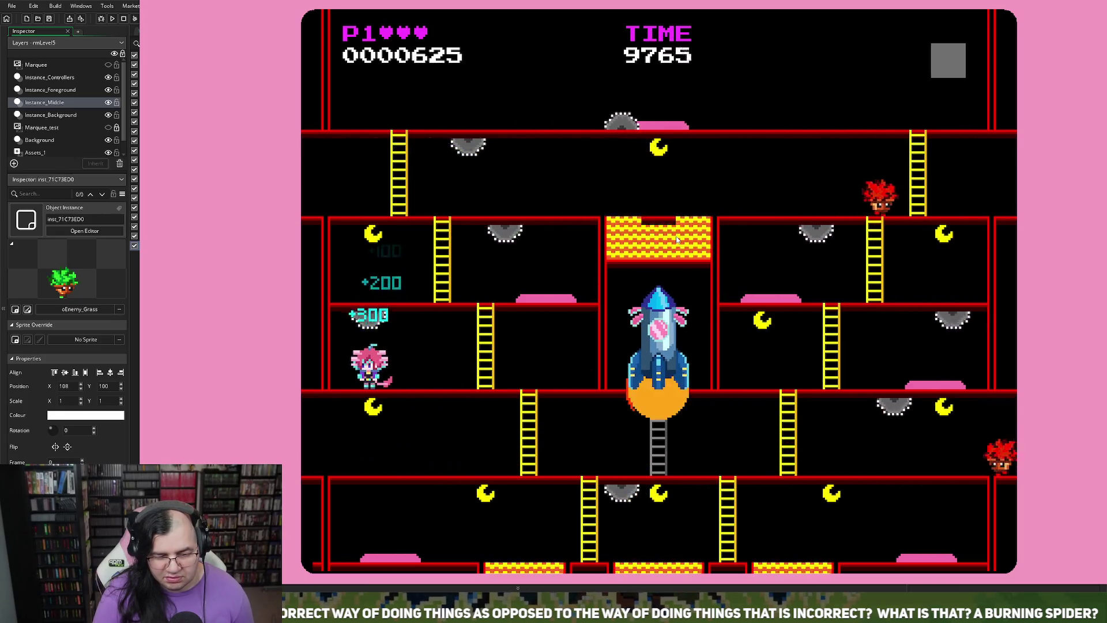
key(space)
key(space)
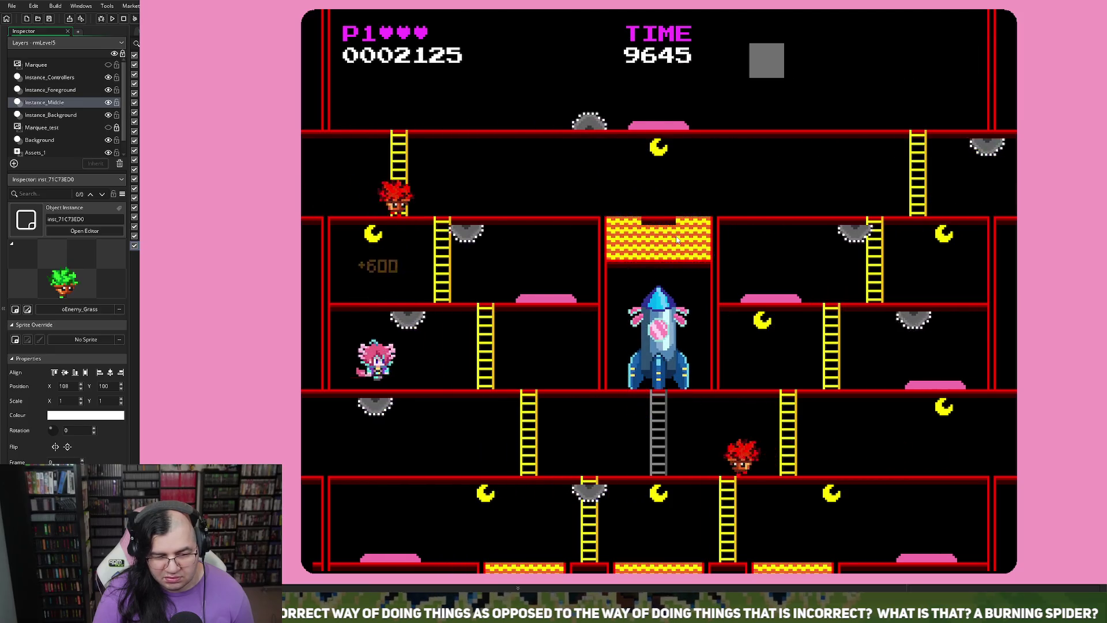
key(space)
key(Right)
key(Up)
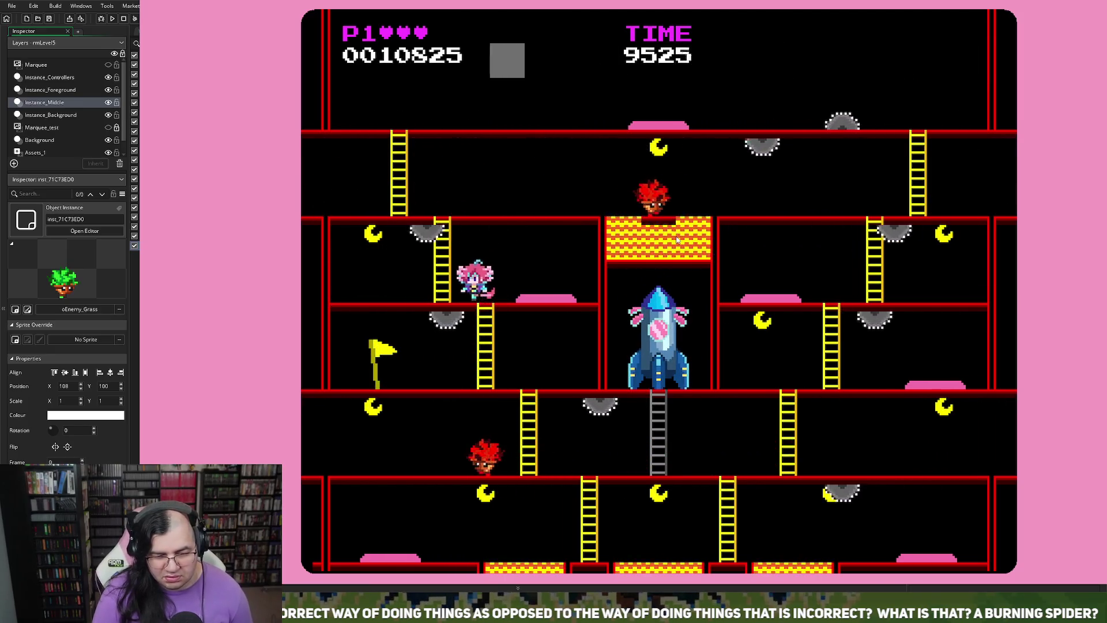
- Run left and right jumping for points, then climb the ladder to the top floor
key(Left)
key(space)
key(Right)
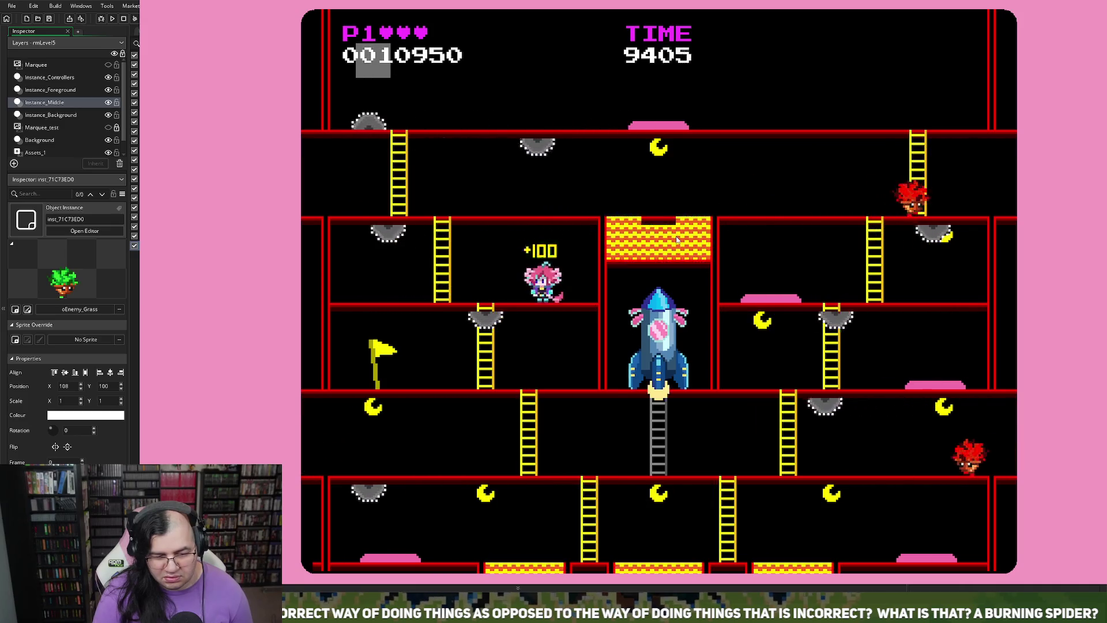
key(space)
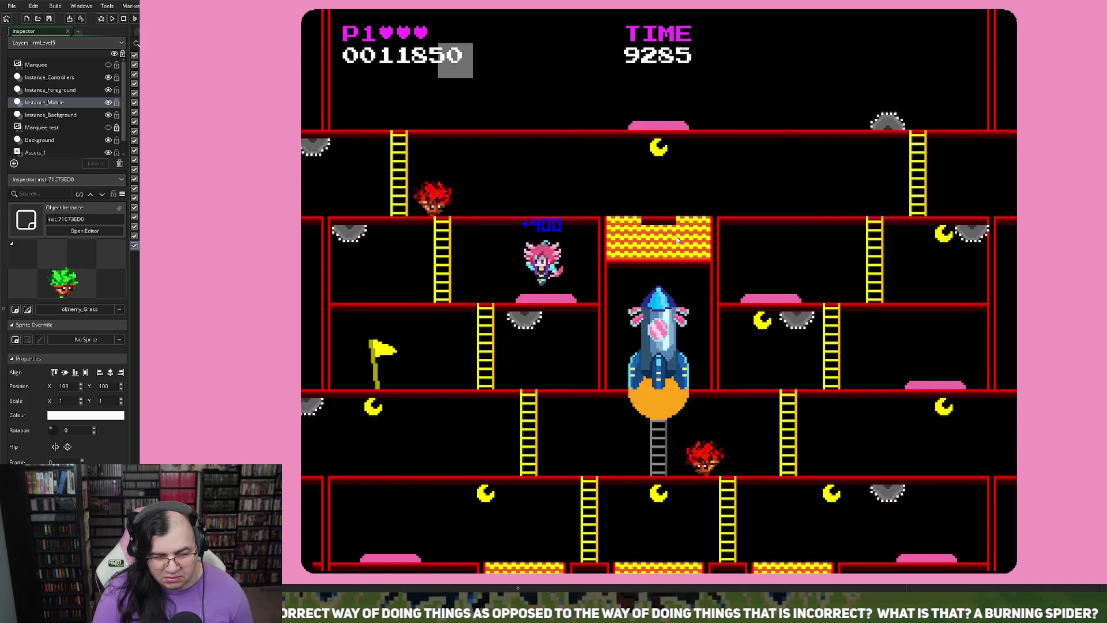
key(space)
key(Left)
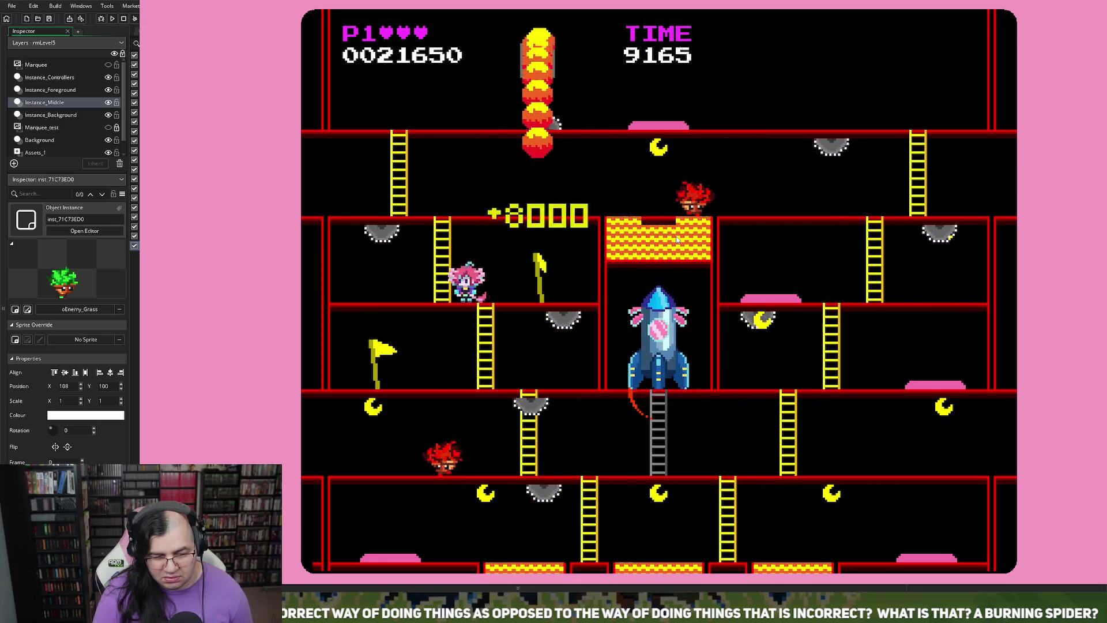
key(Up)
key(Left)
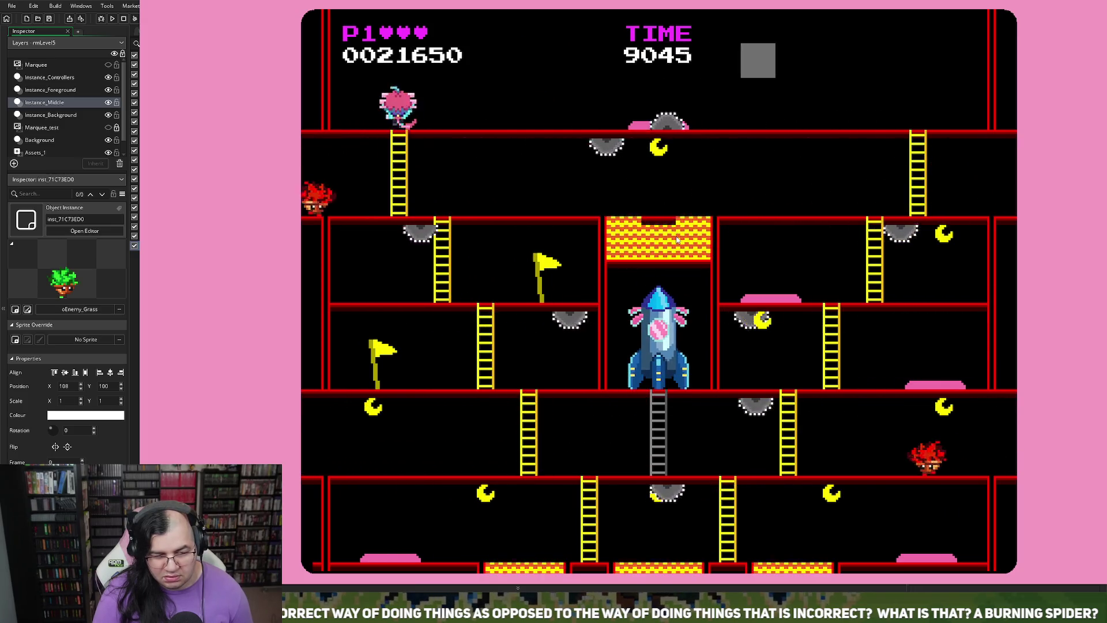
- Descend a ladder, jump over a red flame enemy, and climb the far-right ladder
key(Right)
key(Left)
key(Down)
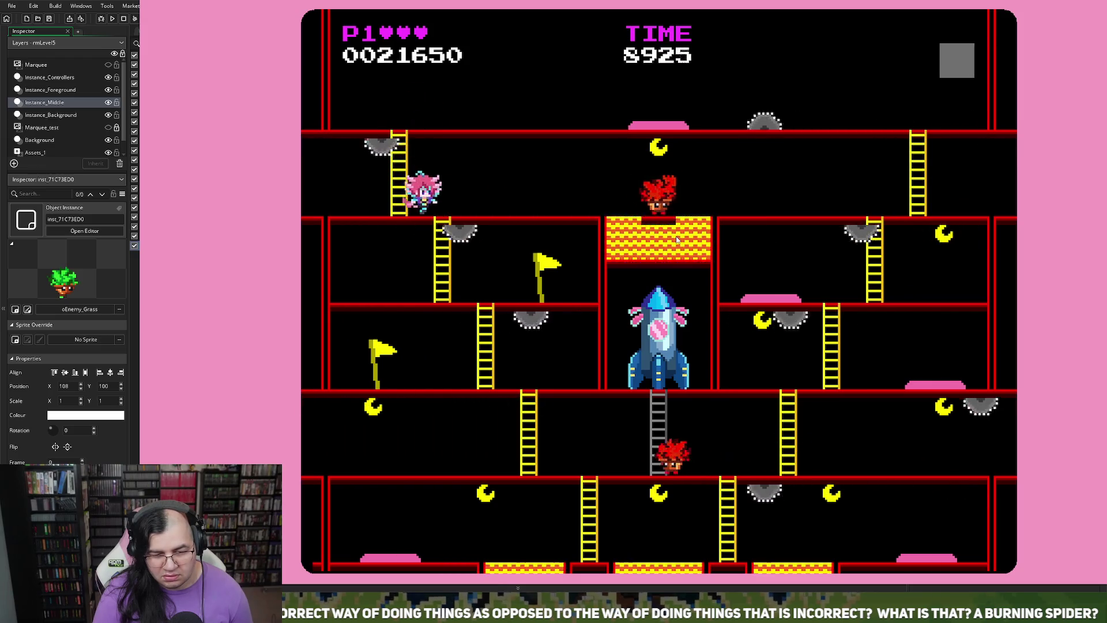
key(Right)
key(space)
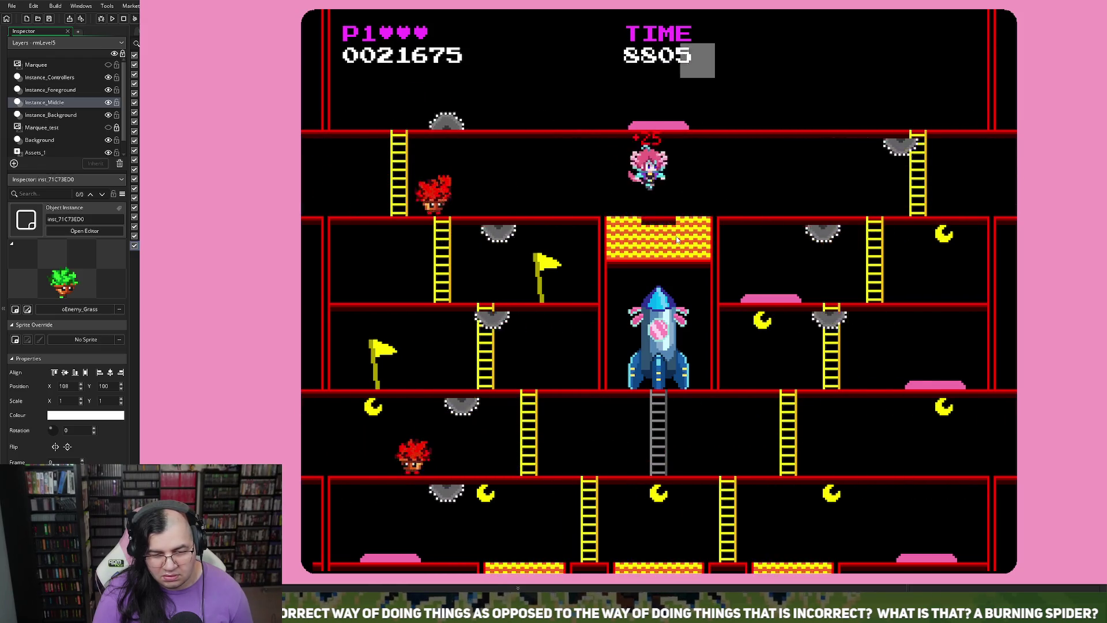
key(Right)
key(Up)
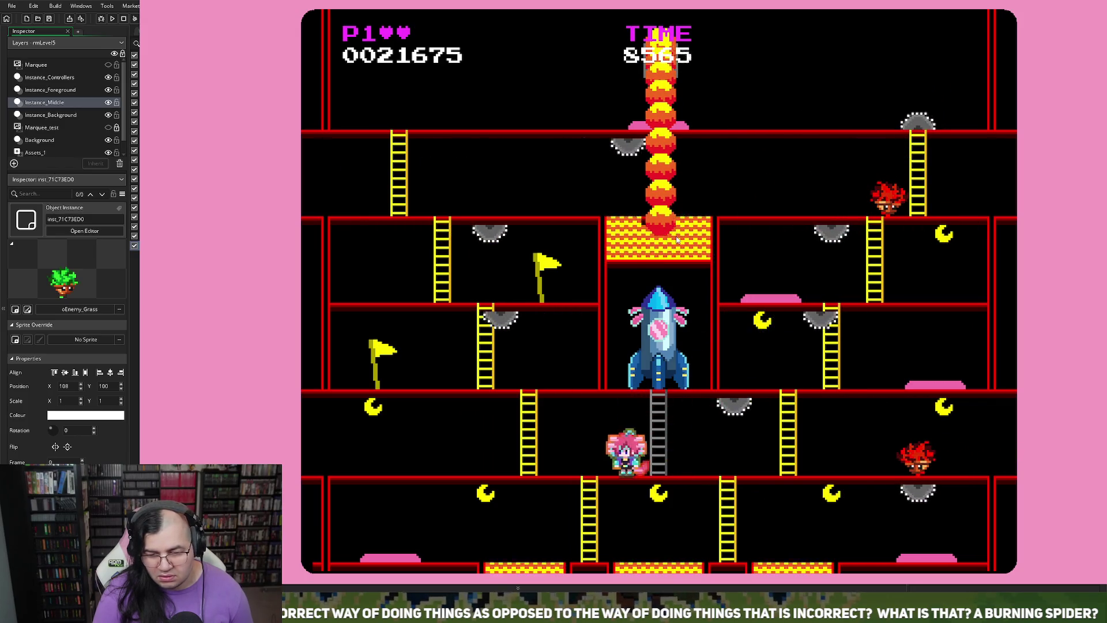
- Reach the flag and climb another floor, then steer the respawn bubble down the lower ladder
key(Left)
key(Right)
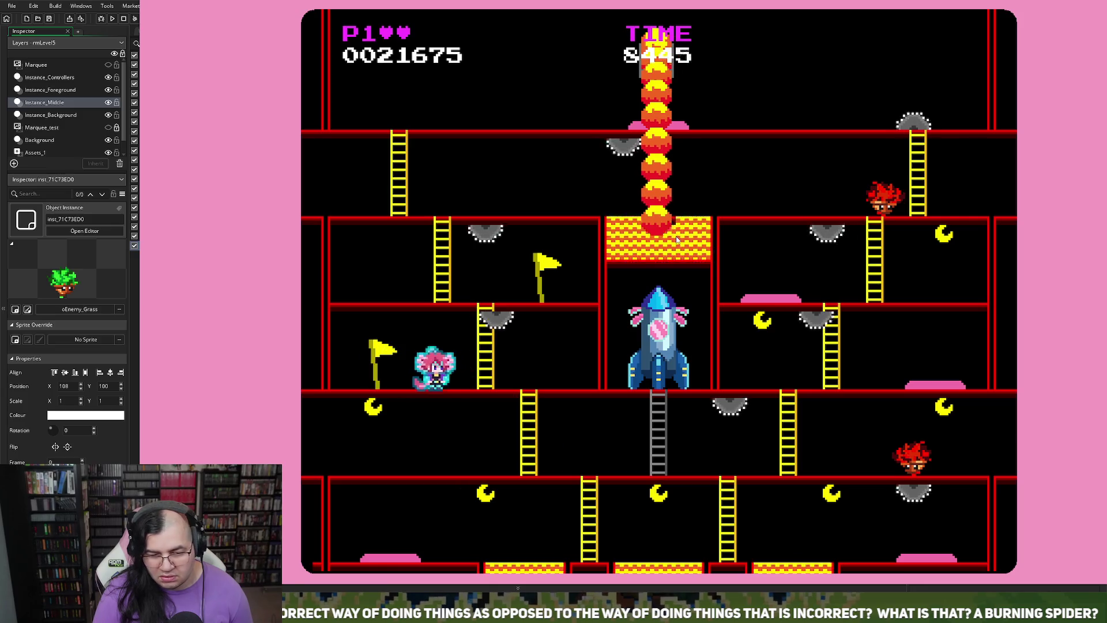
key(Right)
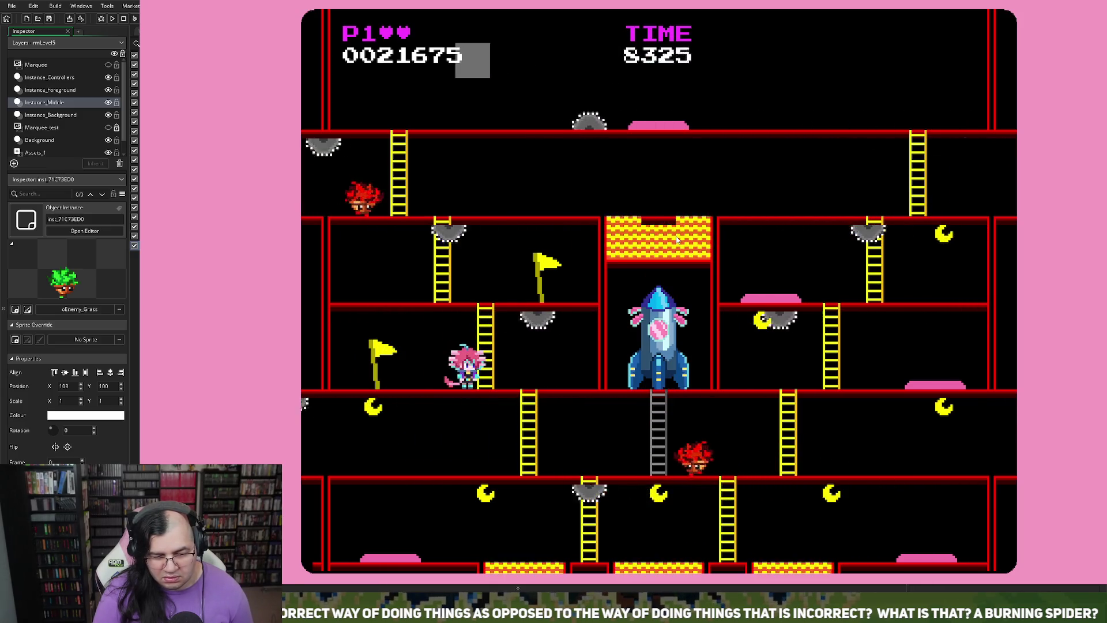
key(Up)
key(Left)
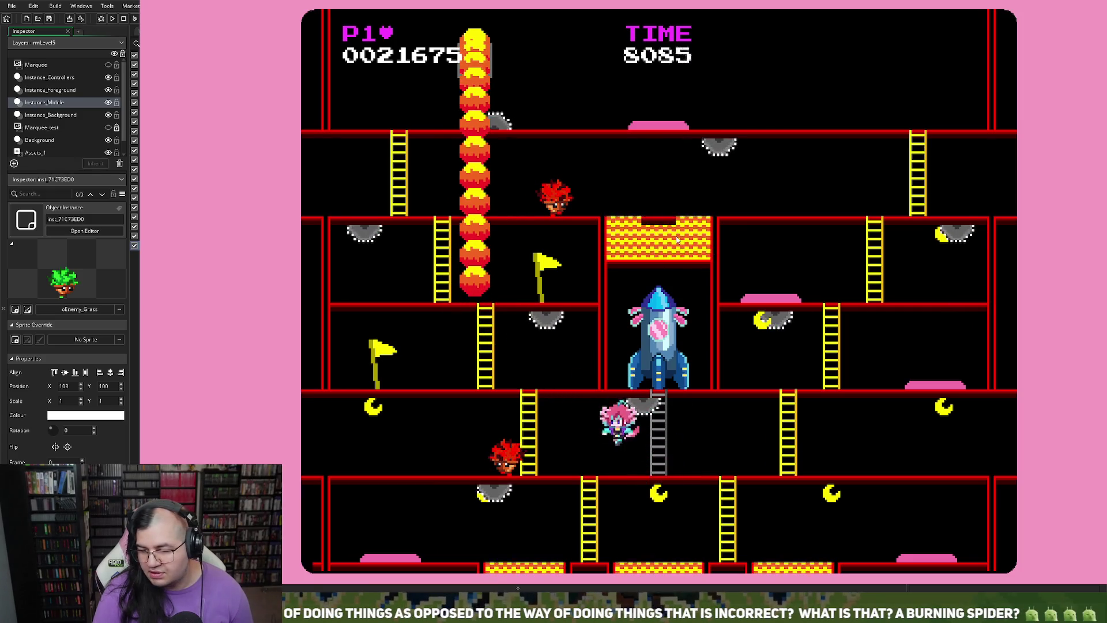
key(Right)
key(Left)
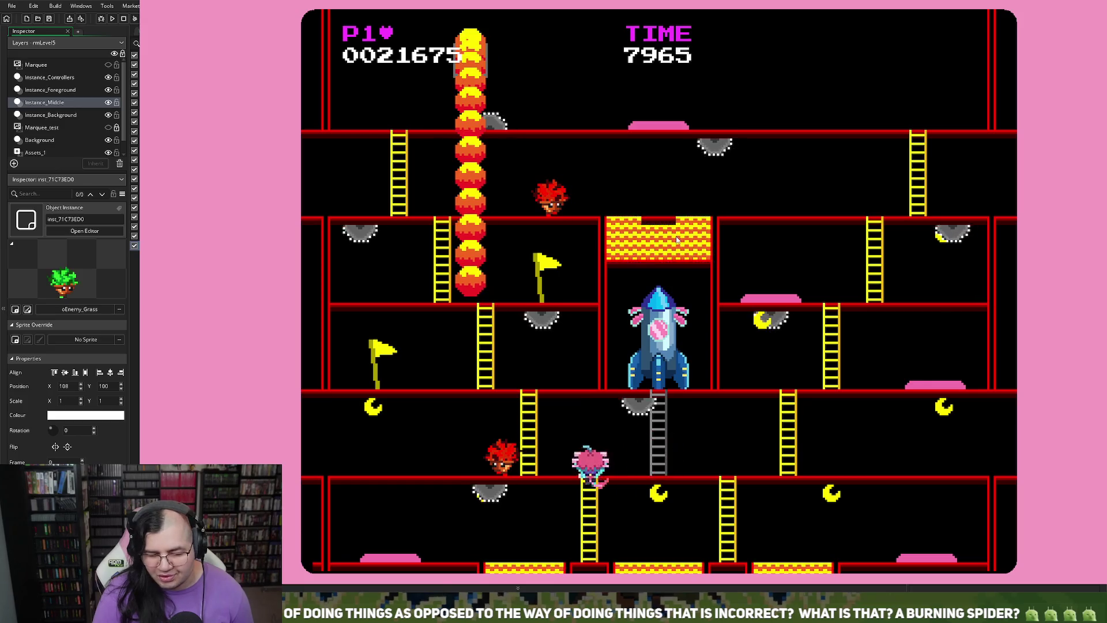
key(Down)
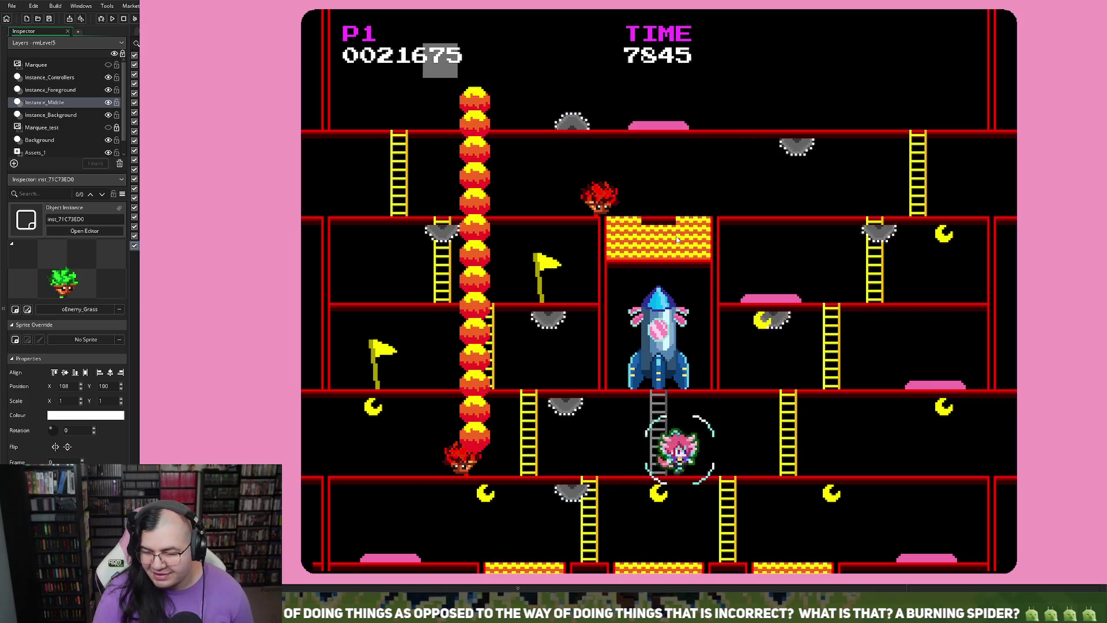
- Run left and right along the bottom floor, jumping and defeating enemies for points
key(Left)
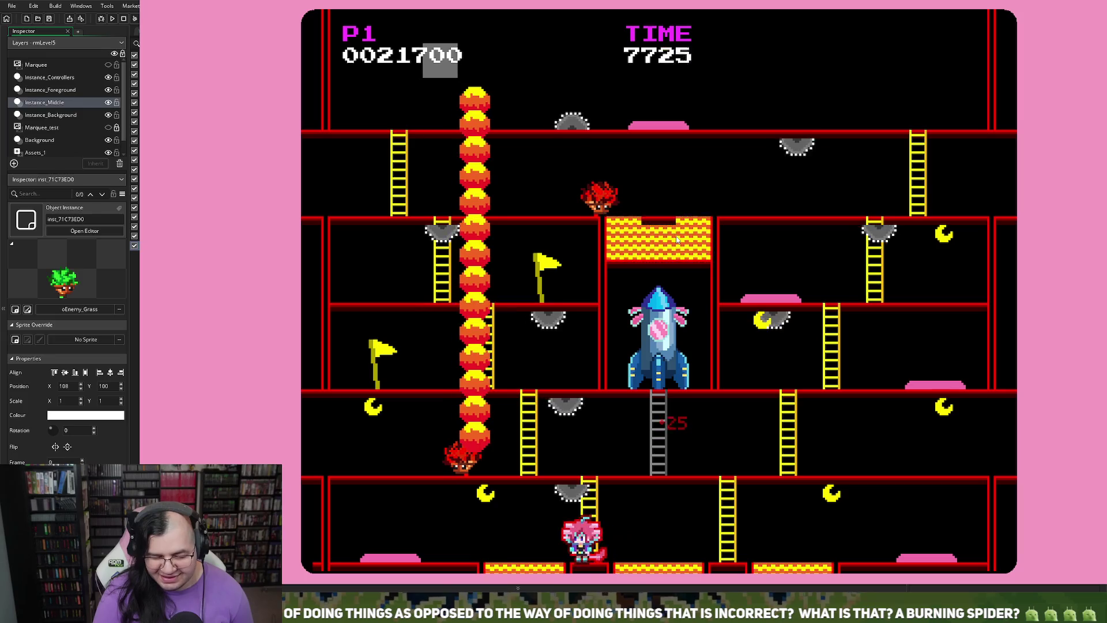
key(Left)
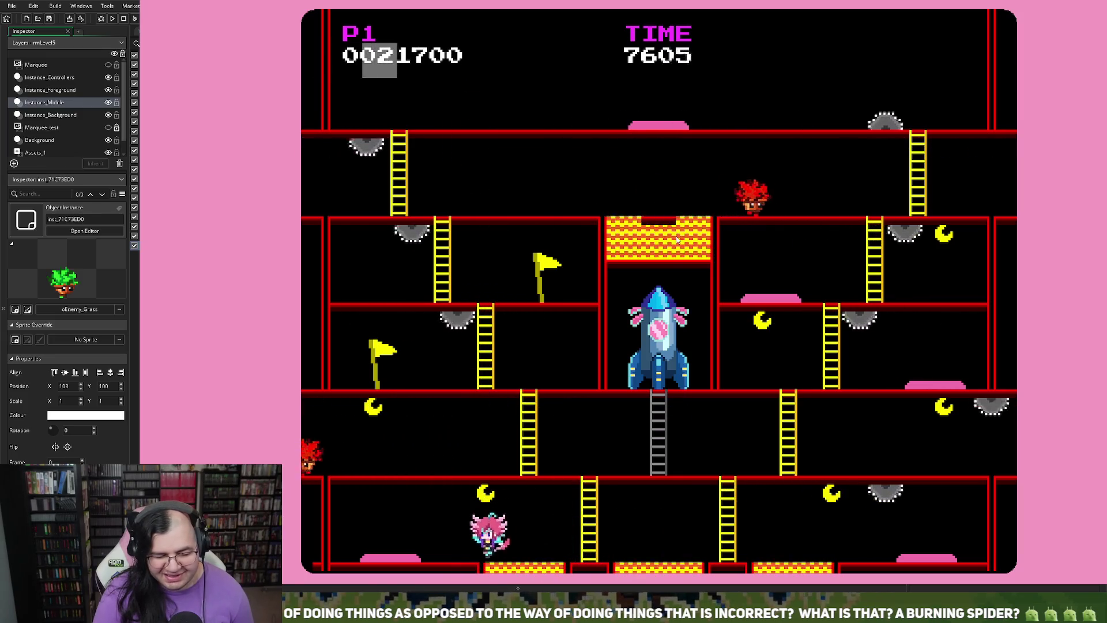
key(Left)
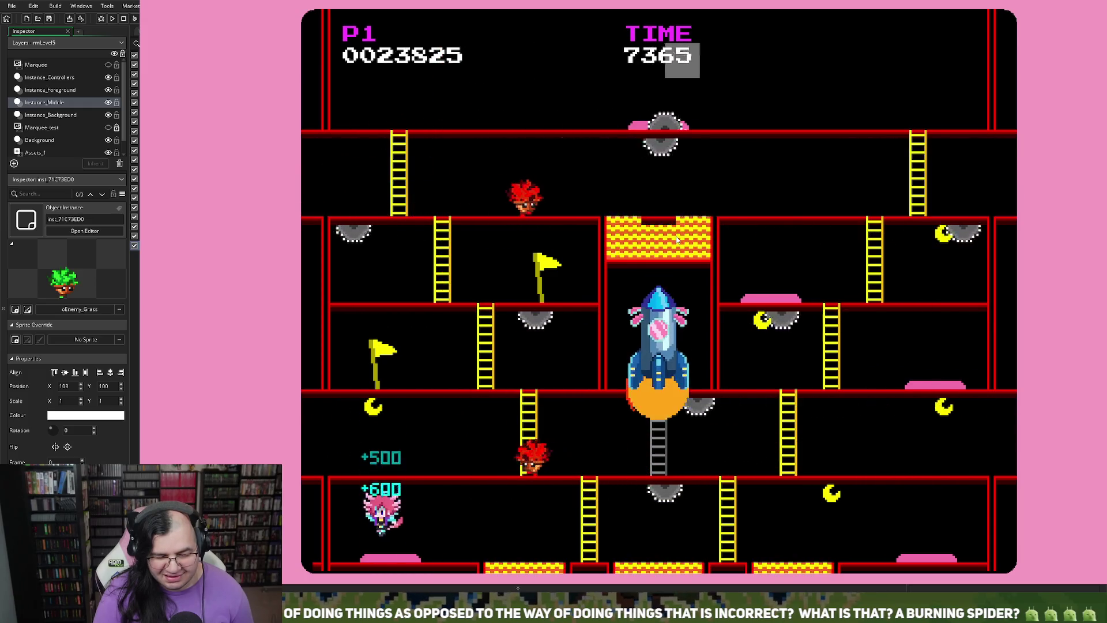
key(Right)
key(Right)
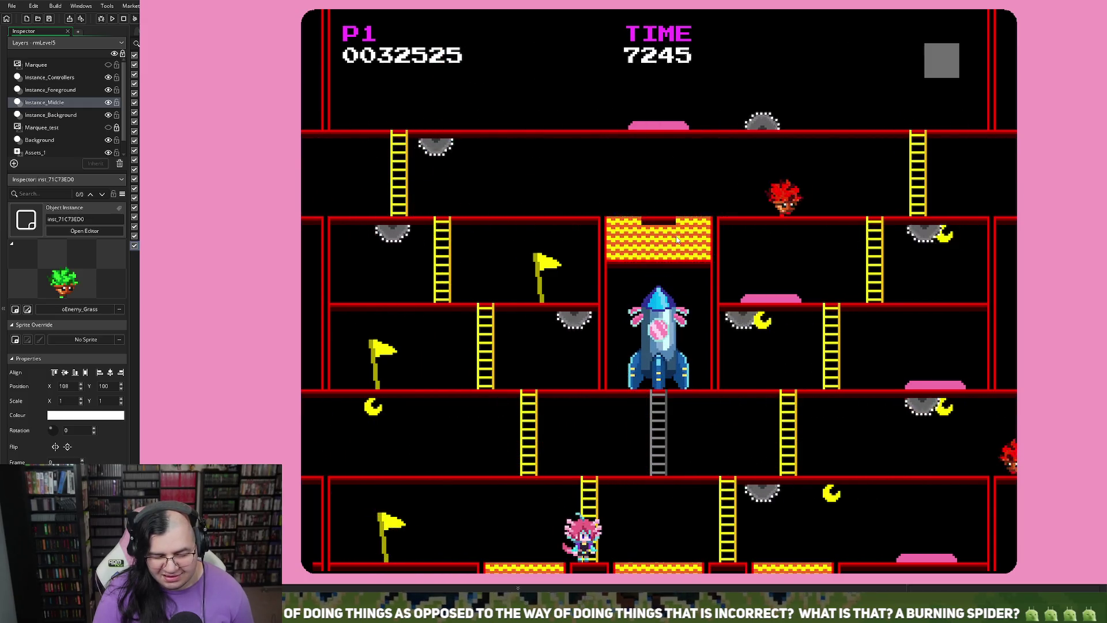
key(Right)
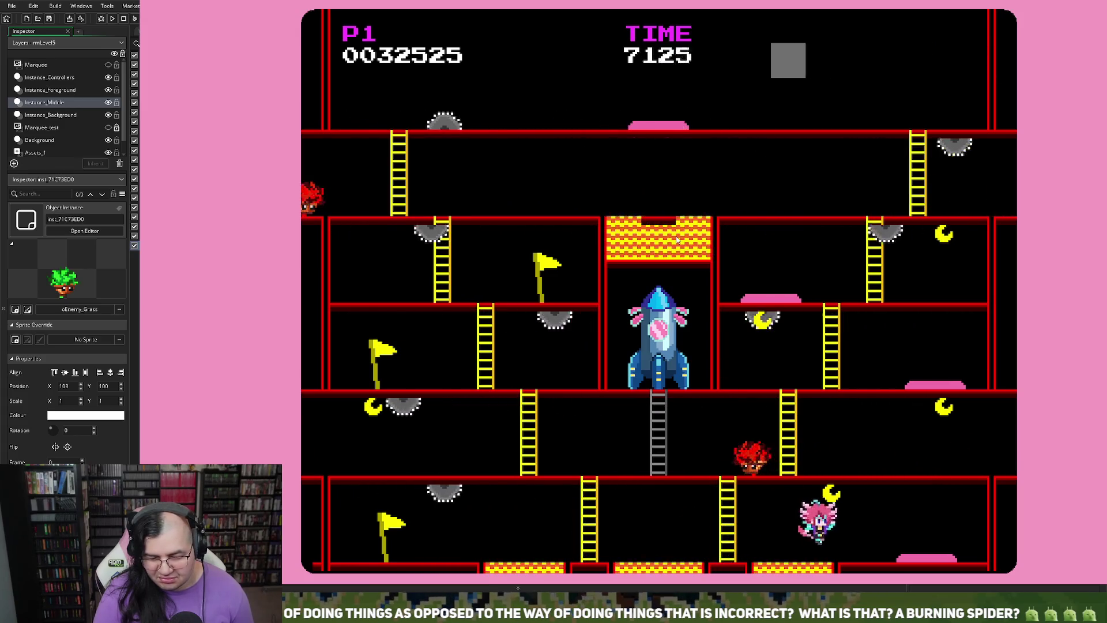
key(Right)
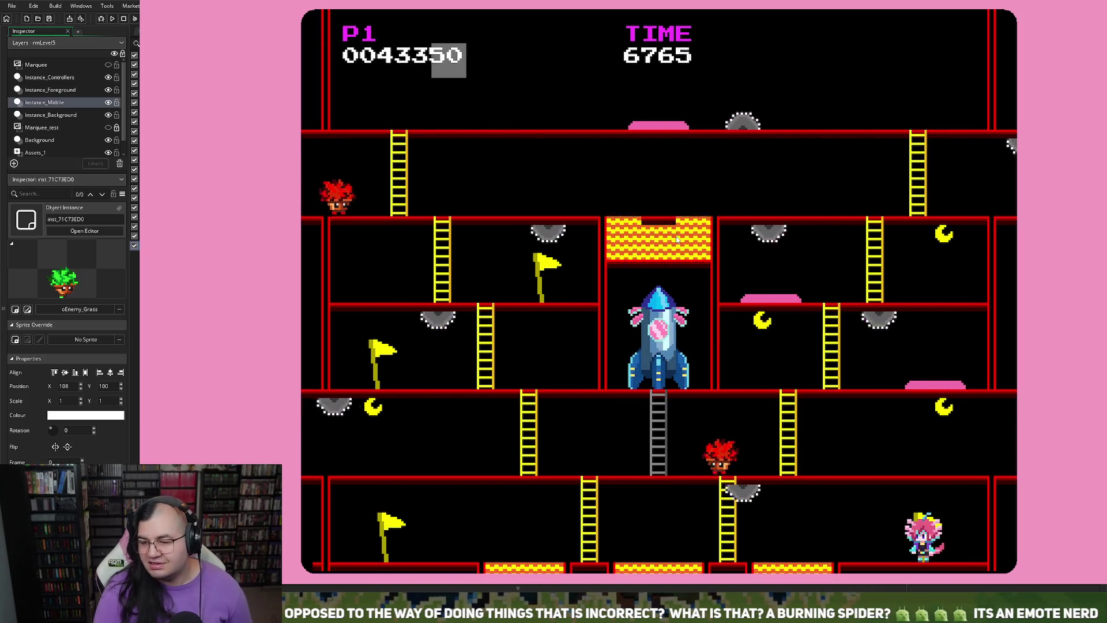
- Climb the left ladders until GAME OVER appears with a score of 43350
key(Left)
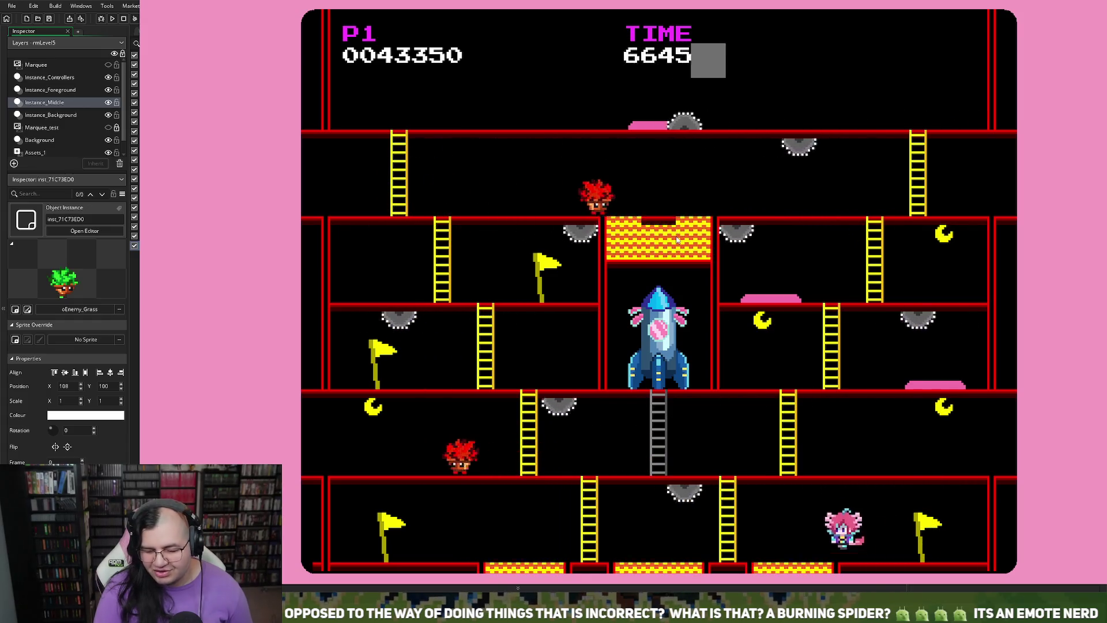
key(Up)
key(Left)
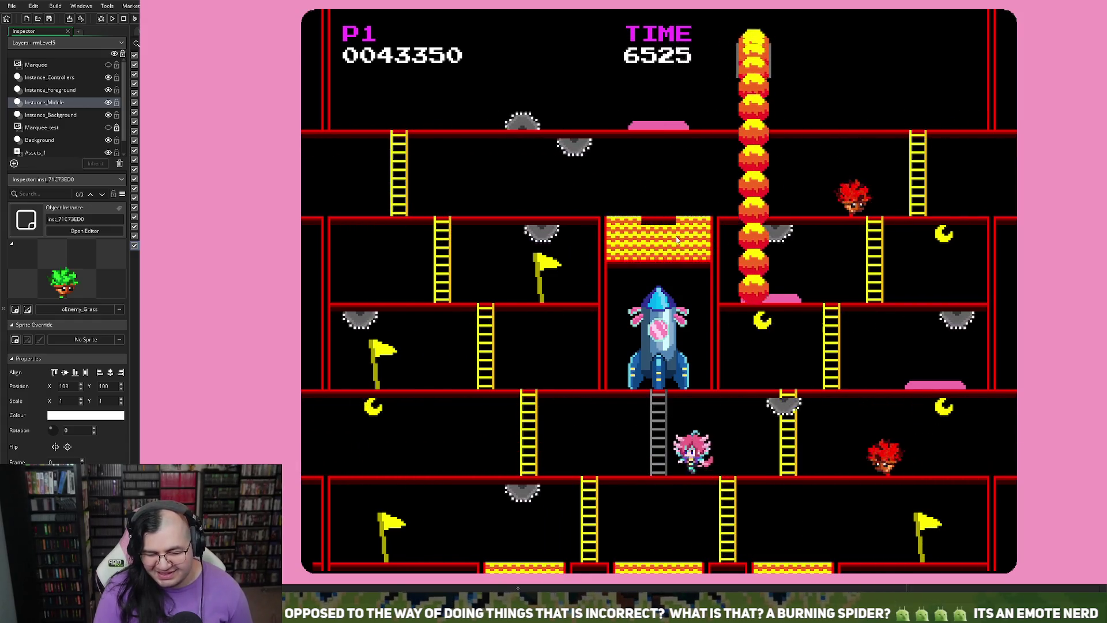
key(Up)
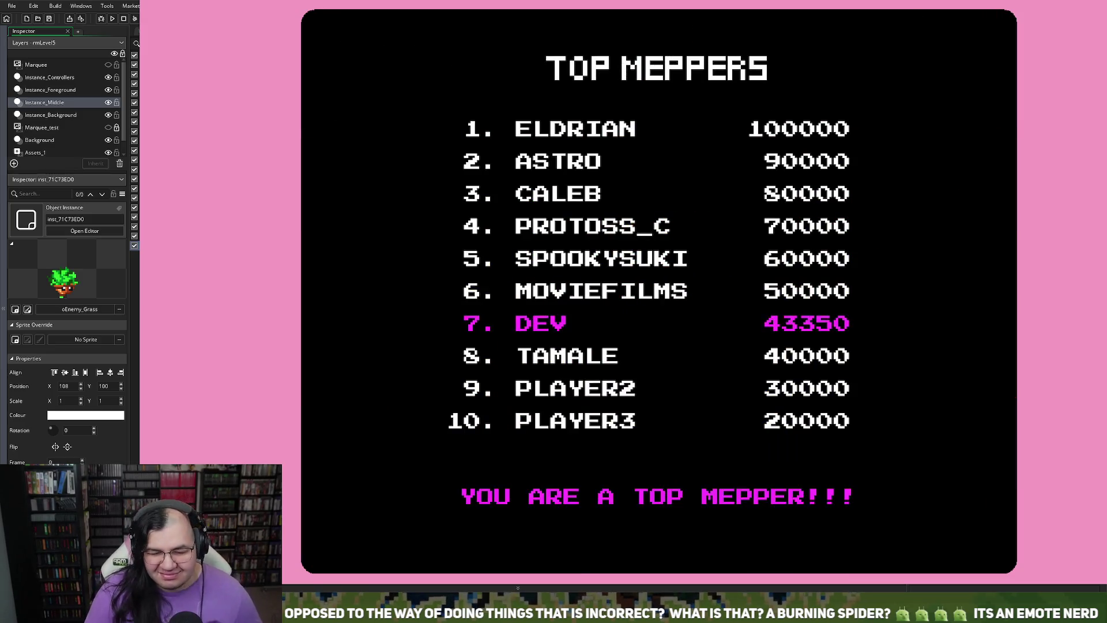
- Close the game from the TOP MEPPERS table with Escape to return to the rmLevel5 editor
key(Escape)
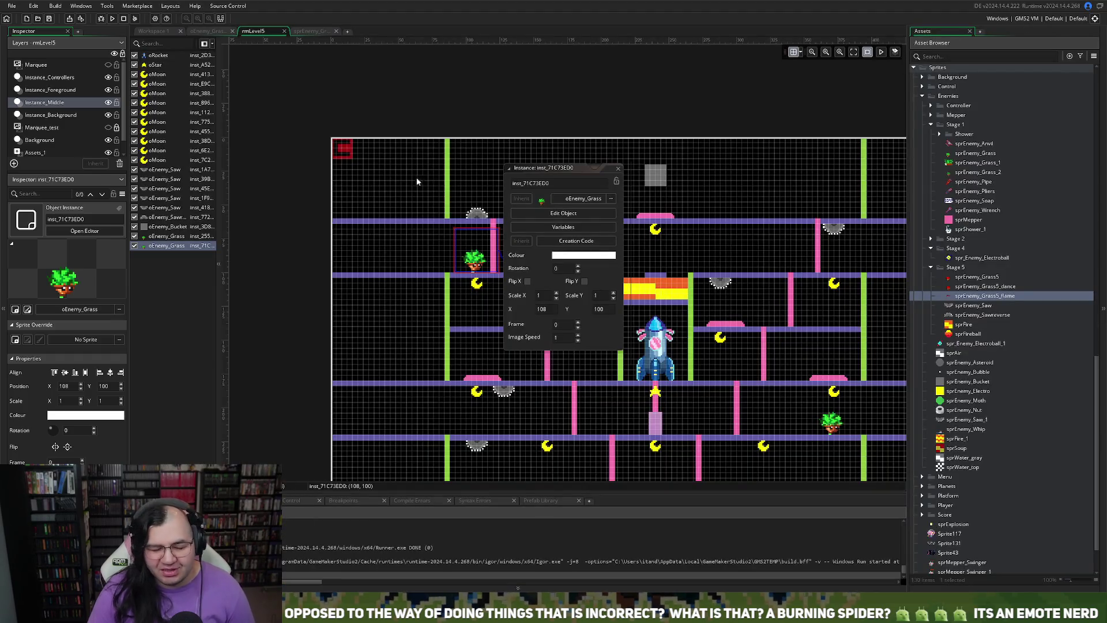
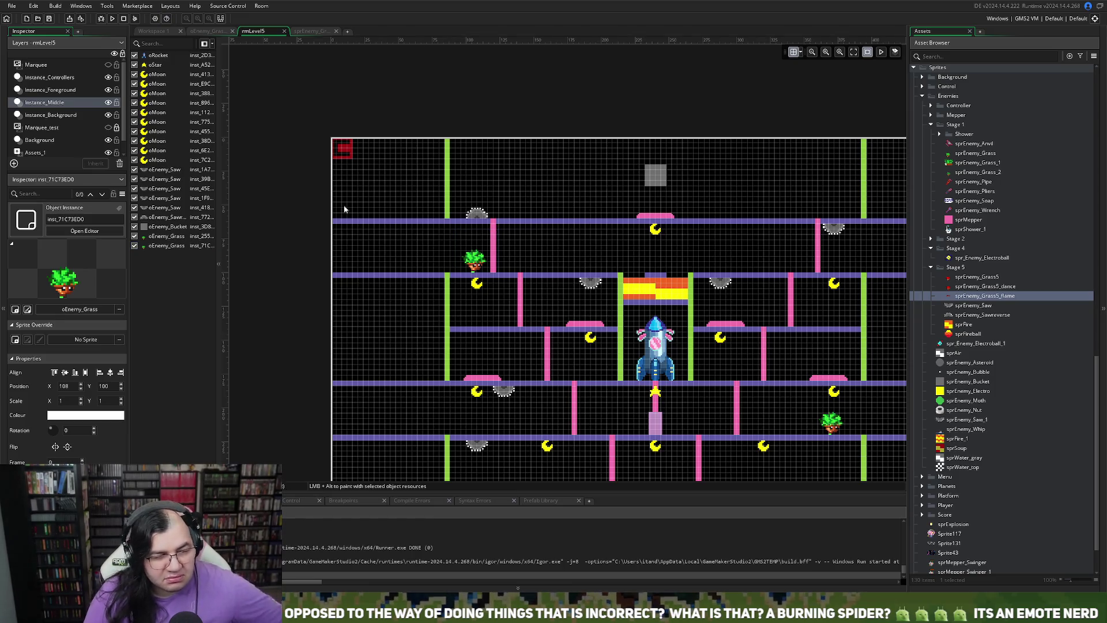
- Delete the short oFloor piece above the fire block on the Instance_Background layer
scroll(719, 283, down, 3)
scroll(659, 291, up, 7)
click(54, 115)
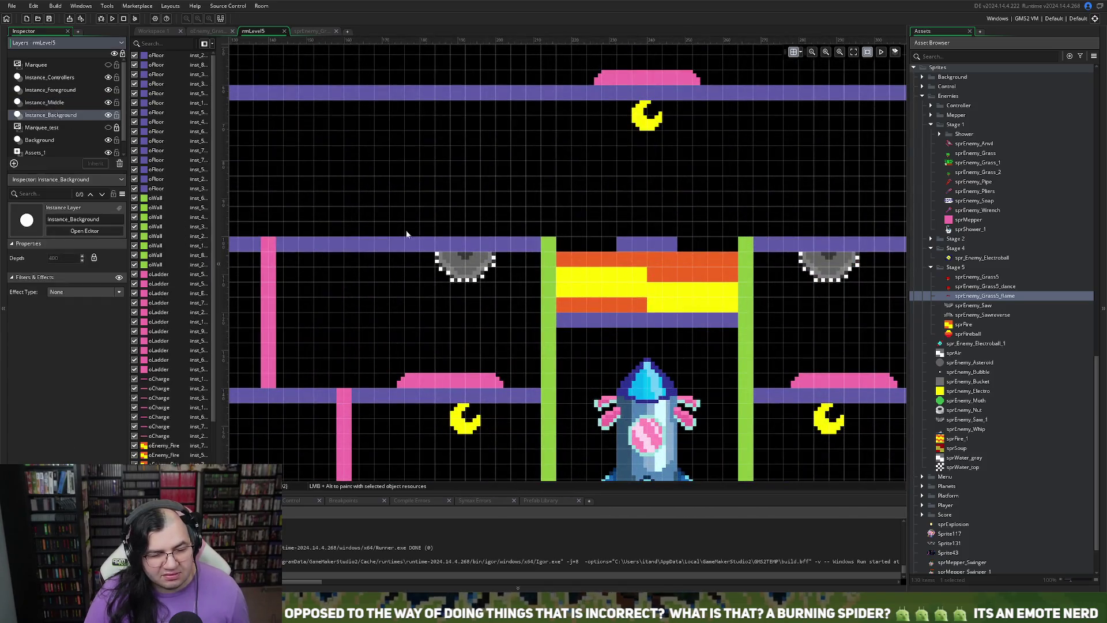
click(638, 247)
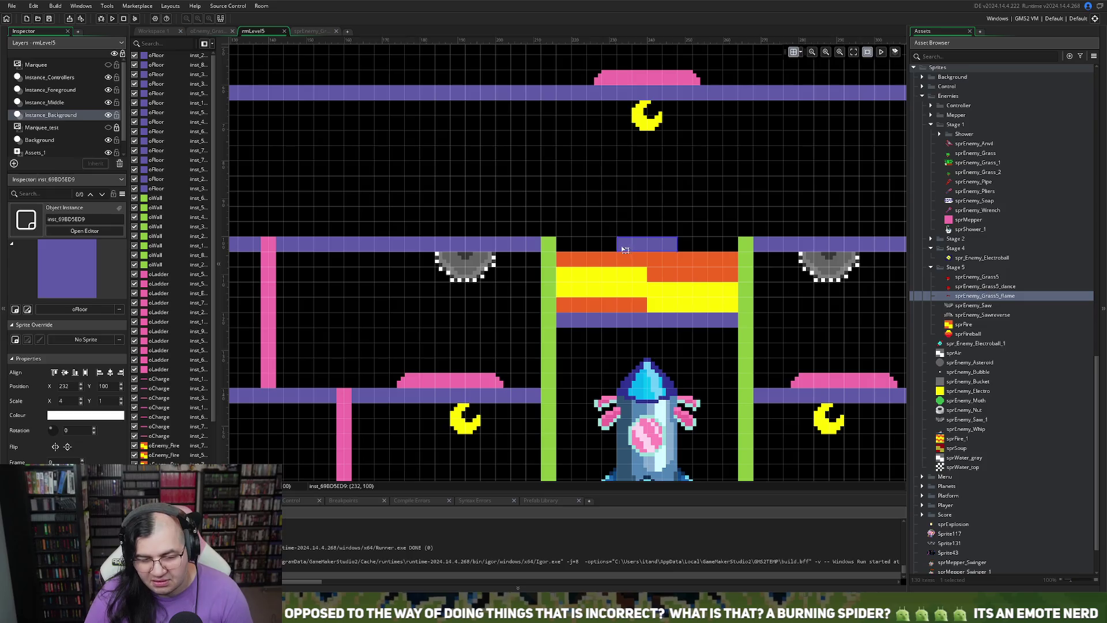
key(Delete)
- Look over the room and briefly check the flaming grass enemy sprite
scroll(608, 236, right, 5)
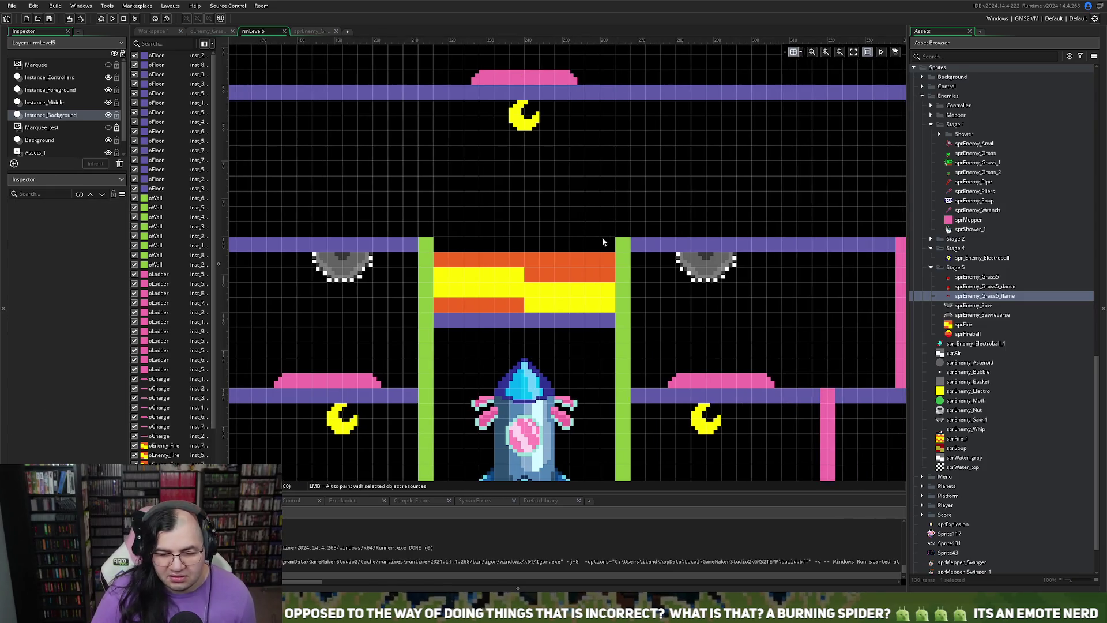
scroll(590, 238, left, 1)
scroll(590, 240, right, 3)
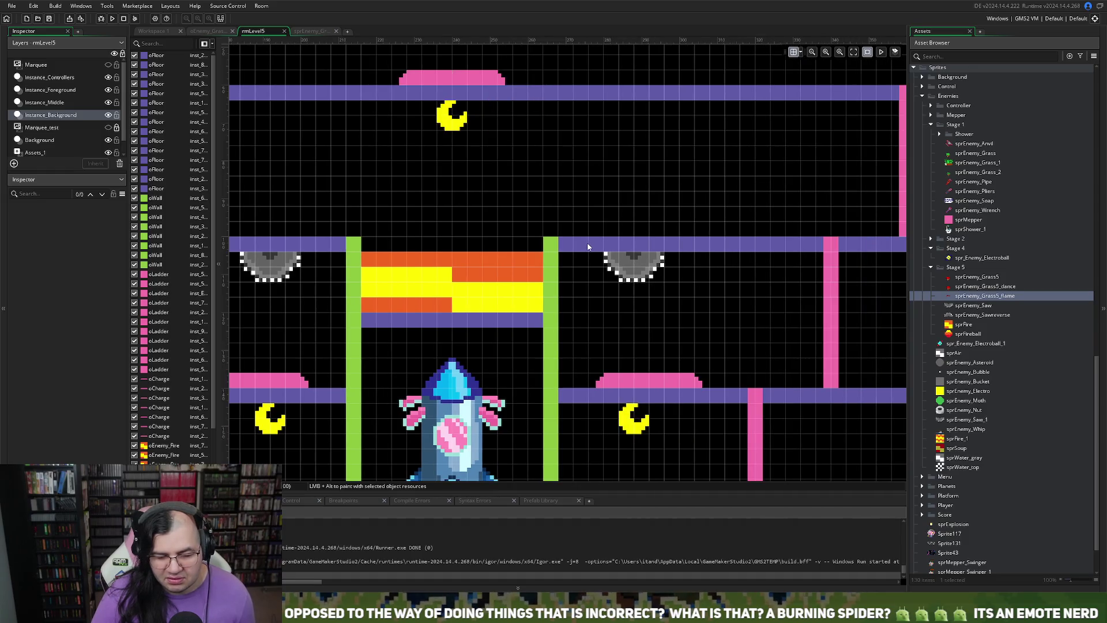
scroll(582, 250, up, 3)
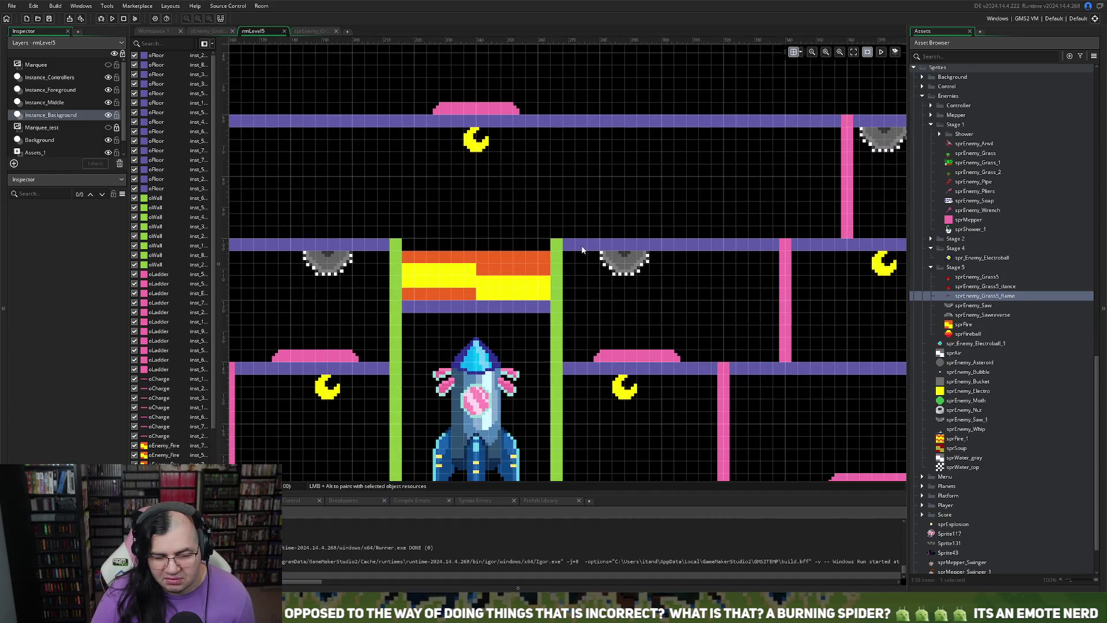
scroll(582, 250, down, 2)
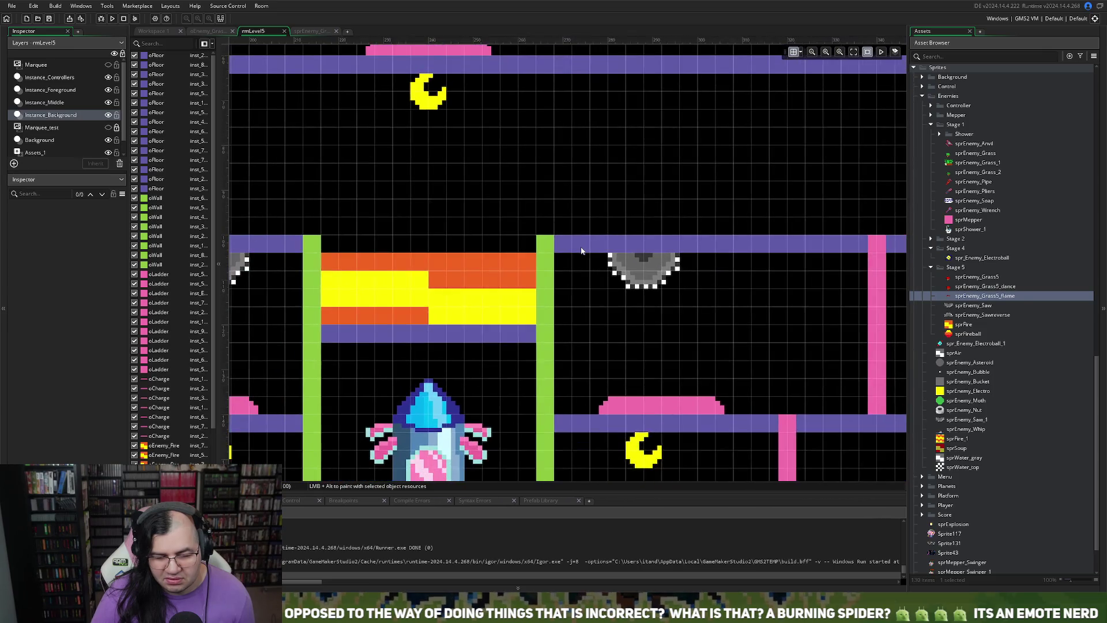
click(300, 31)
click(336, 32)
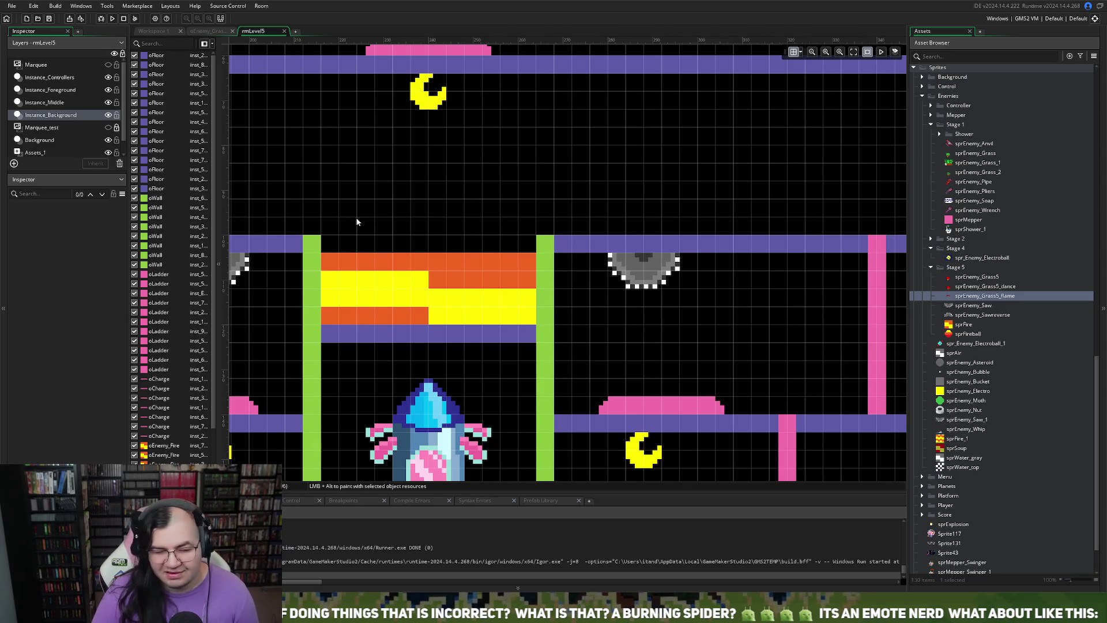
scroll(182, 324, down, 3)
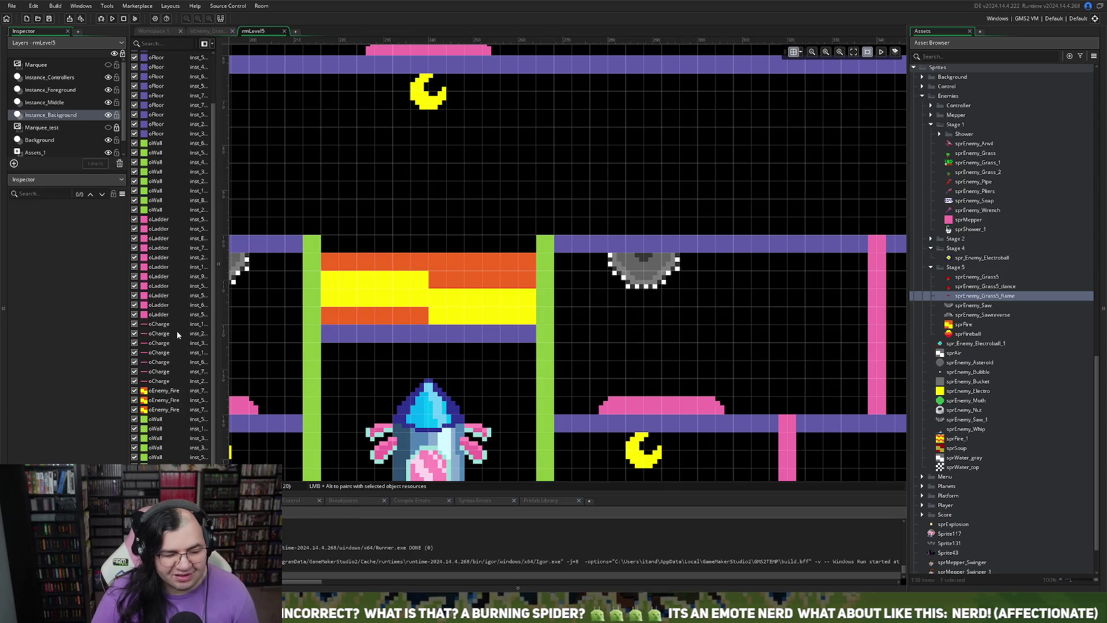
- Move the six stray oWall rows up the instance list to join the other walls
mouse_move(160, 433)
mouse_down()
mouse_move(131, 234)
mouse_move(142, 198)
mouse_up()
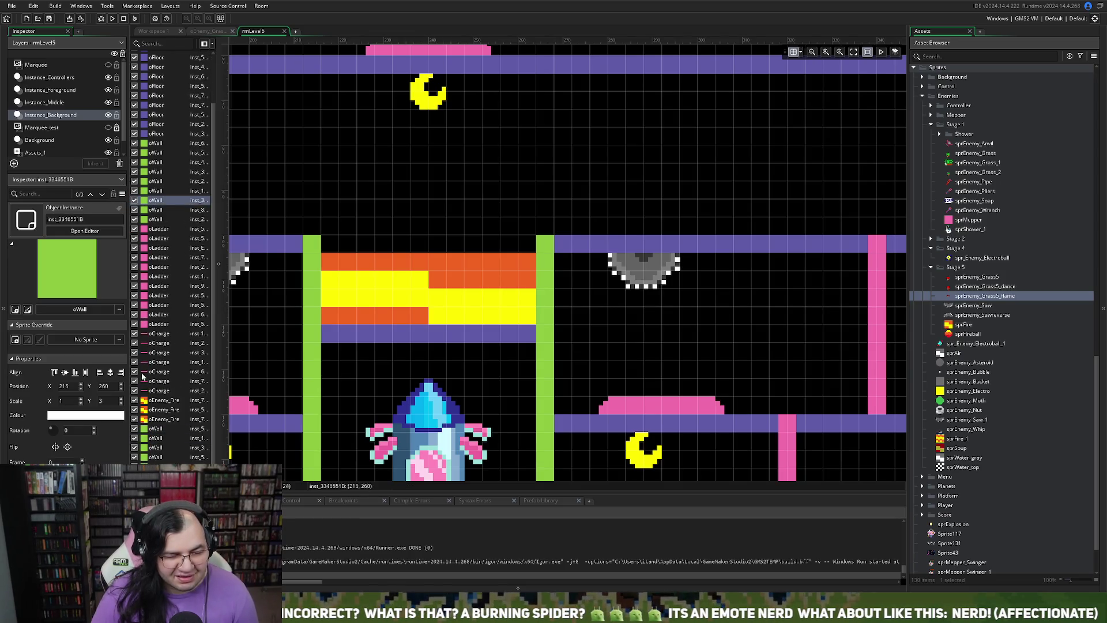
drag(155, 440, 147, 195)
drag(156, 448, 155, 188)
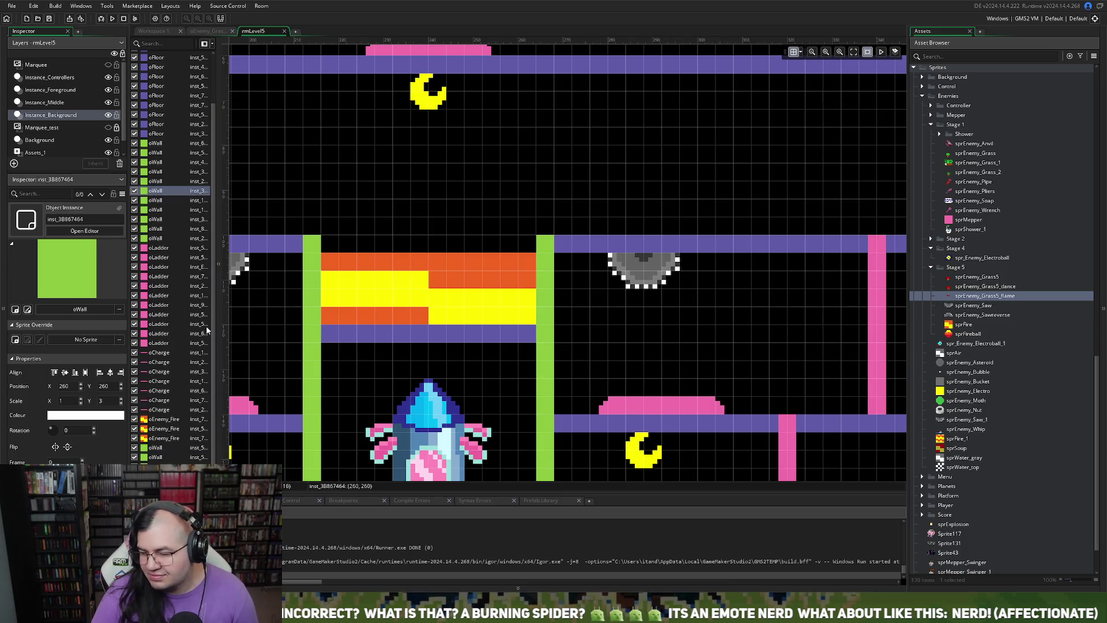
mouse_move(155, 450)
mouse_down()
mouse_move(173, 275)
mouse_move(163, 226)
mouse_up()
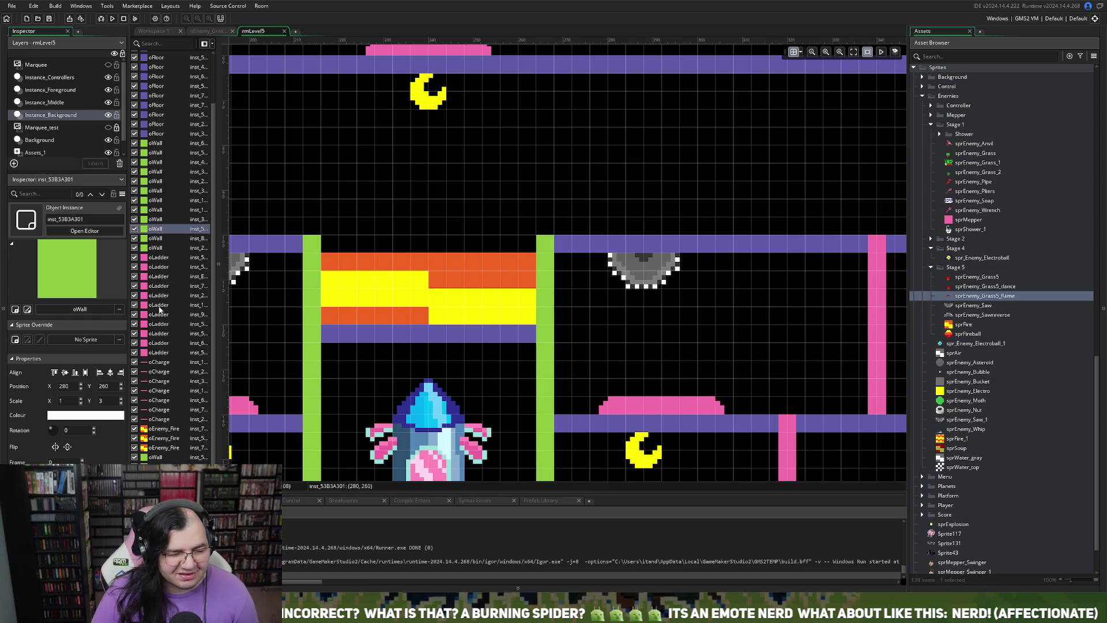
mouse_move(149, 460)
mouse_down()
mouse_move(177, 312)
mouse_move(162, 260)
mouse_up()
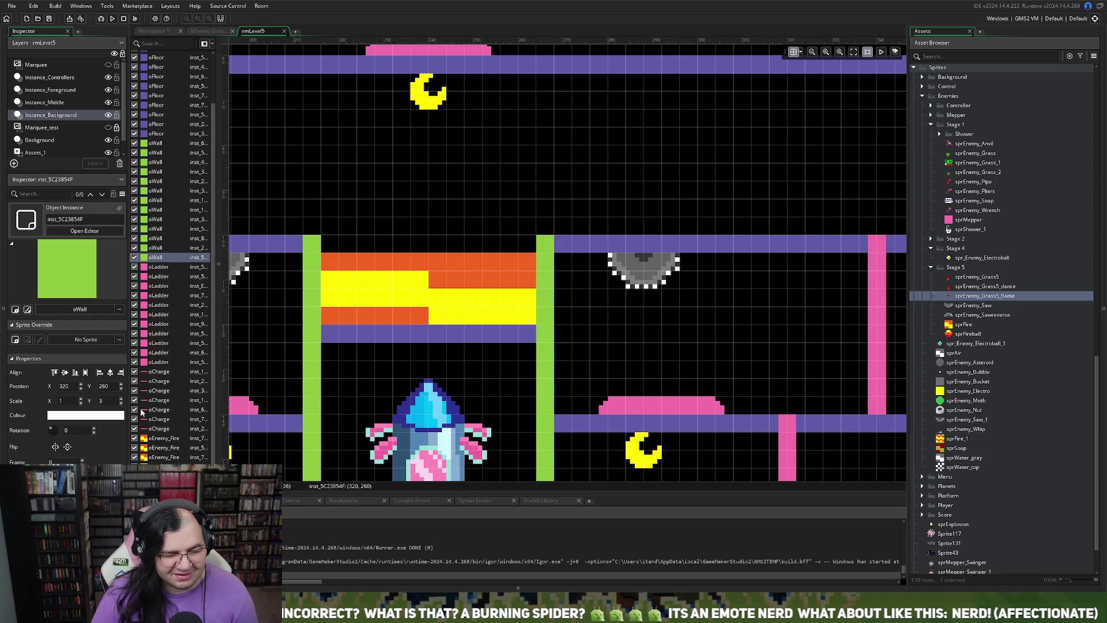
drag(156, 460, 165, 220)
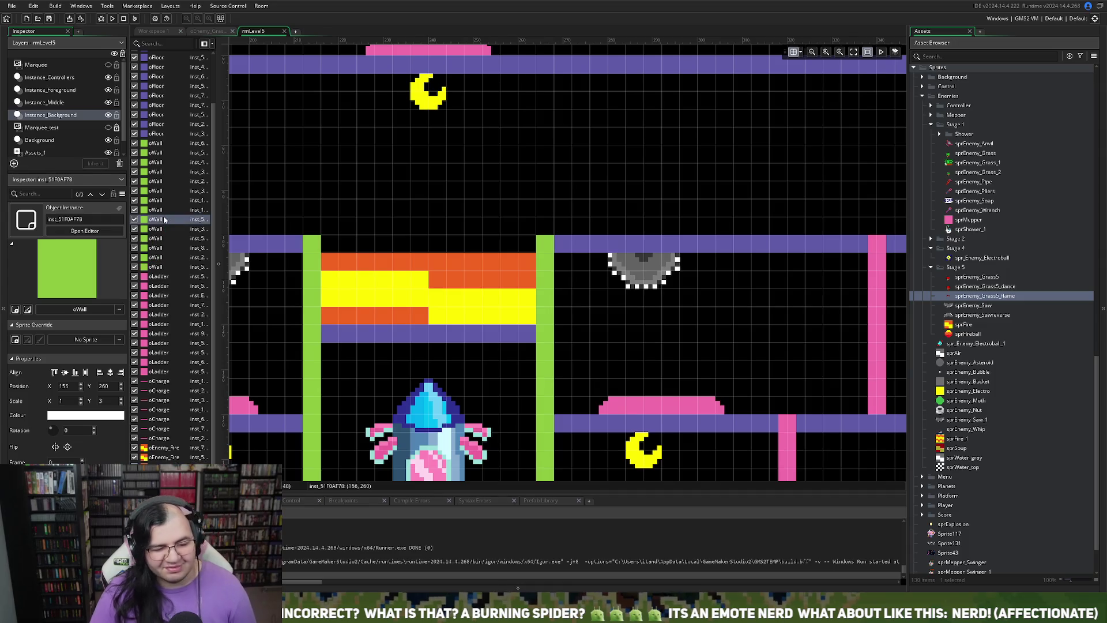
click(281, 32)
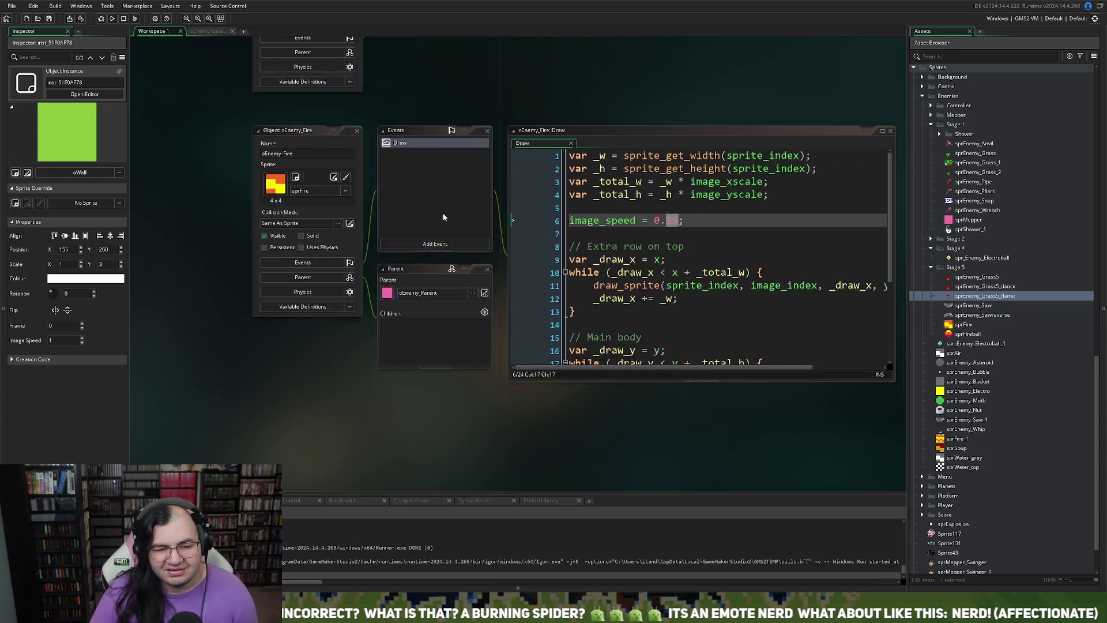
- Build and run the game to playtest the updated level
scroll(492, 211, up, 3)
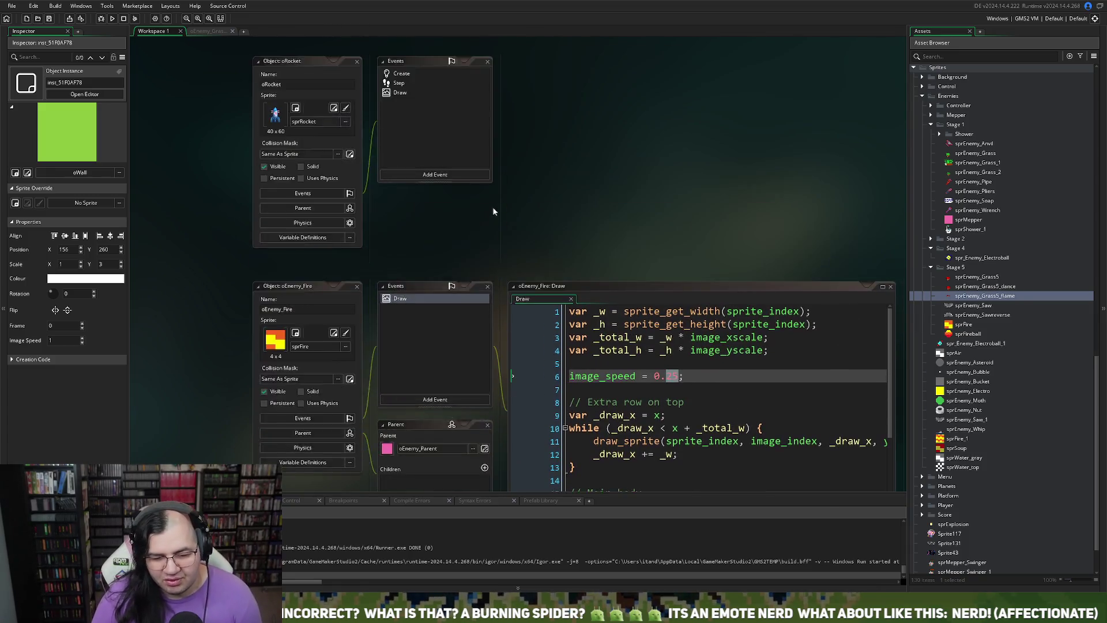
scroll(492, 206, up, 10)
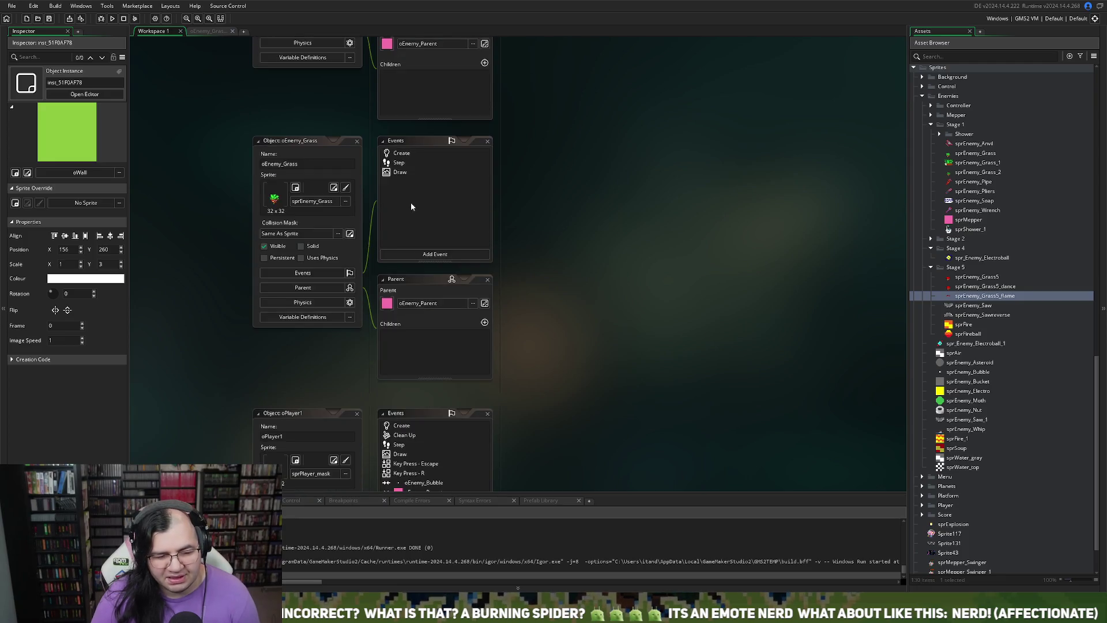
click(113, 19)
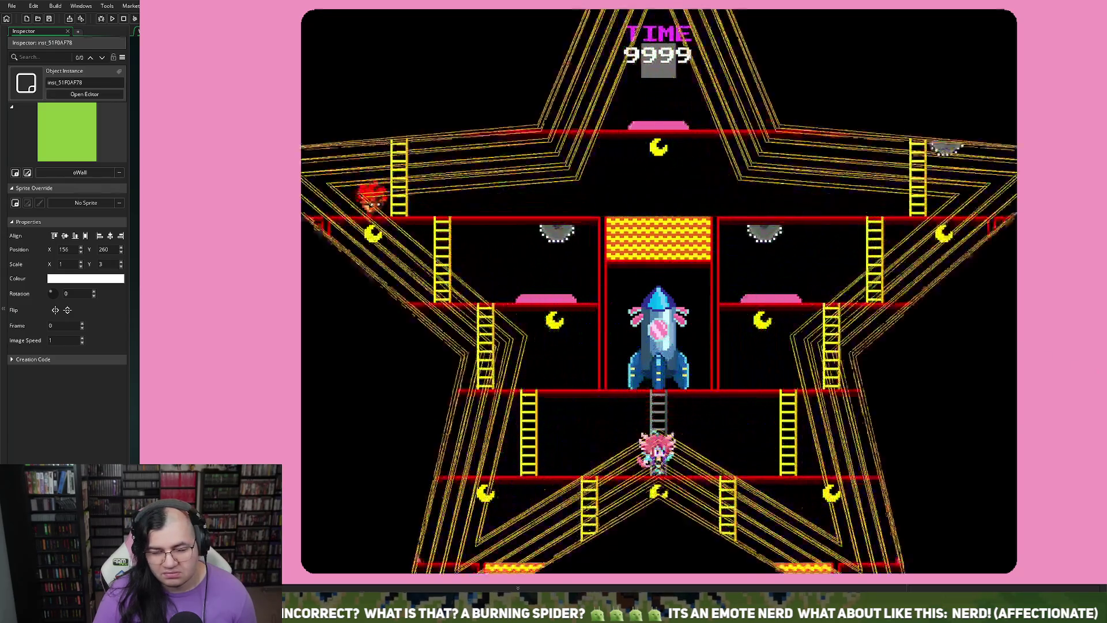
- Play the rocket level, climbing ladders and collecting moons, through to the high-score table
key(Left)
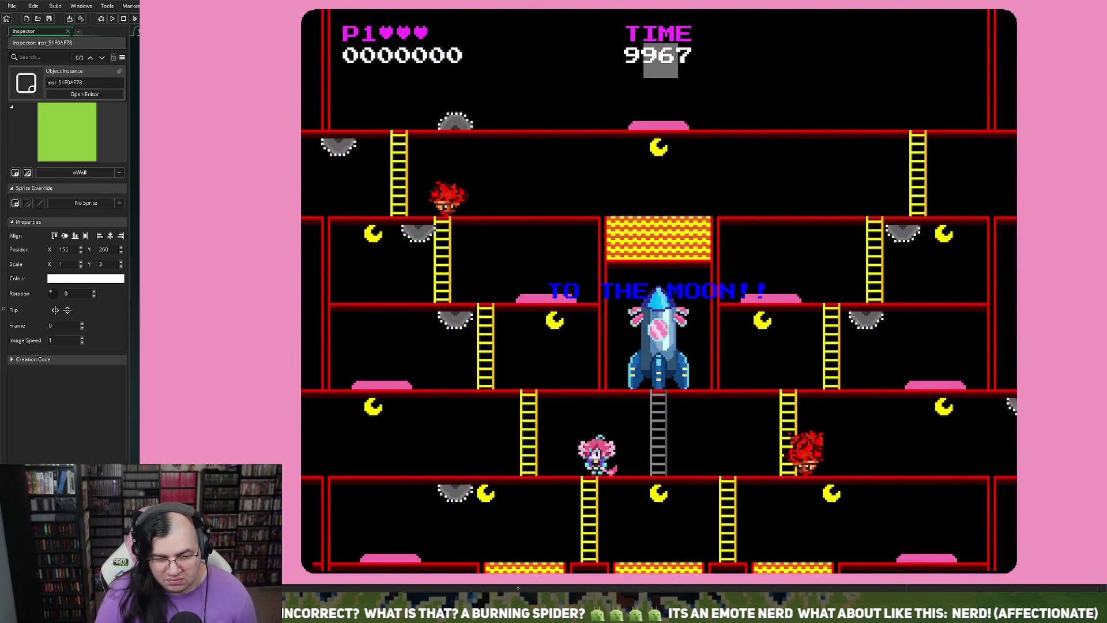
key(Up)
key(Up)
key(Right)
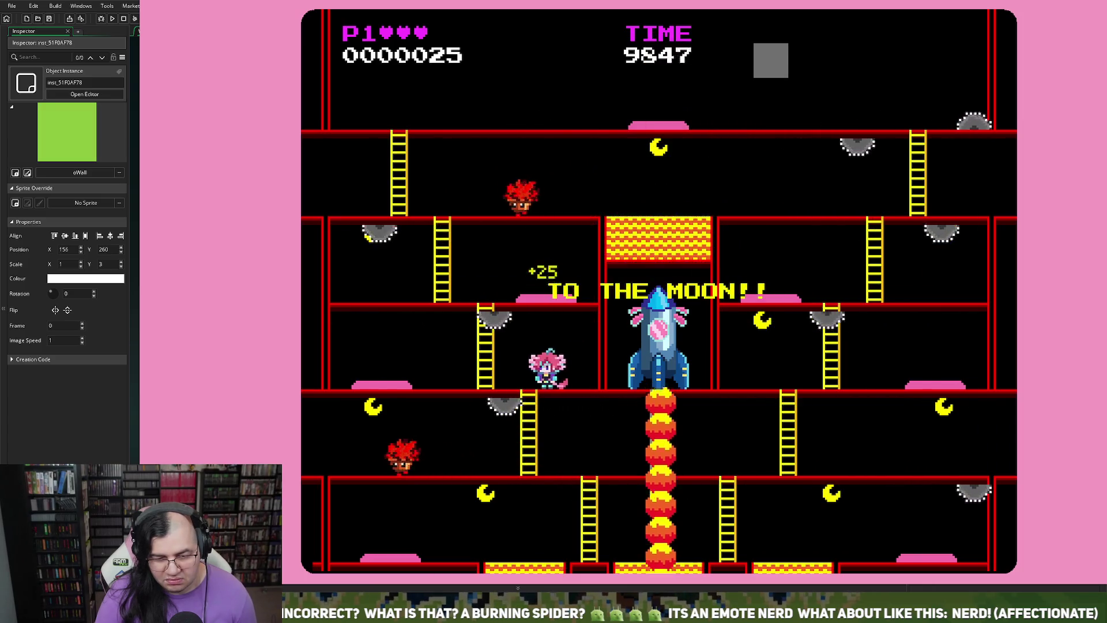
key(Left)
key(Left)
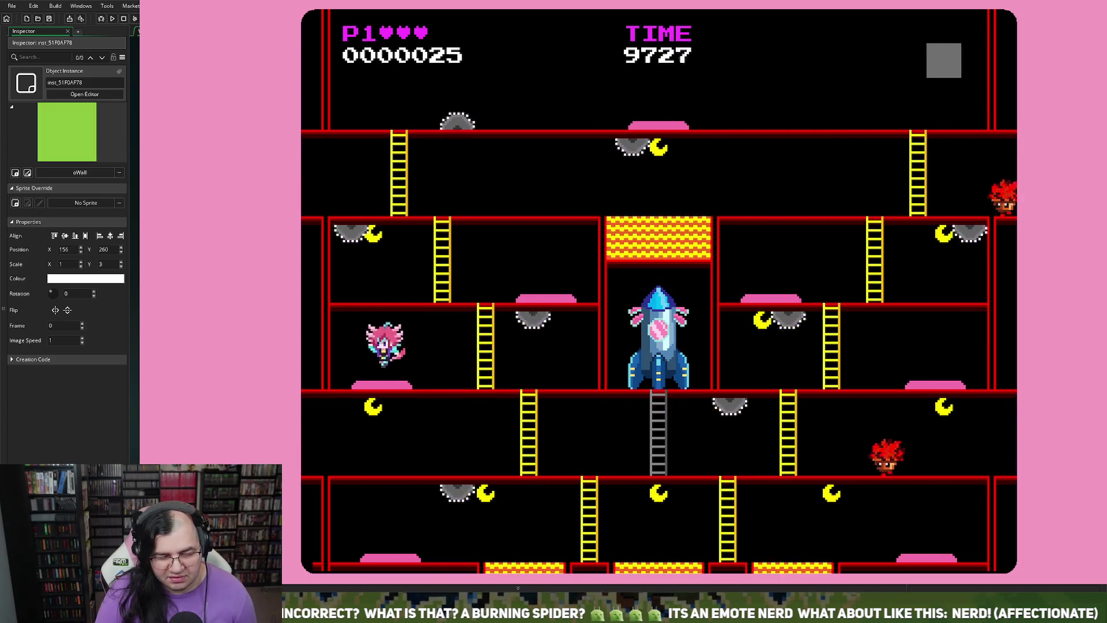
key(space)
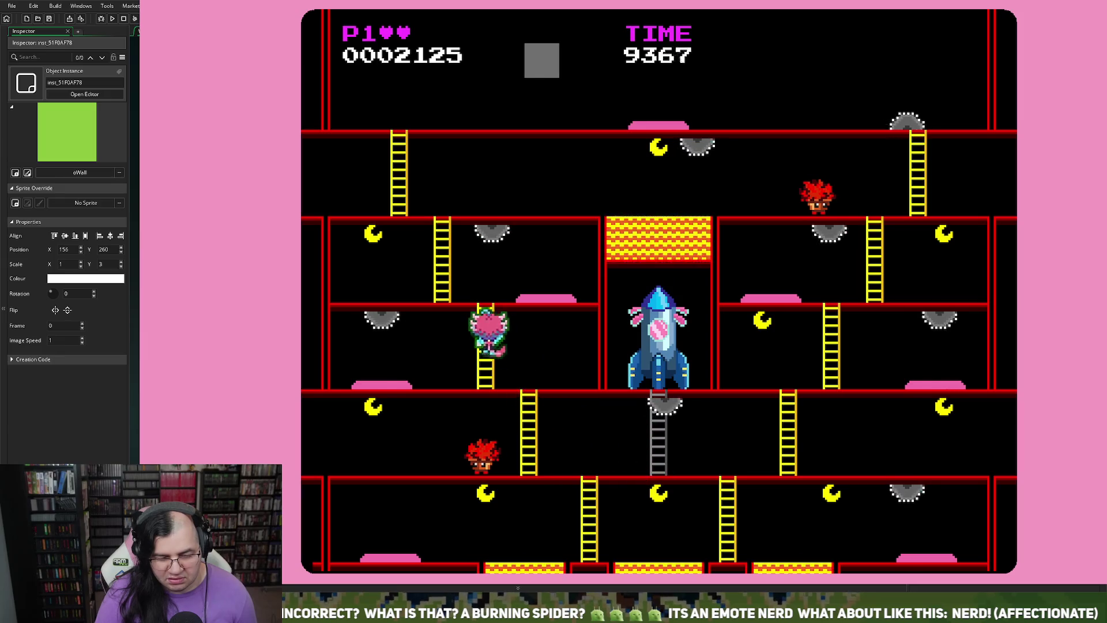
key(Right)
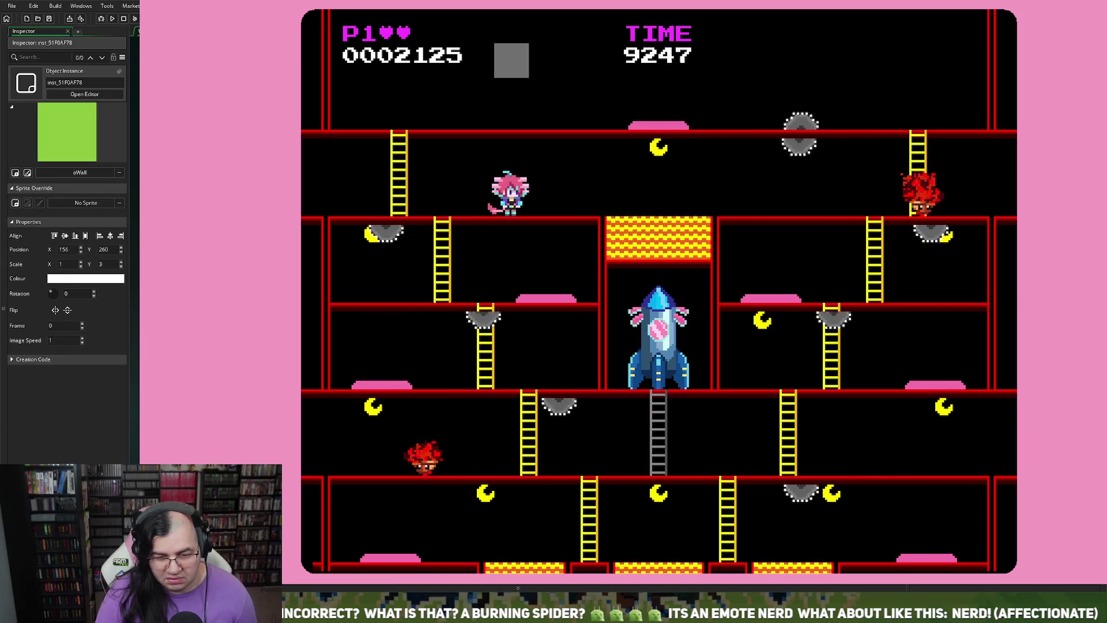
key(Left)
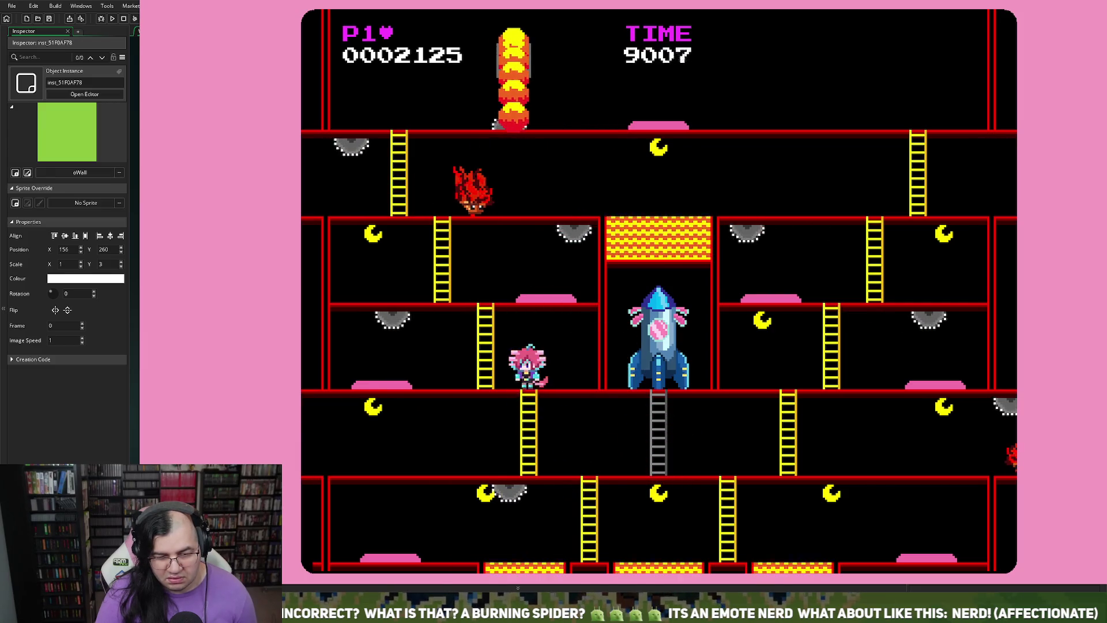
key(Up)
key(Left)
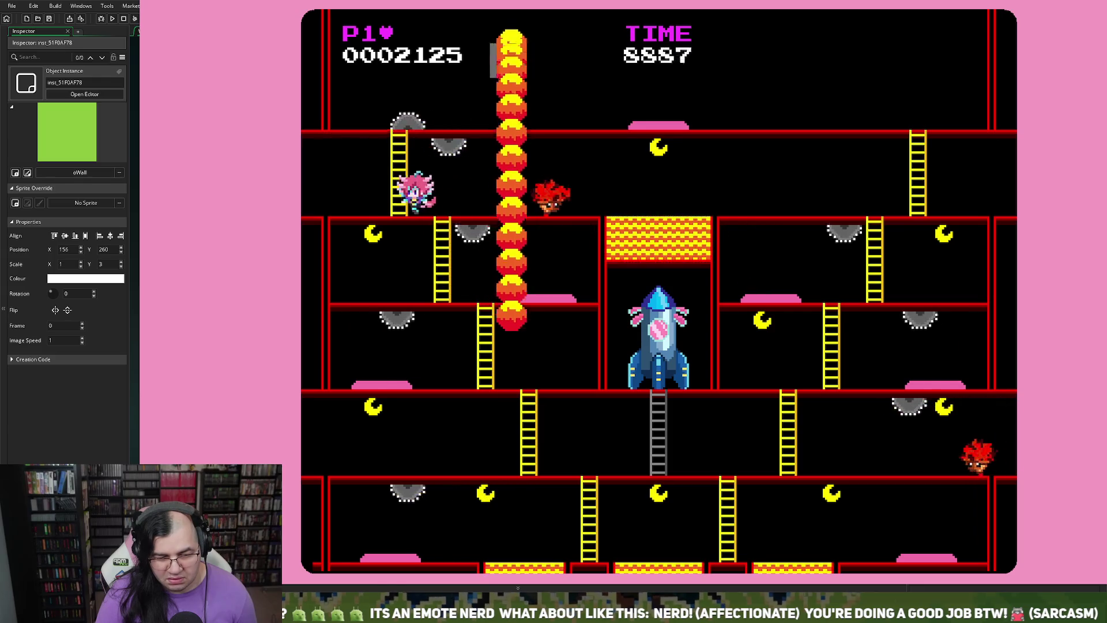
key(Left)
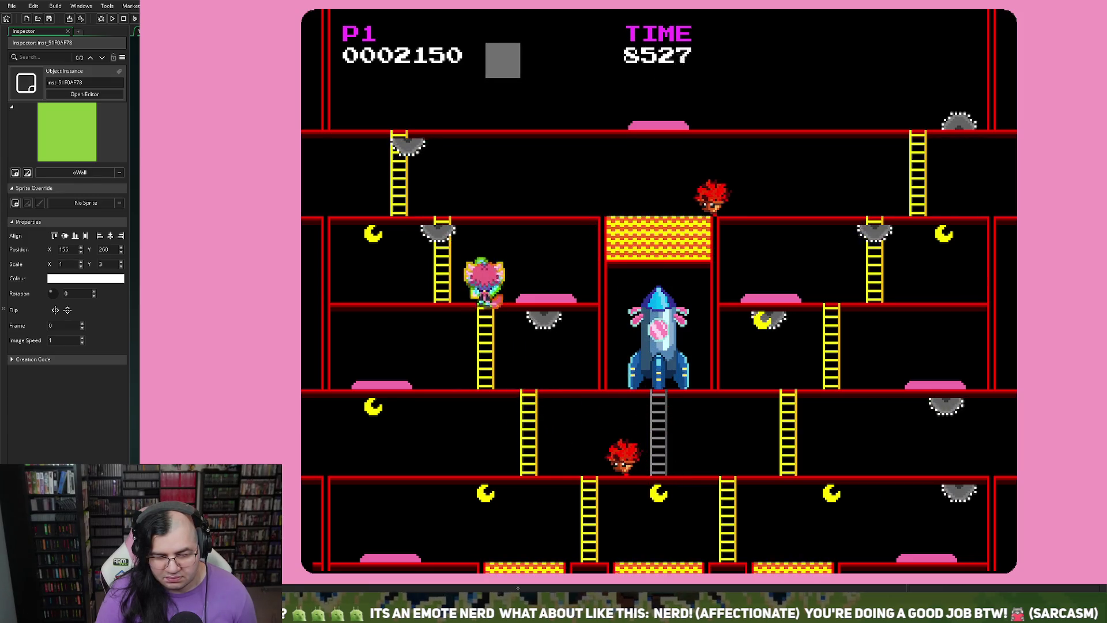
key(Right)
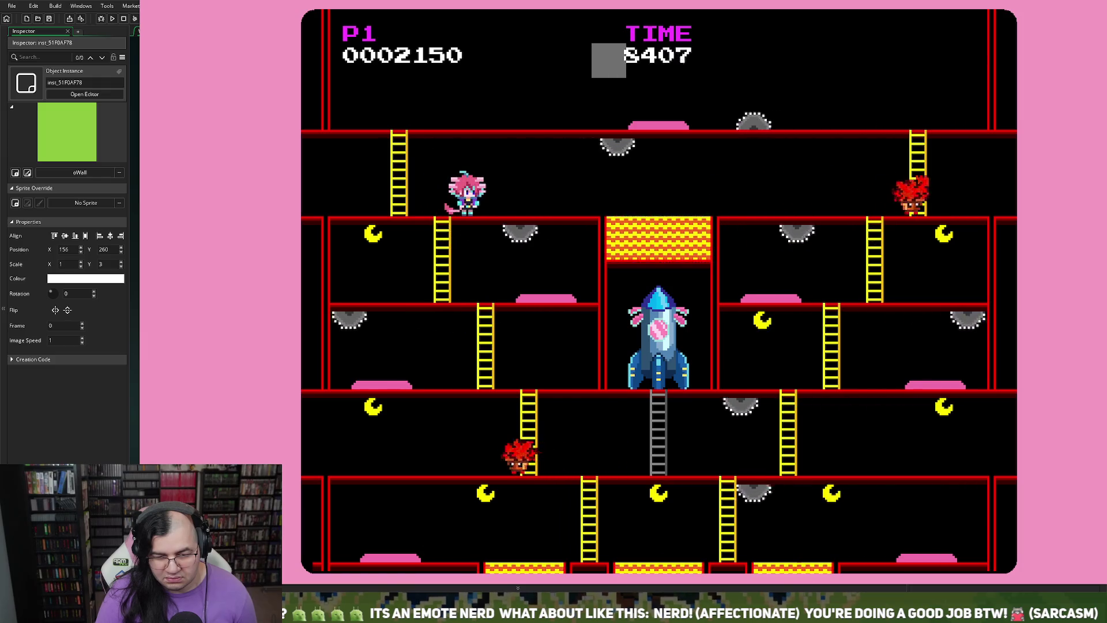
key(Right)
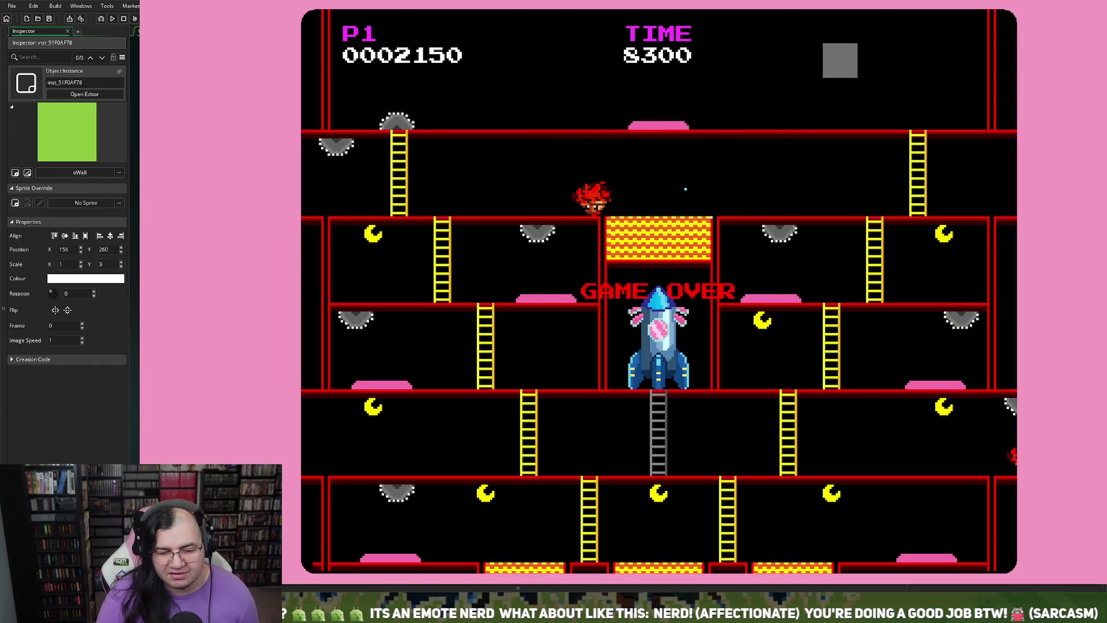
key(Return)
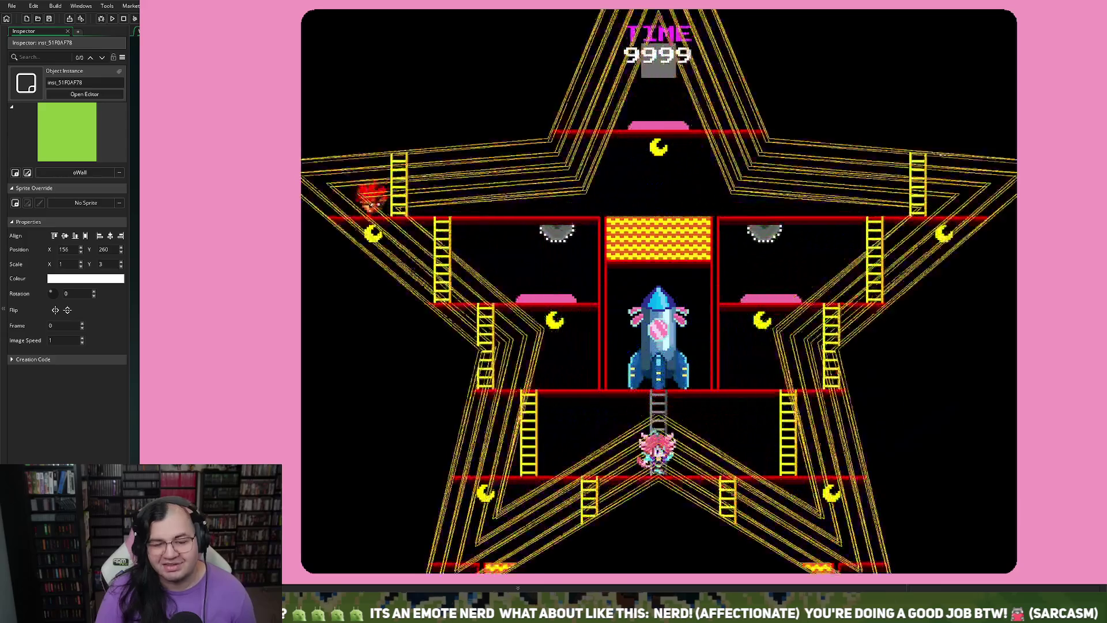
- Play a few moves on the next level, then quit the game with Escape
key(Right)
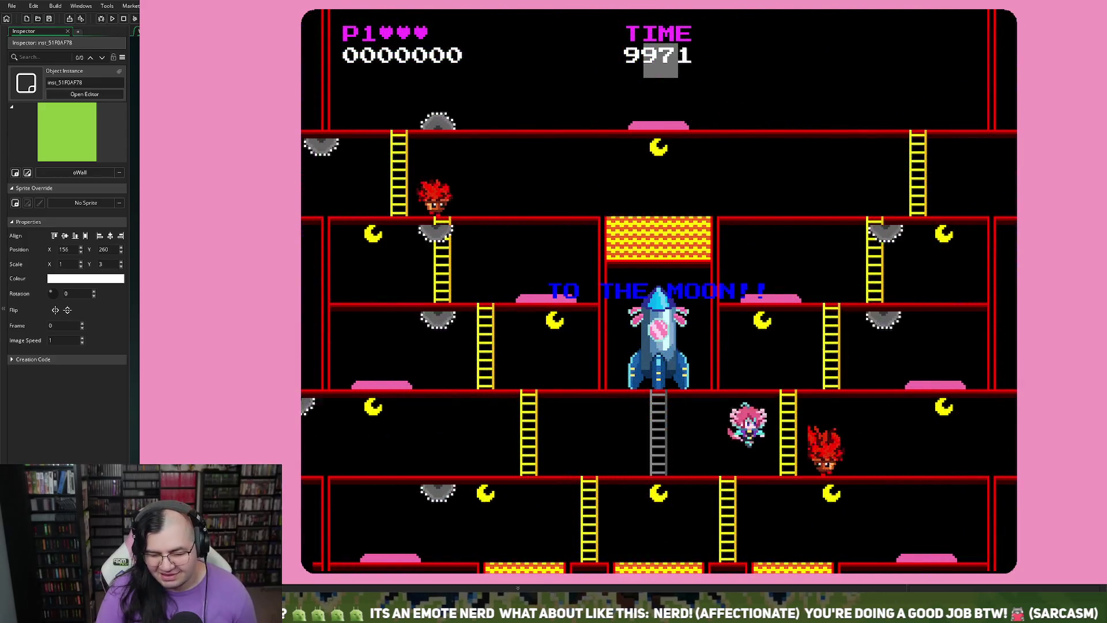
key(Left)
key(Up)
key(Right)
key(Escape)
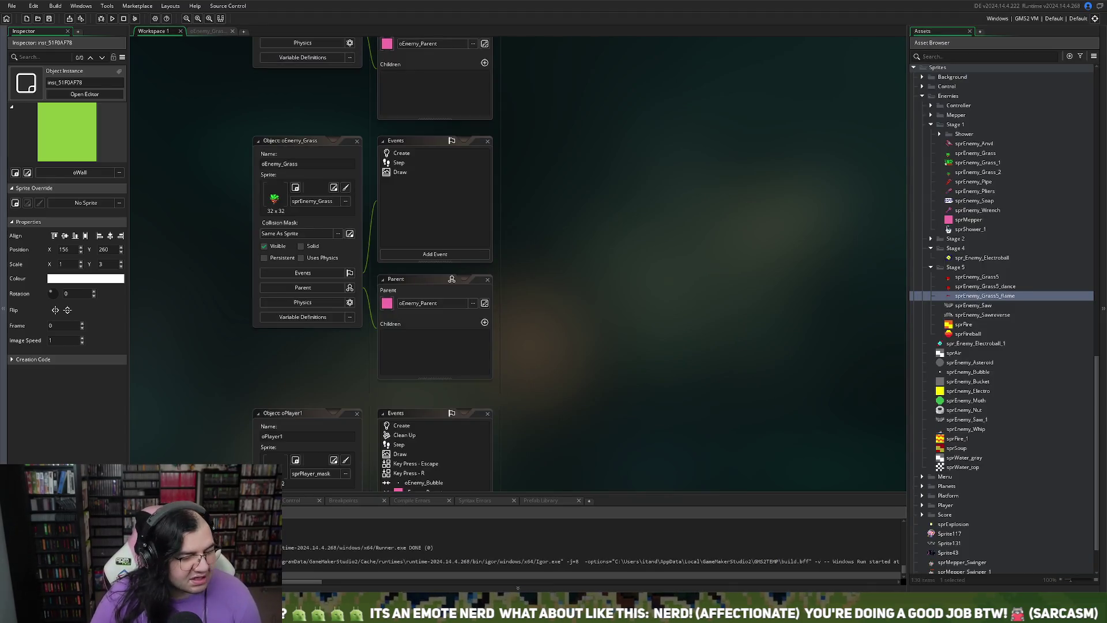
- Switch sprEnemy_Grass5's collision mask to Manual and narrow it to Left 9, Right 19
scroll(432, 260, down, 5)
scroll(1004, 317, down, 2)
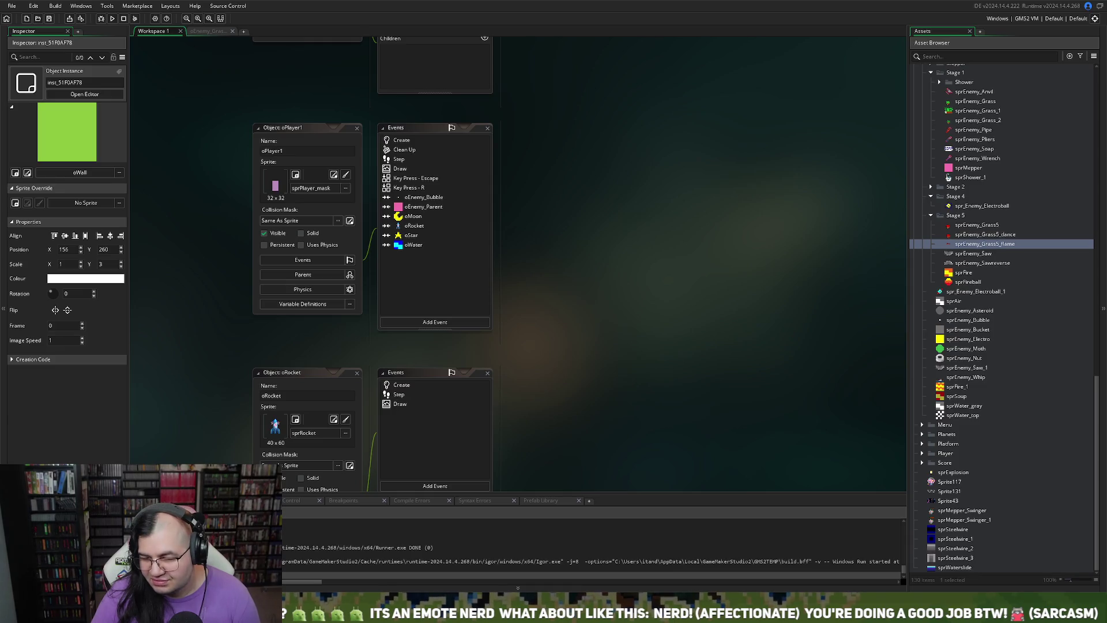
double_click(977, 224)
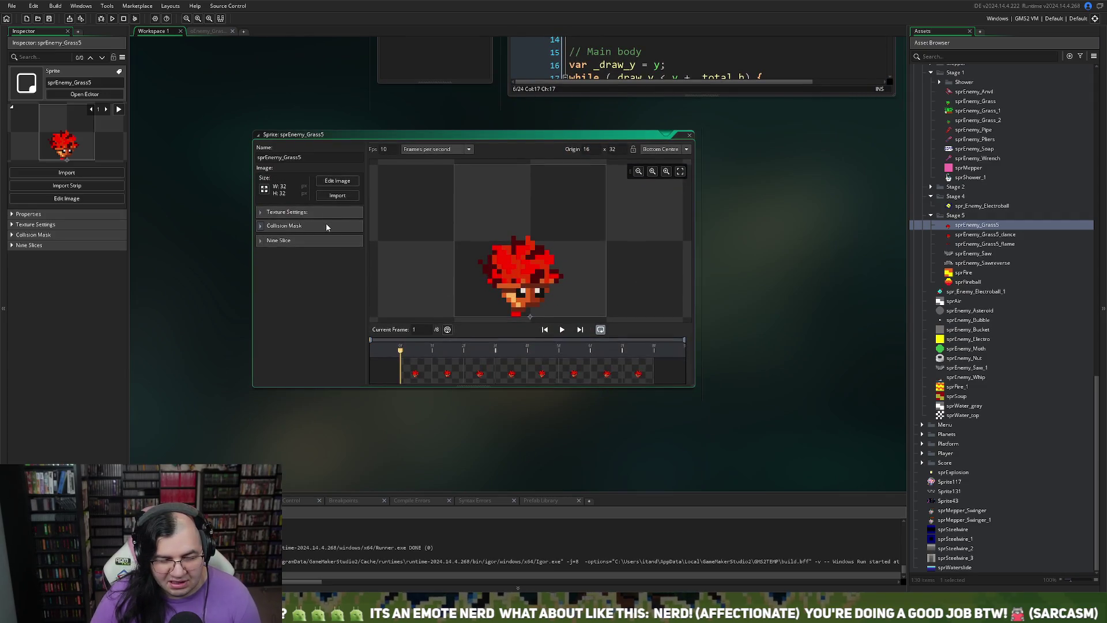
click(263, 226)
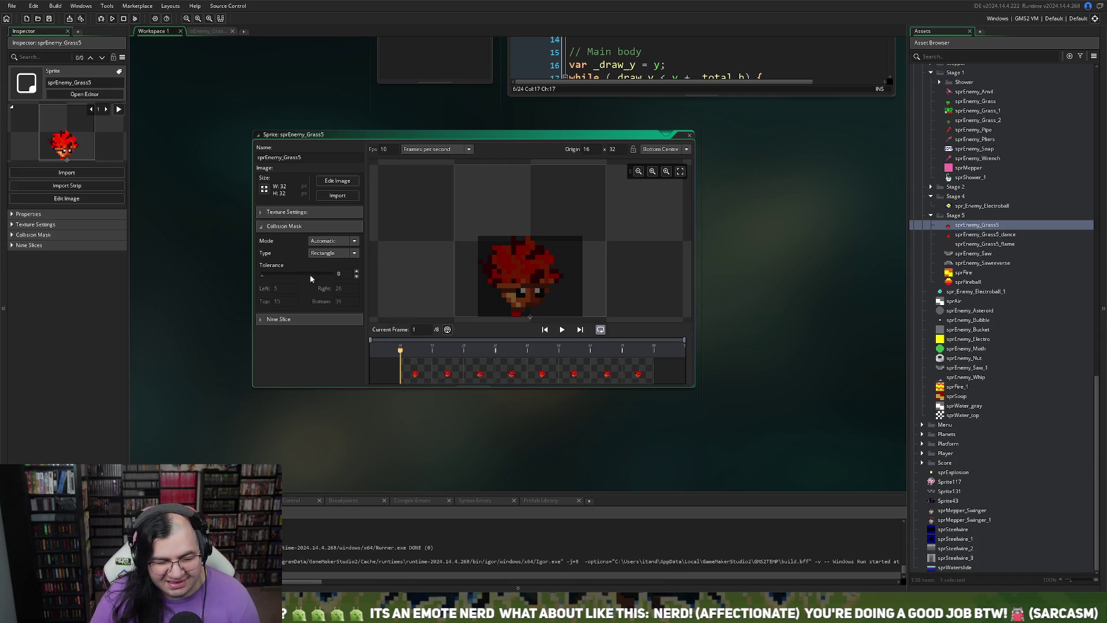
click(333, 241)
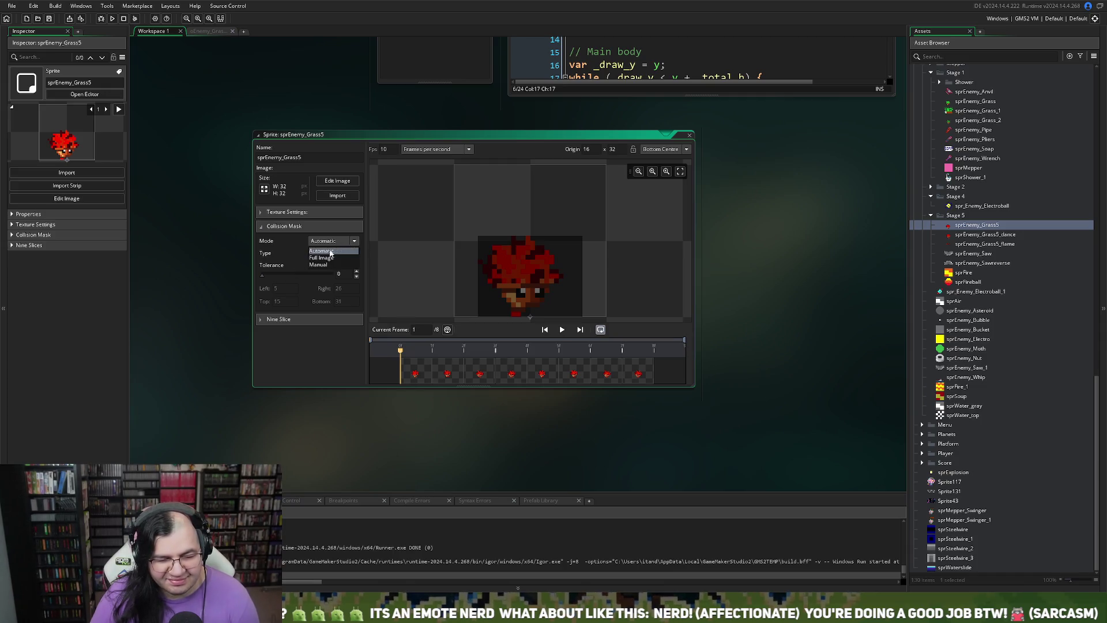
click(328, 266)
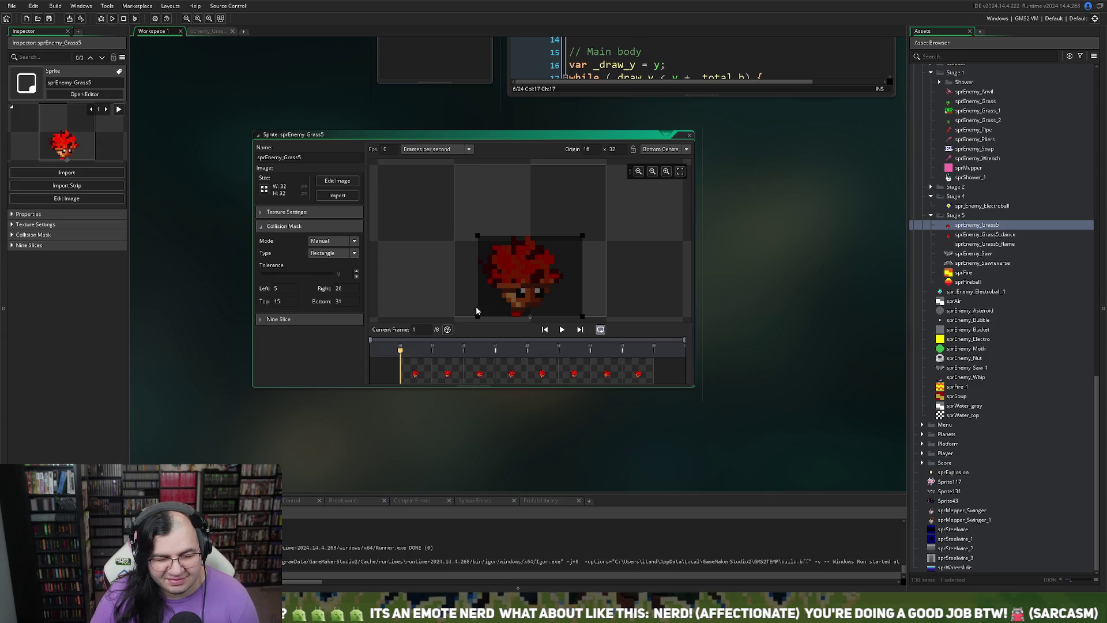
drag(477, 315, 498, 316)
drag(583, 317, 549, 316)
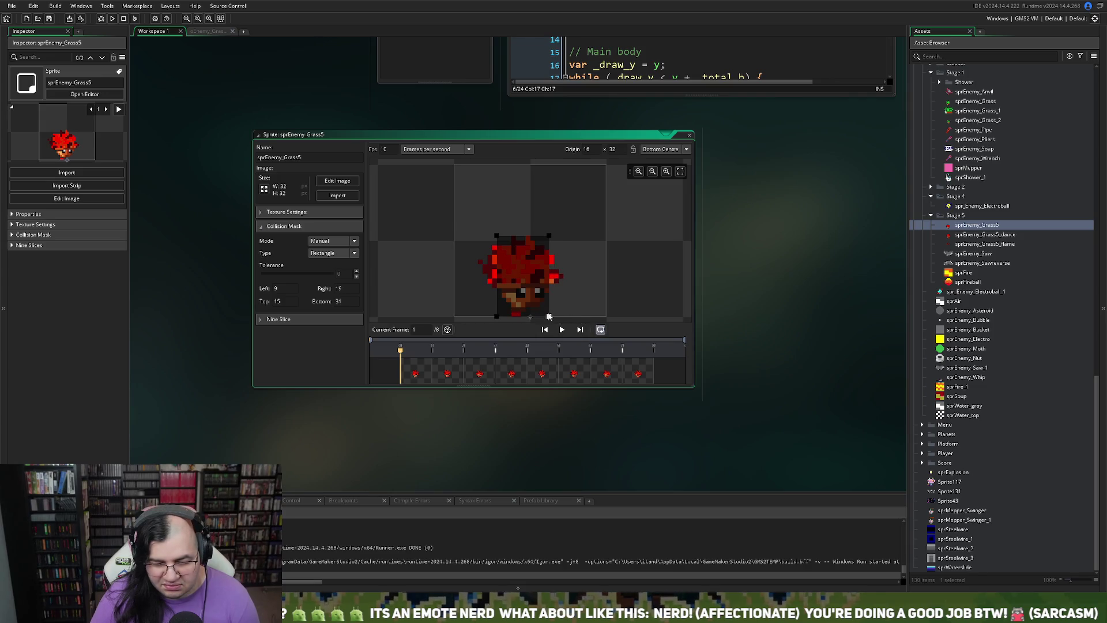
scroll(953, 254, up, 3)
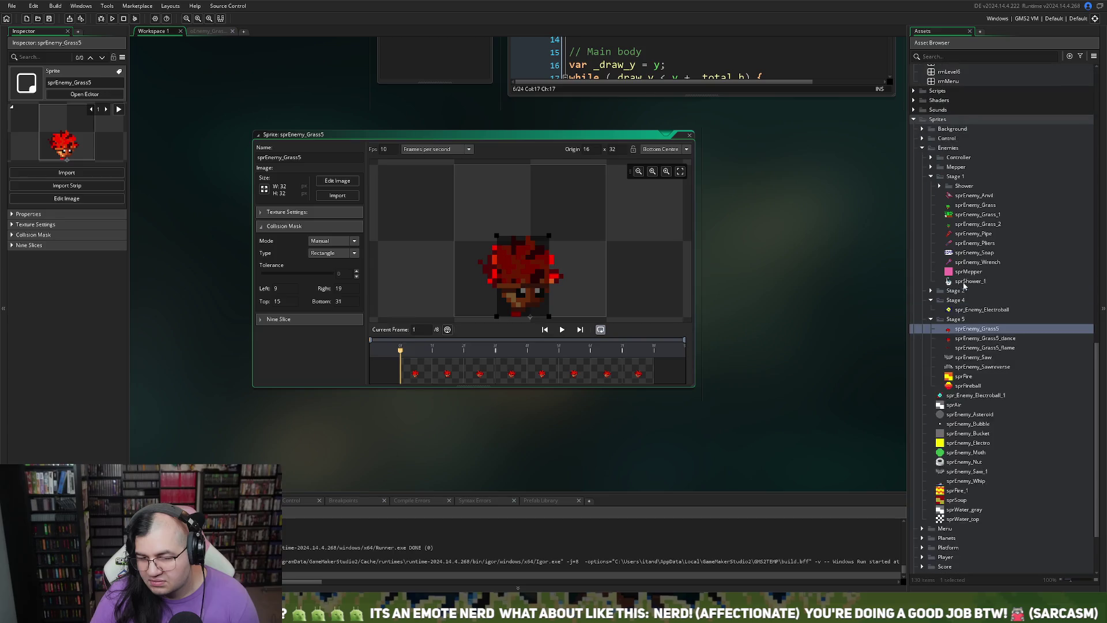
- Open sprEnemy_Grass for reference and set the Grass5 mask to Left 11, Right 20
double_click(975, 206)
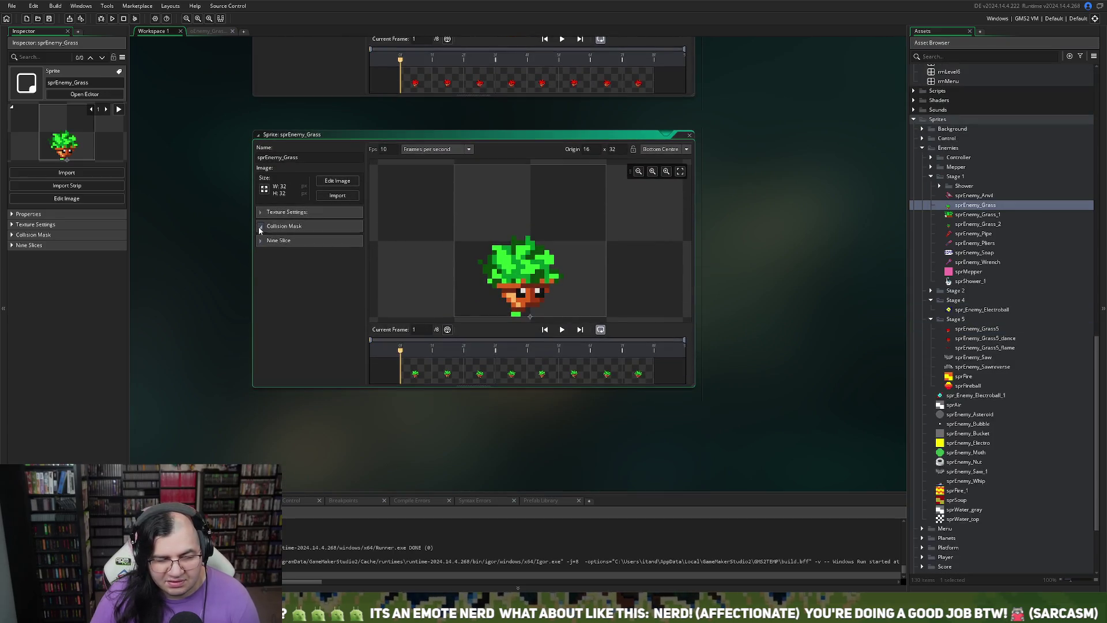
click(259, 228)
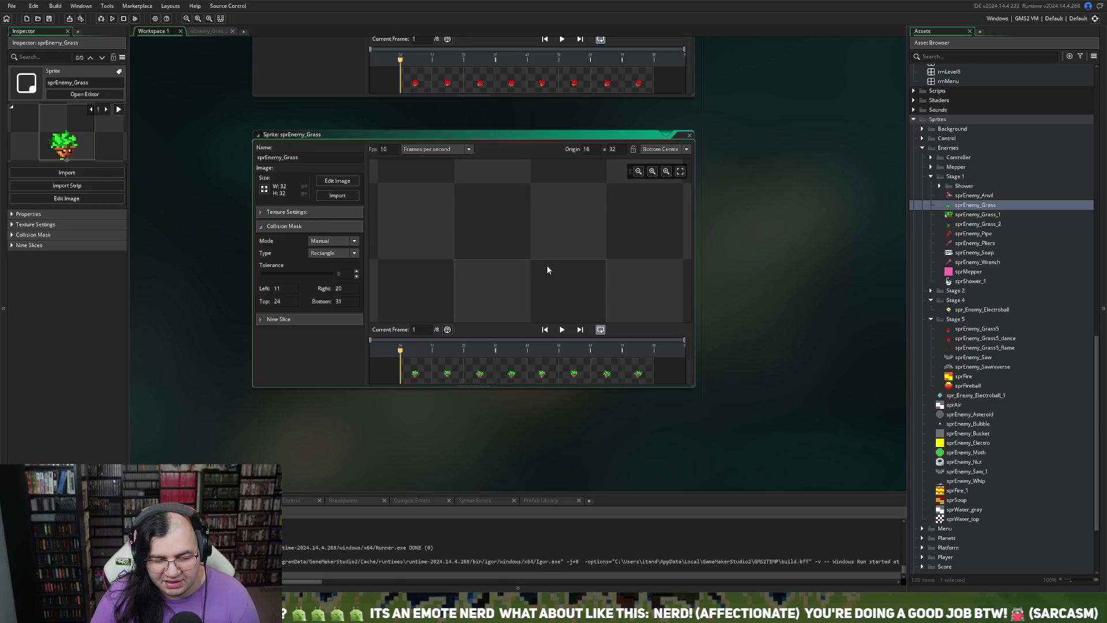
scroll(763, 277, up, 2)
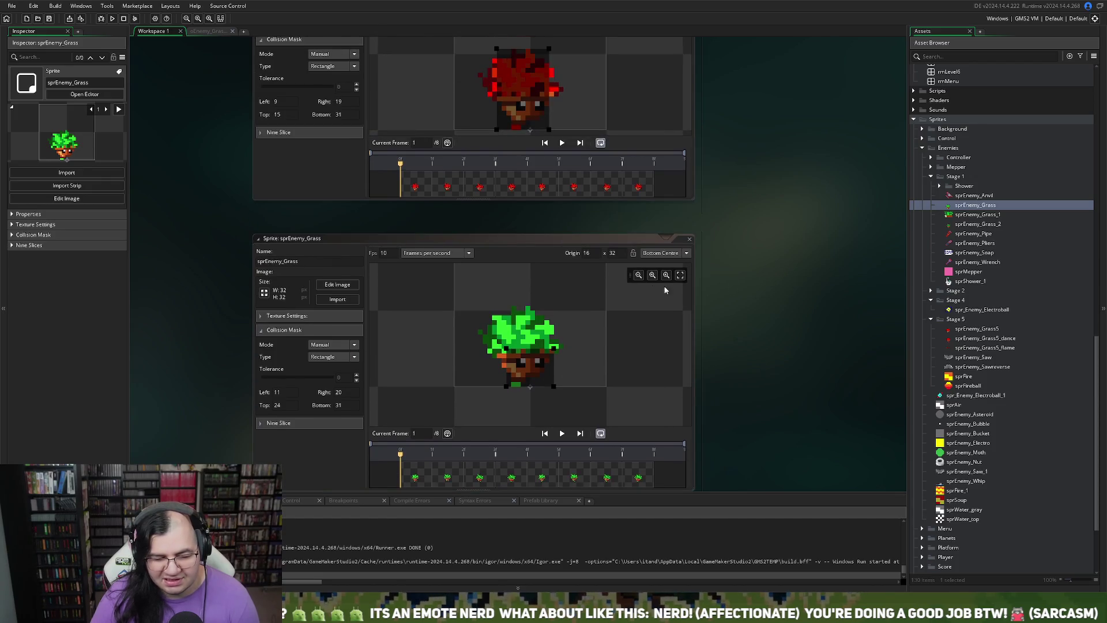
double_click(276, 102)
text(11)
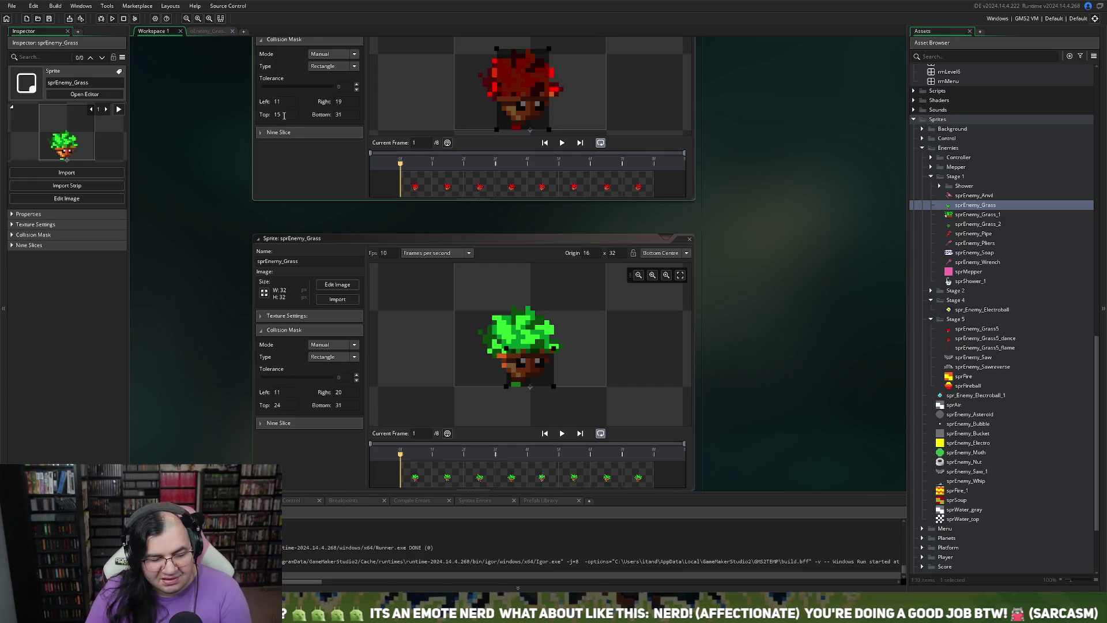
double_click(285, 115)
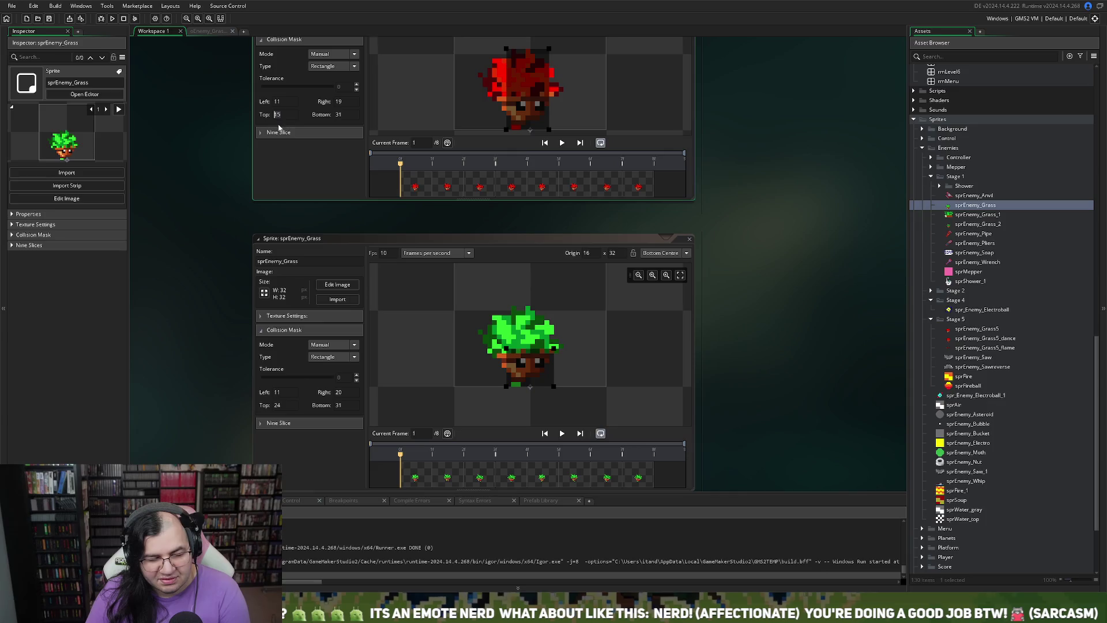
text(24)
key(Return)
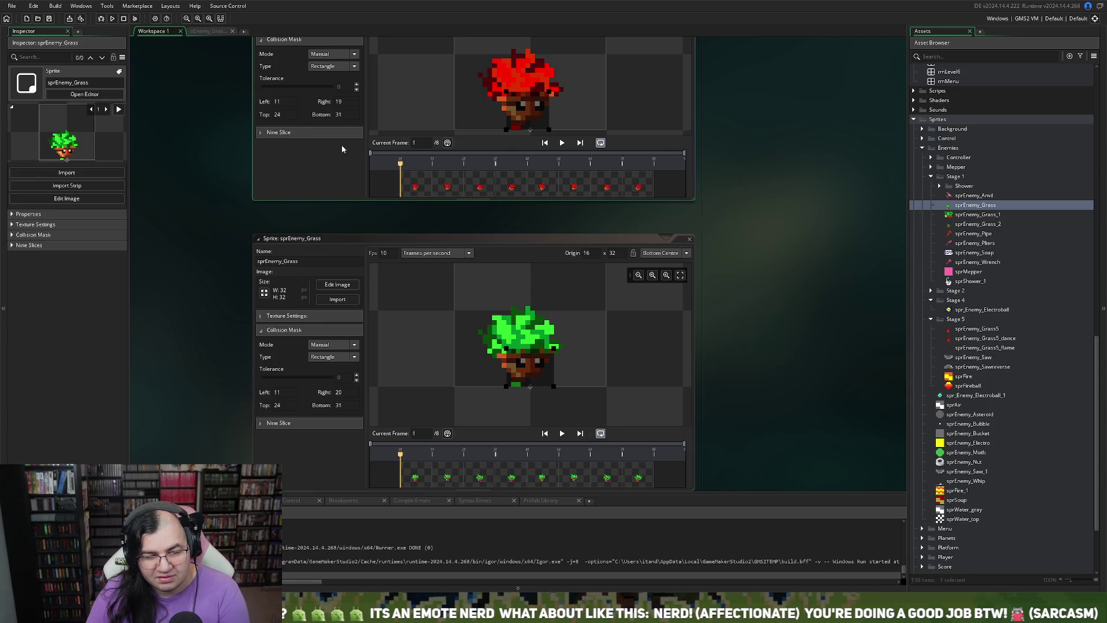
double_click(338, 115)
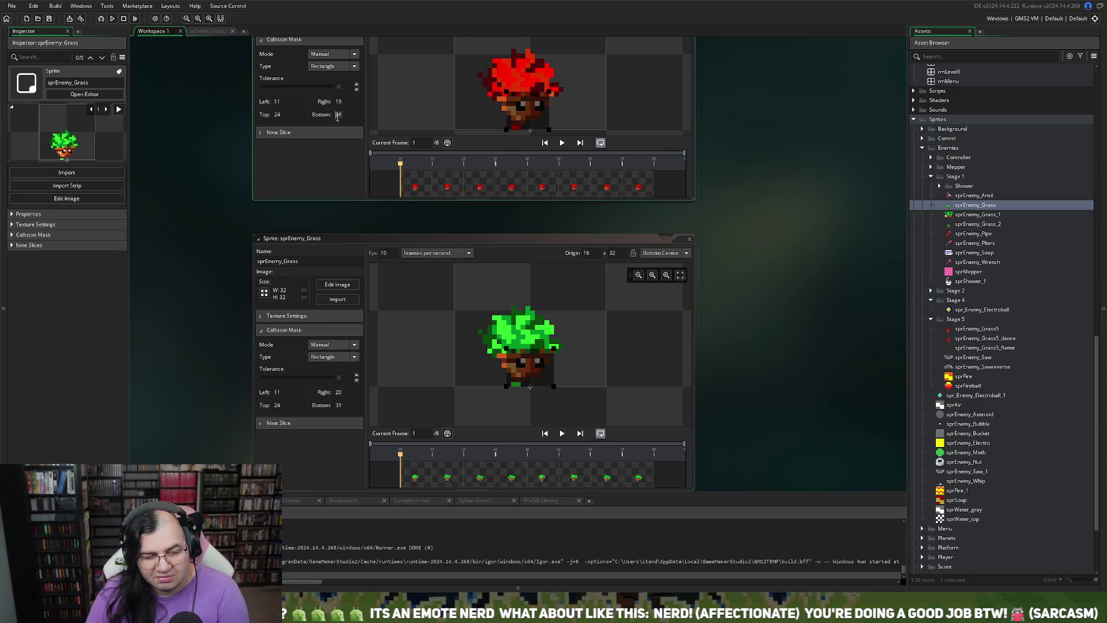
click(345, 102)
text(20)
key(Return)
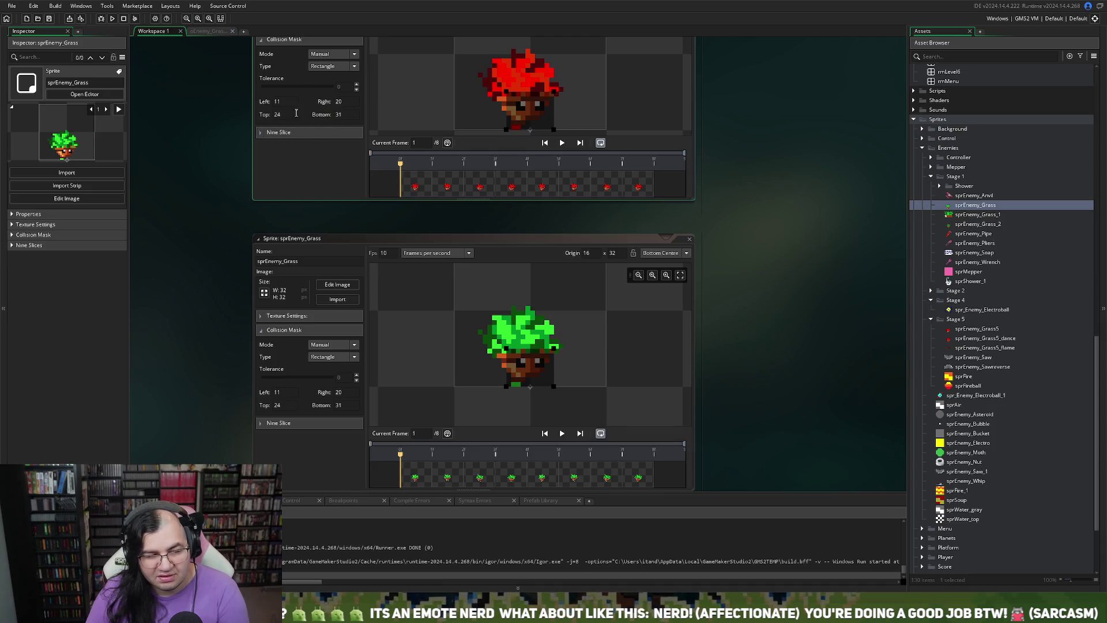
- Set the Grass5 mask's Top to 10 and close the sprEnemy_Grass5 editor
drag(286, 115, 255, 118)
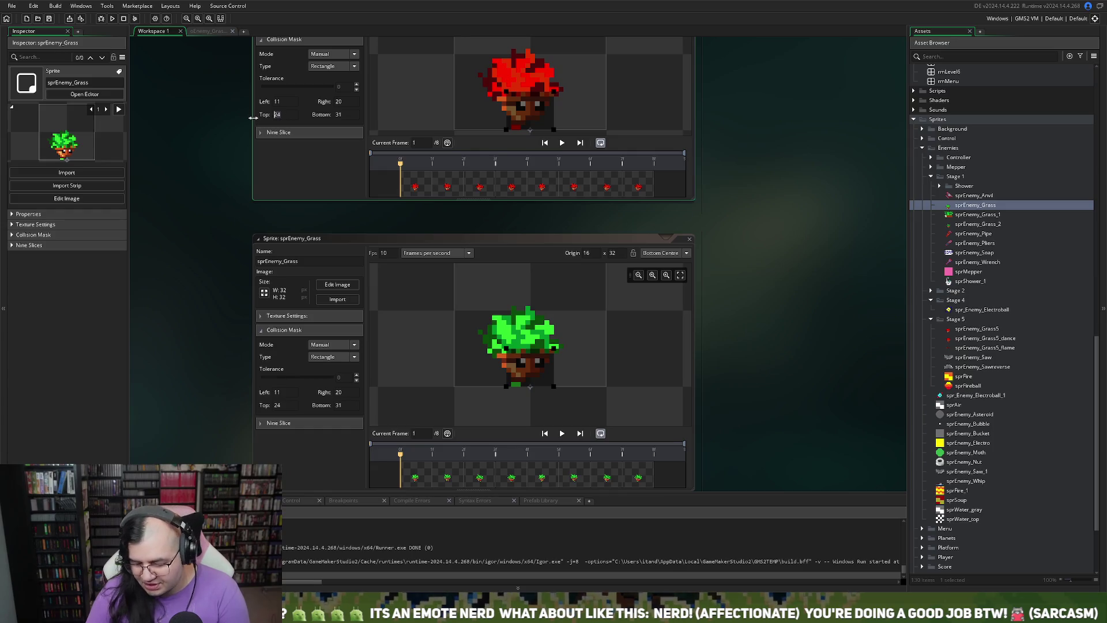
text(50)
text(2)
key(Return)
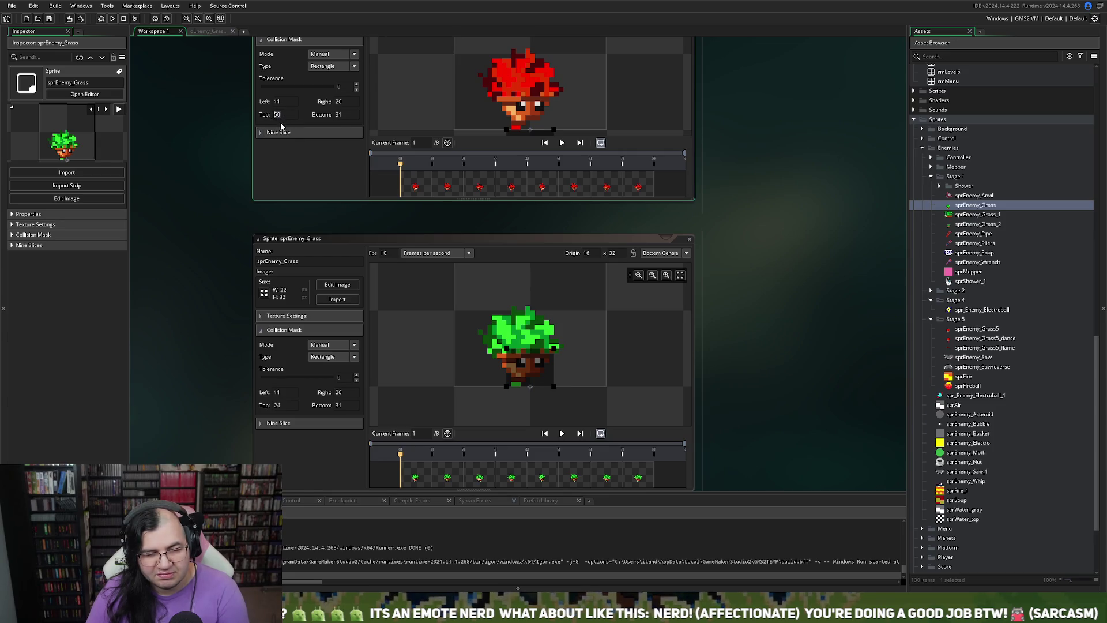
text(0)
key(Return)
scroll(305, 165, up, 3)
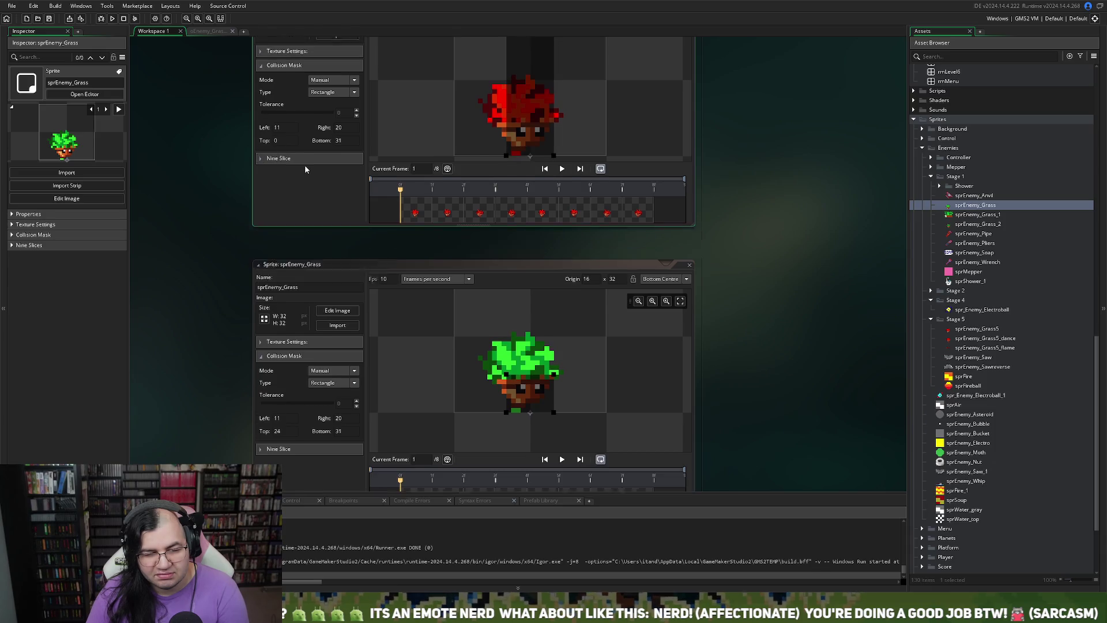
click(303, 218)
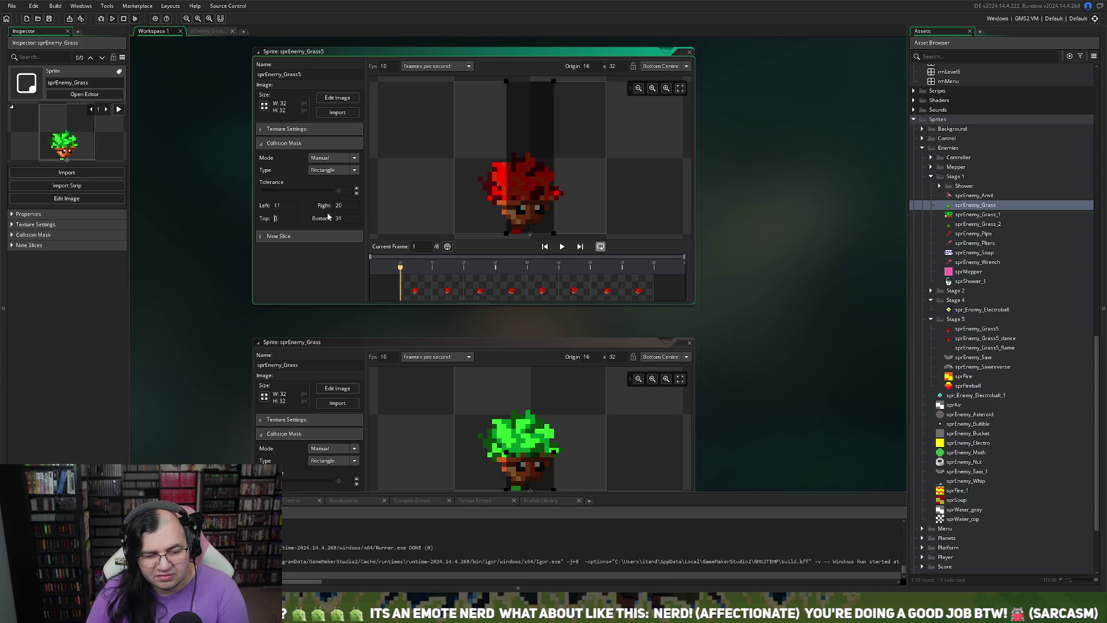
text(10)
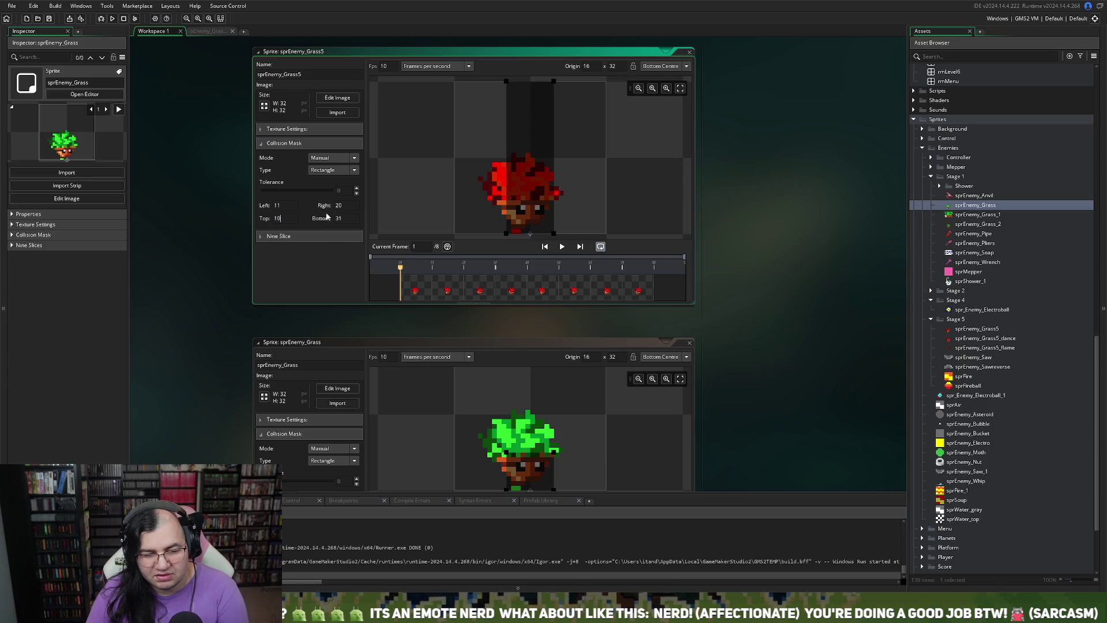
key(Return)
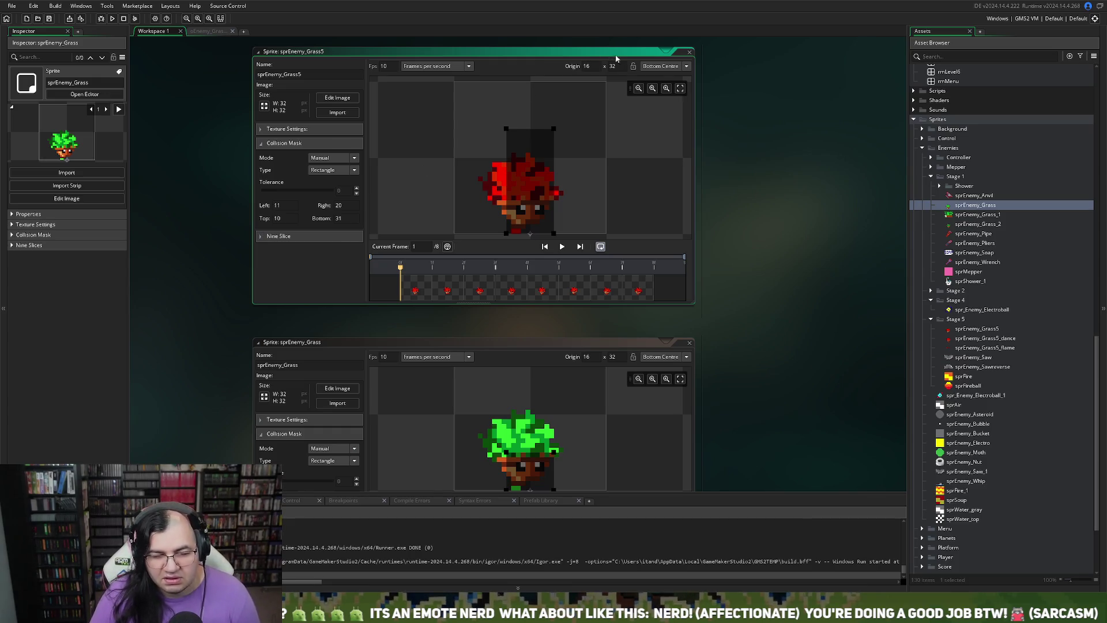
click(688, 54)
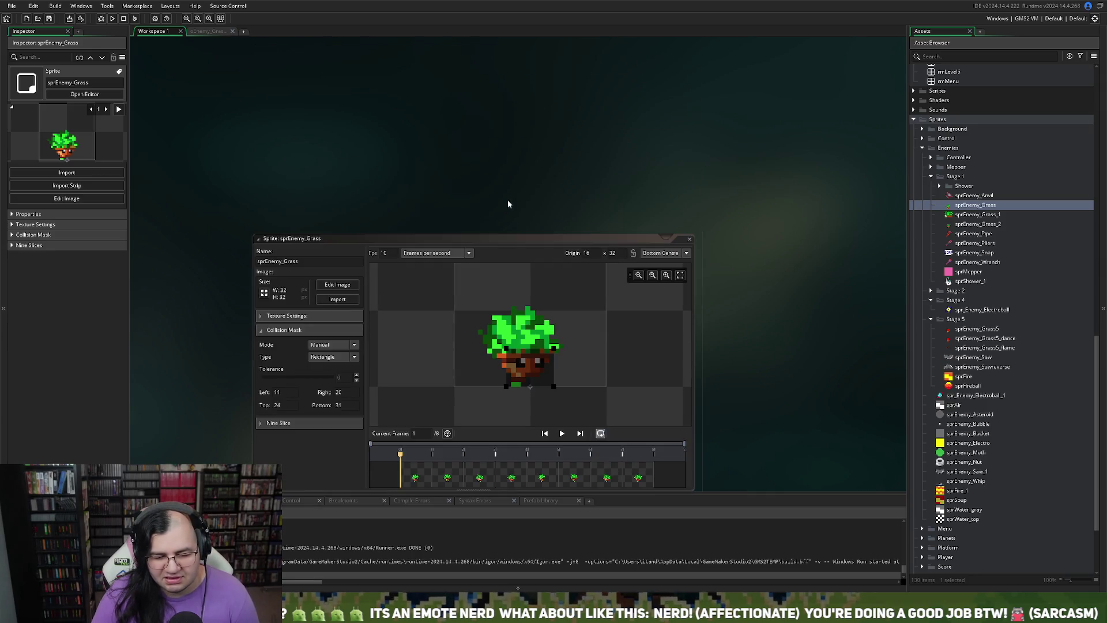
- Close sprEnemy_Grass, build and playtest the game, then quit with Escape
click(690, 238)
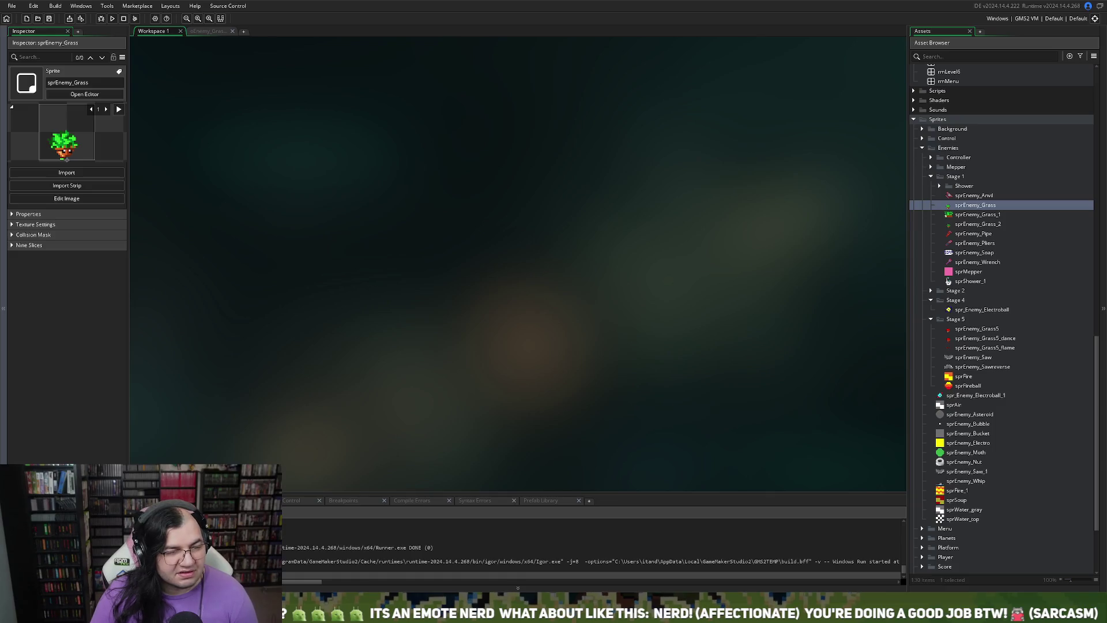
click(113, 19)
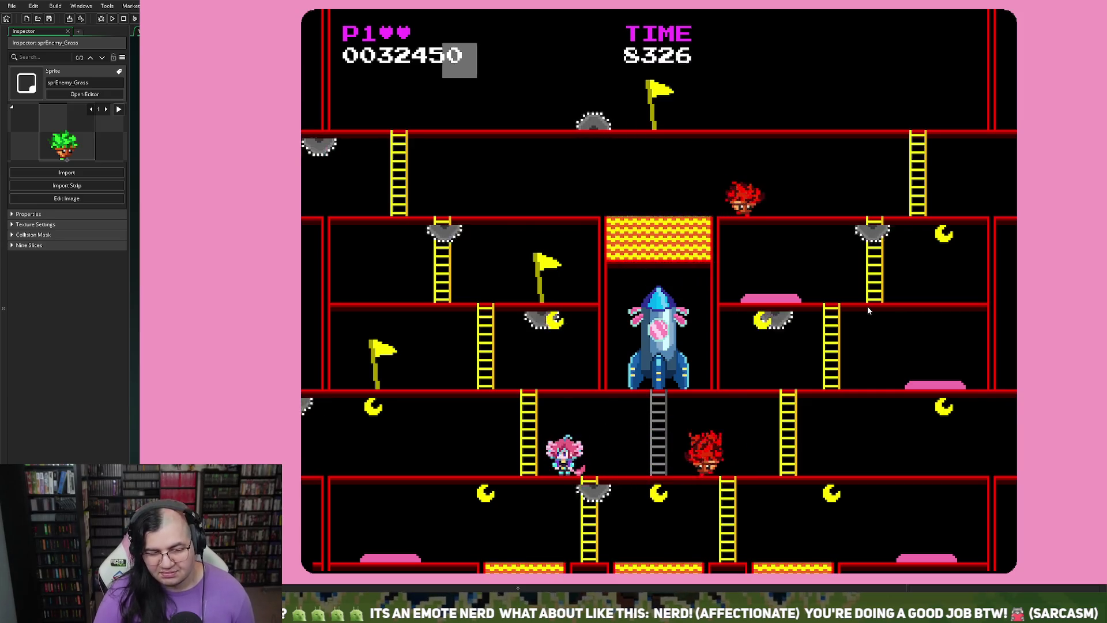
key(Escape)
- Glance at oEnemy_Grass's Create and Step code, then go to the empty Workspace 1
click(199, 32)
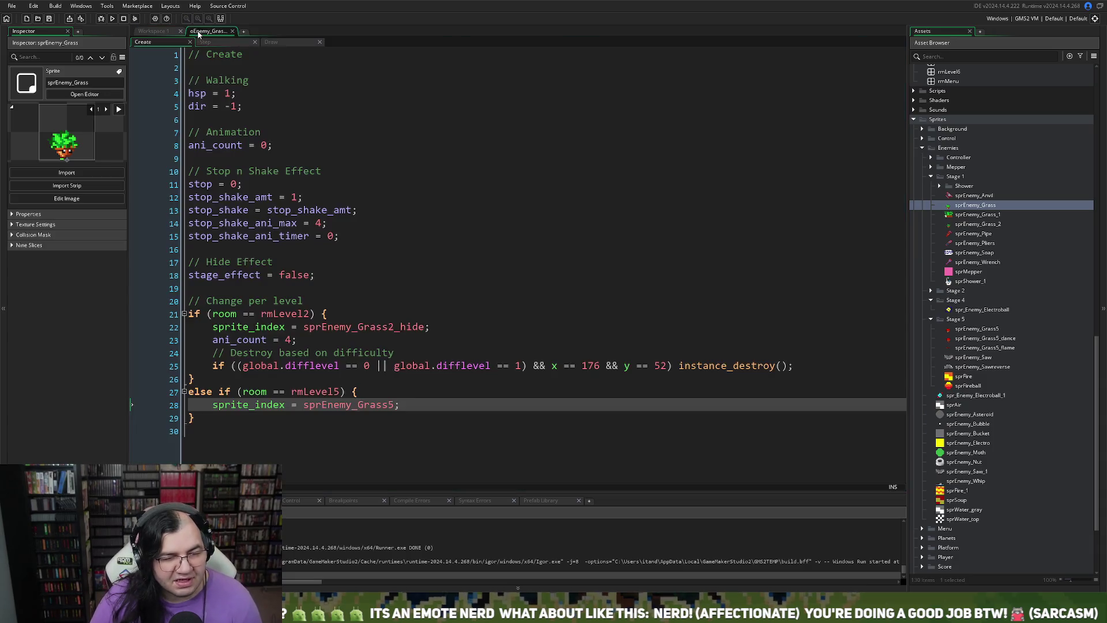
click(217, 44)
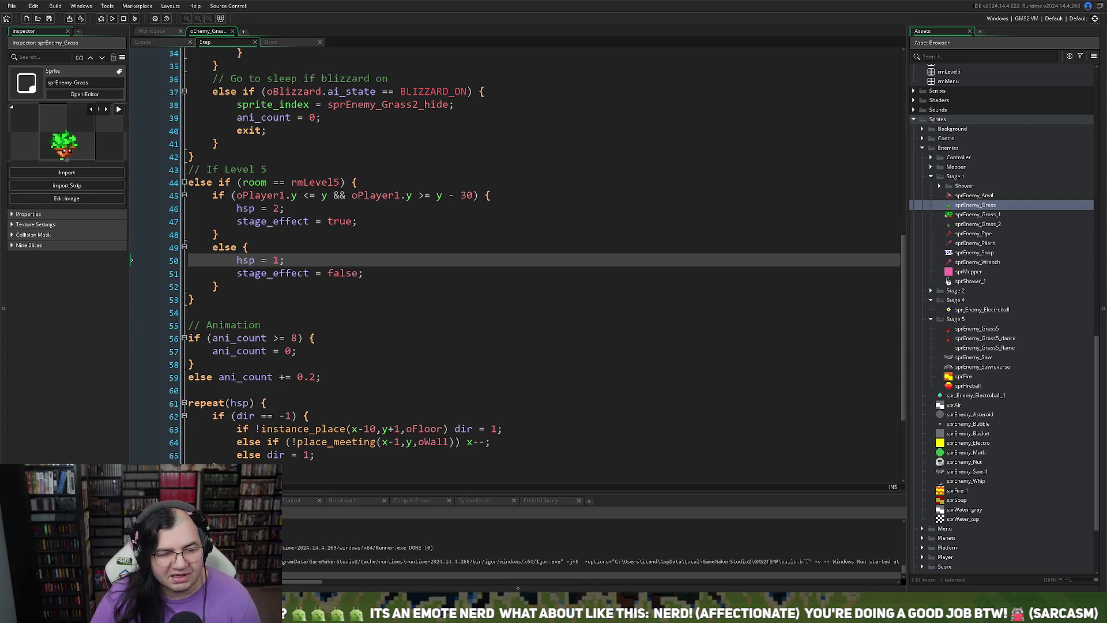
click(160, 32)
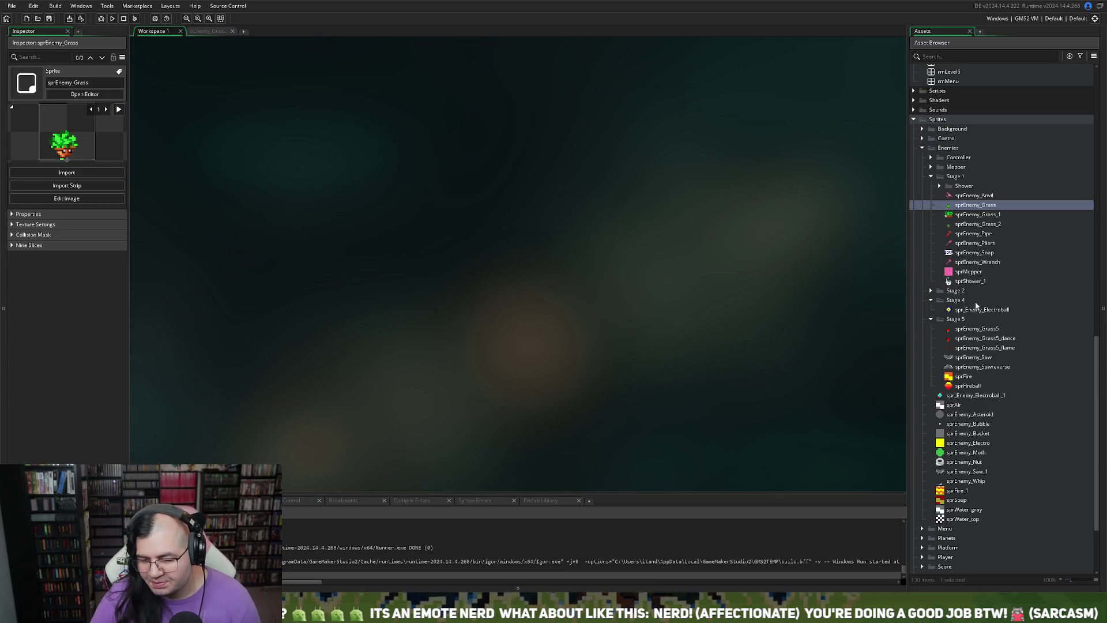
scroll(958, 273, down, 3)
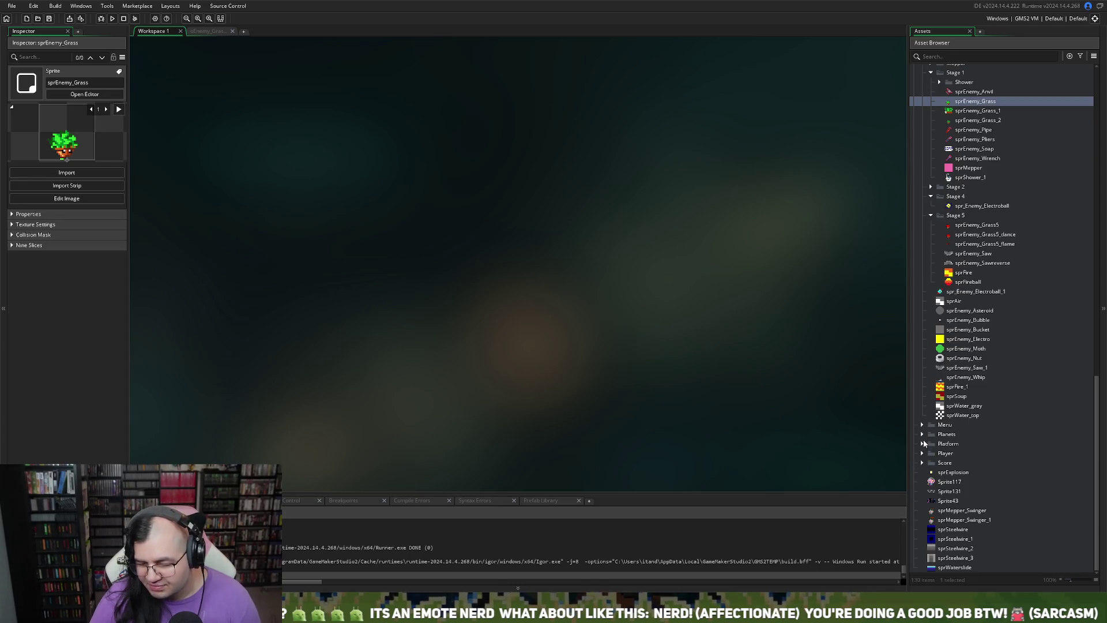
- Open rmLevel5, inspect the oFloor piece above the fire block, then build and run the game
scroll(937, 455, up, 5)
scroll(1015, 240, up, 4)
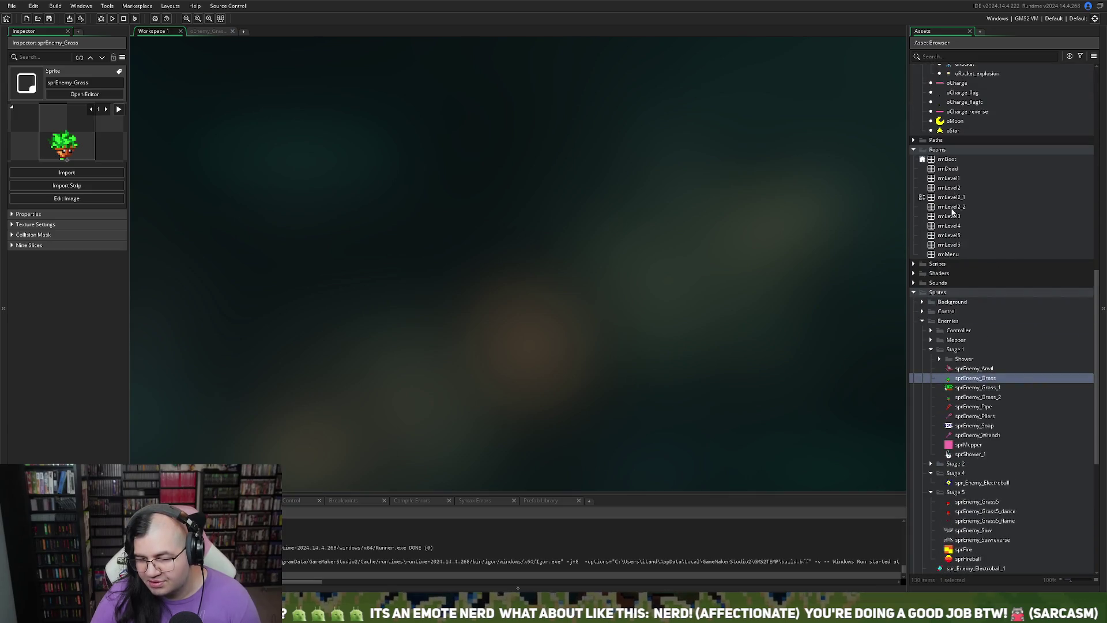
double_click(952, 233)
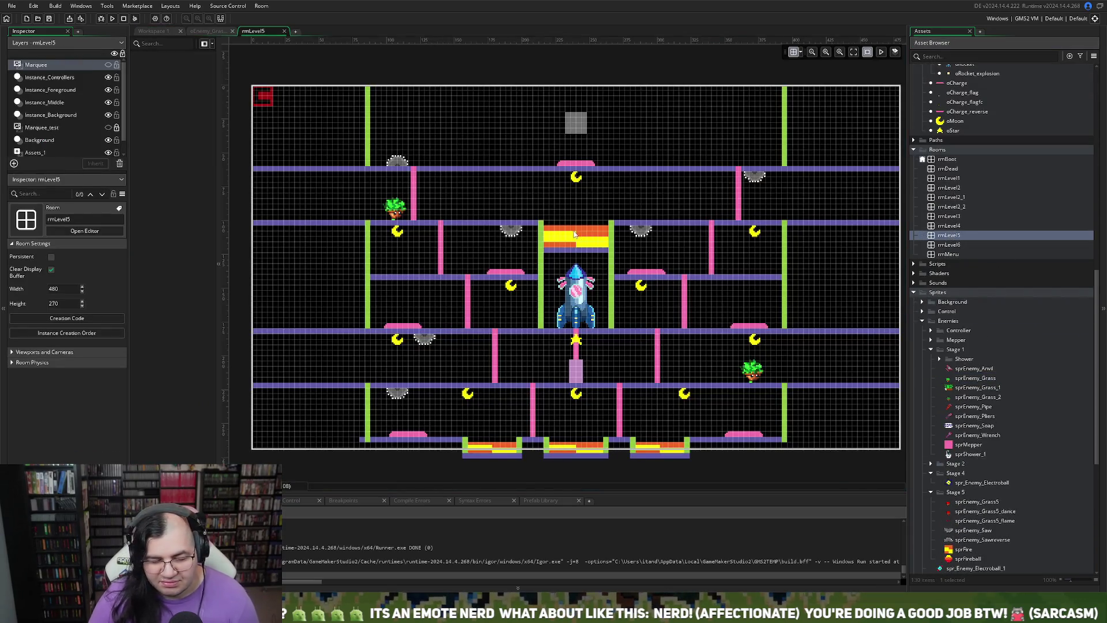
scroll(543, 226, up, 5)
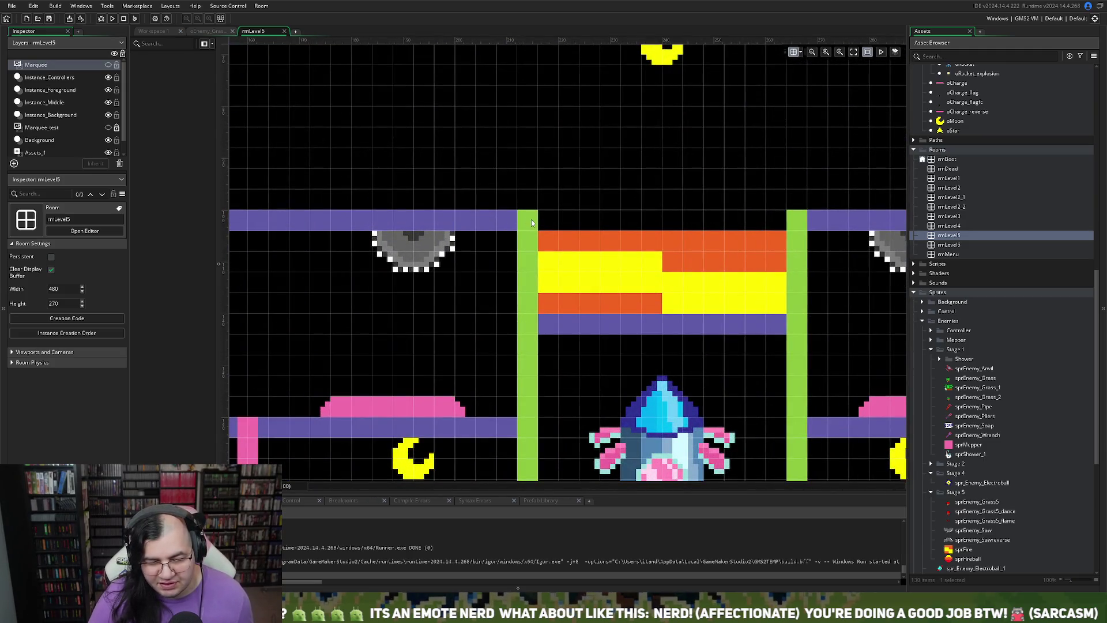
click(51, 115)
click(503, 223)
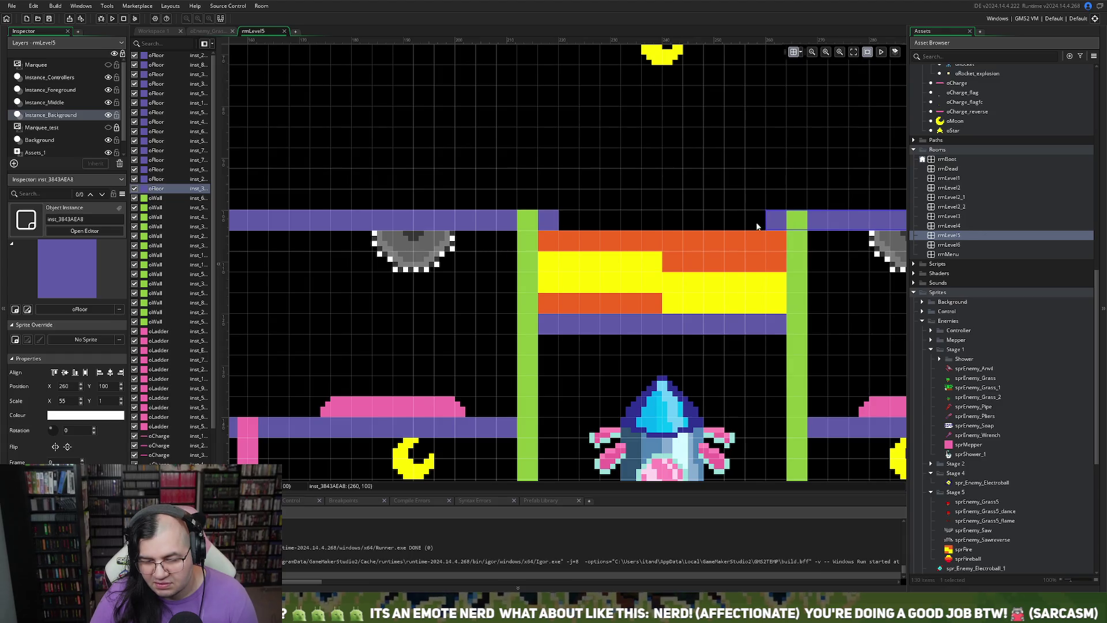
scroll(521, 230, up, 3)
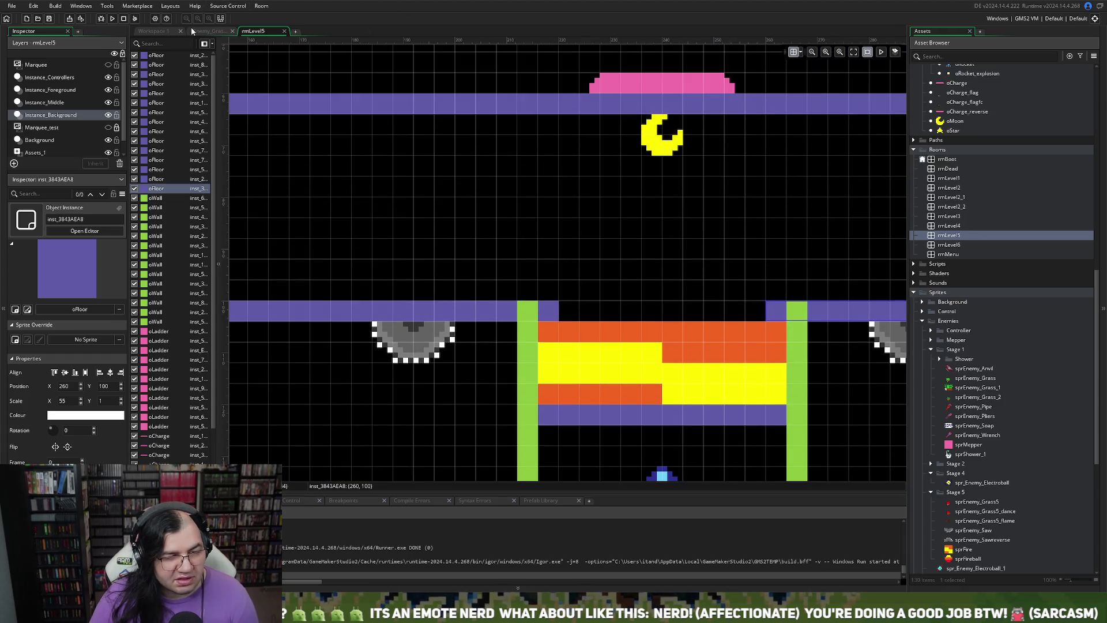
click(116, 19)
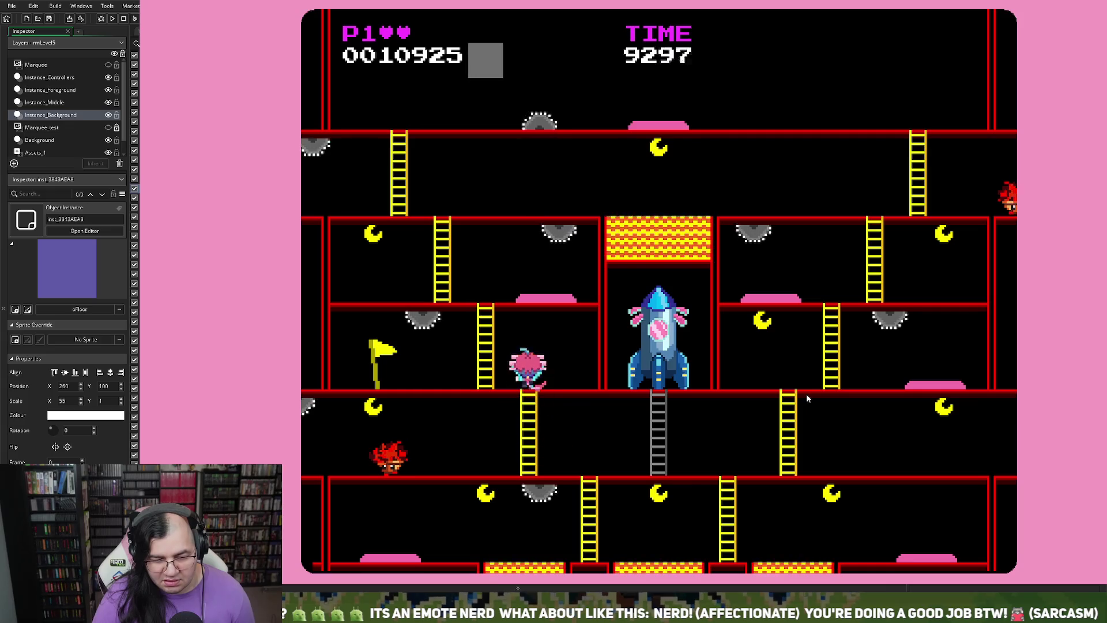
- Run along the top floor and climb ladders until game over at 10950 points
key(Right)
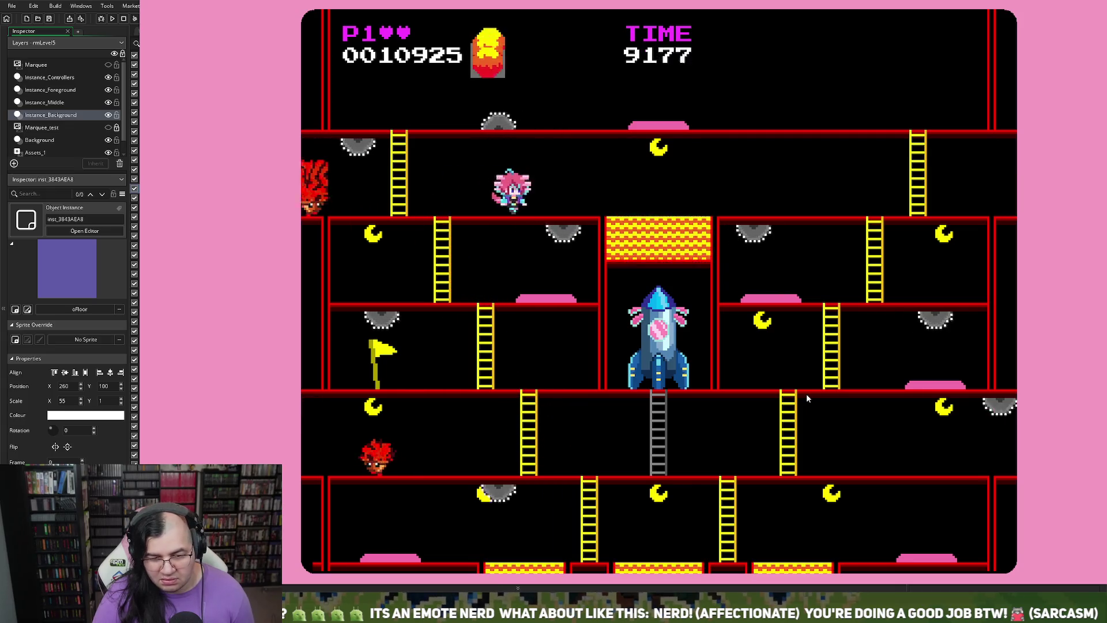
key(Left)
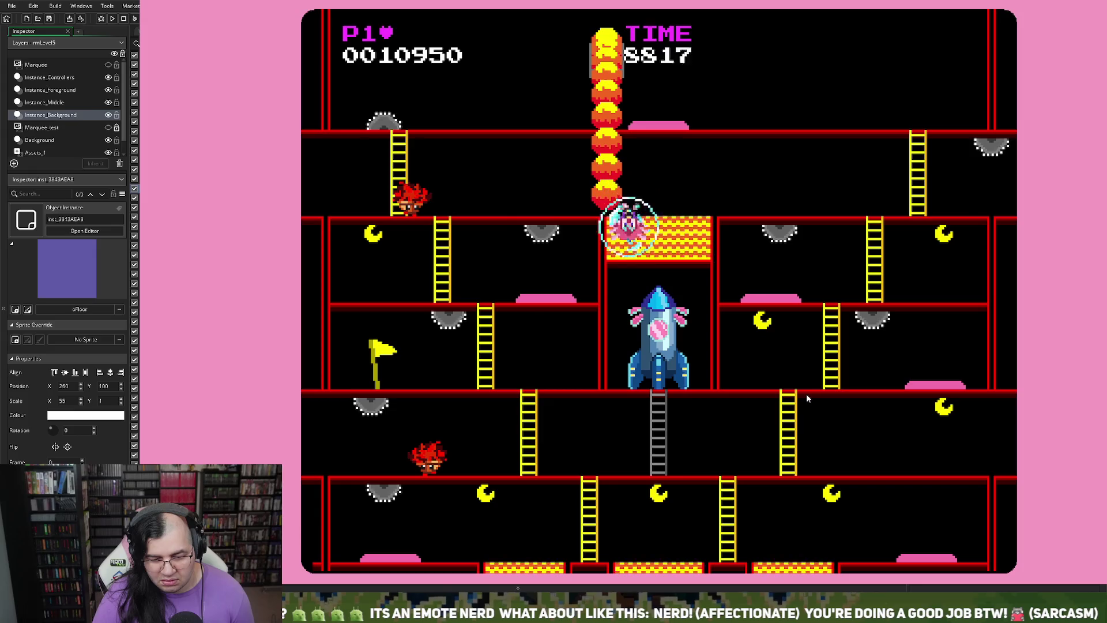
key(Right)
key(Up)
key(Up)
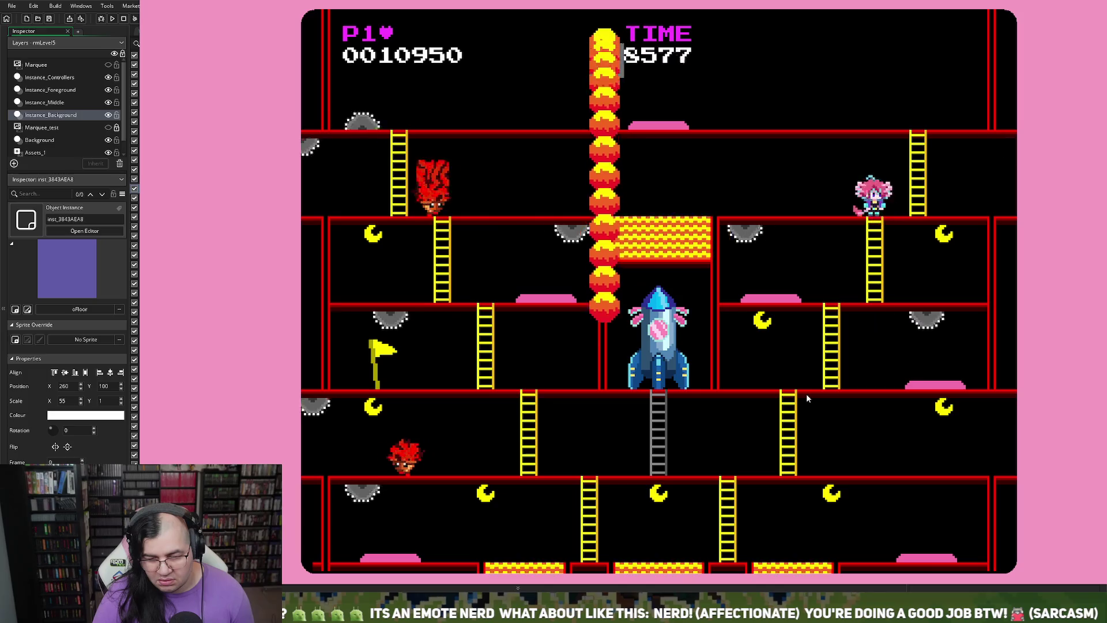
key(Left)
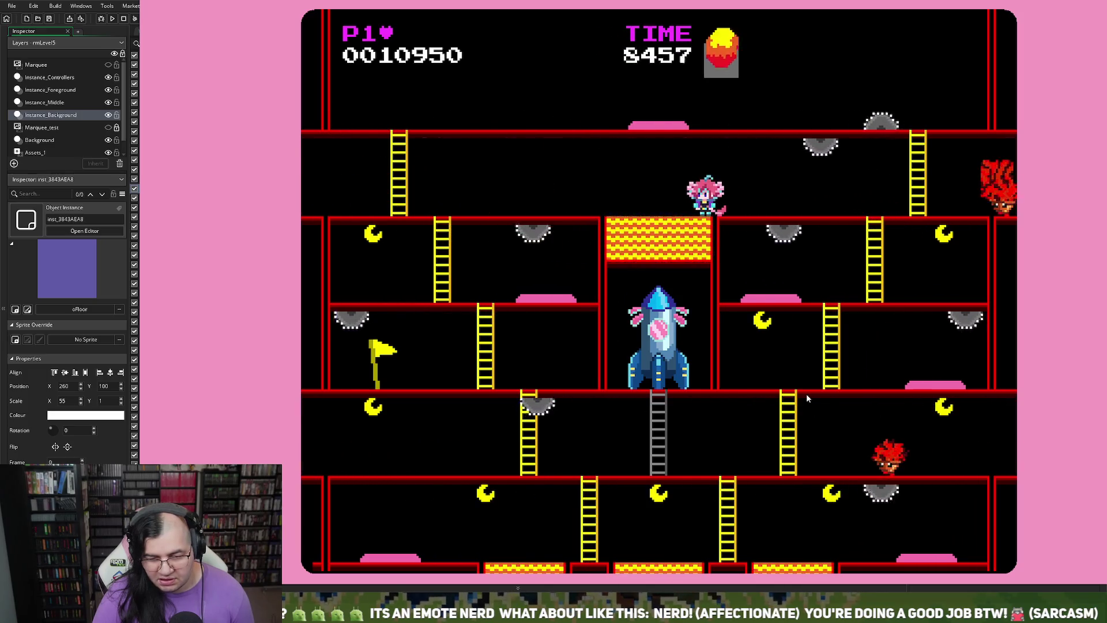
key(Left)
key(Left)
key(Up)
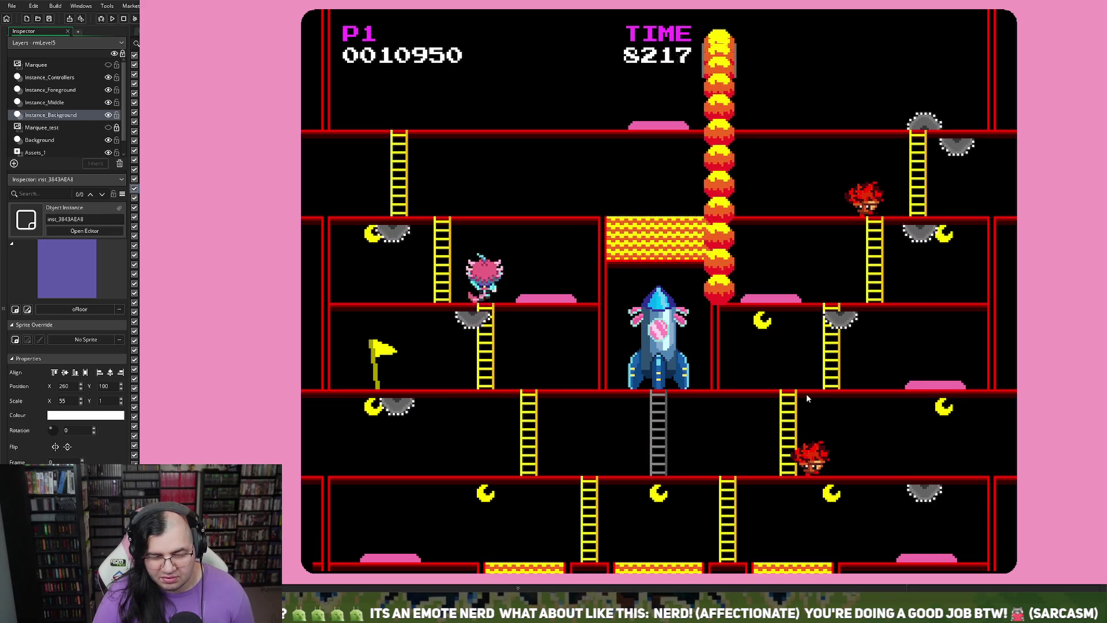
key(Right)
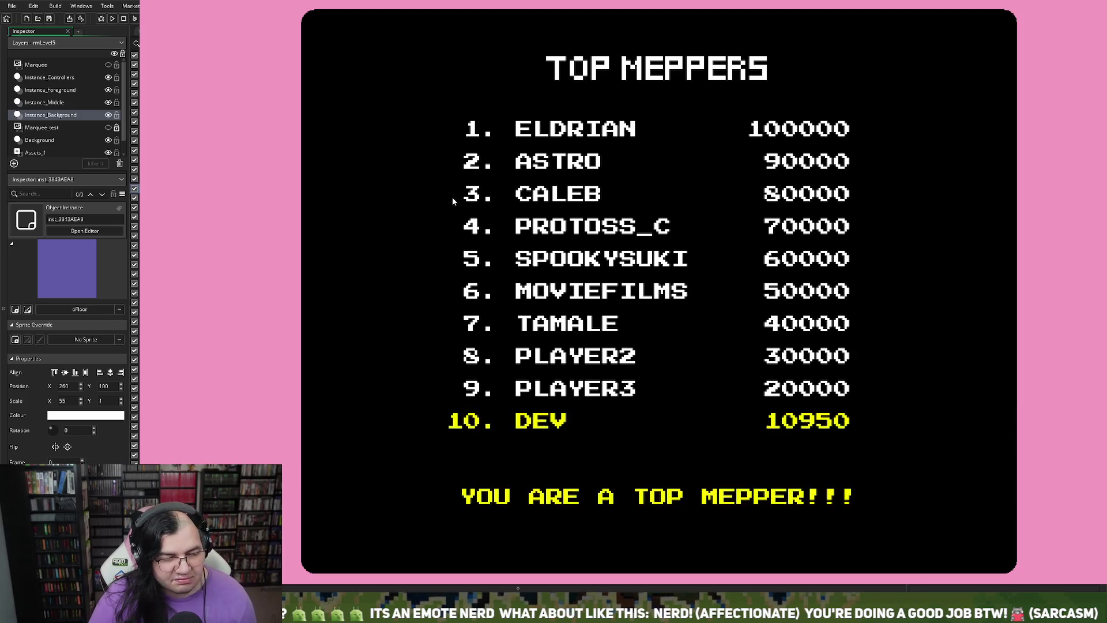
- Start the level, descend to the bottom floor and defeat enemies past the fireball column
key(Return)
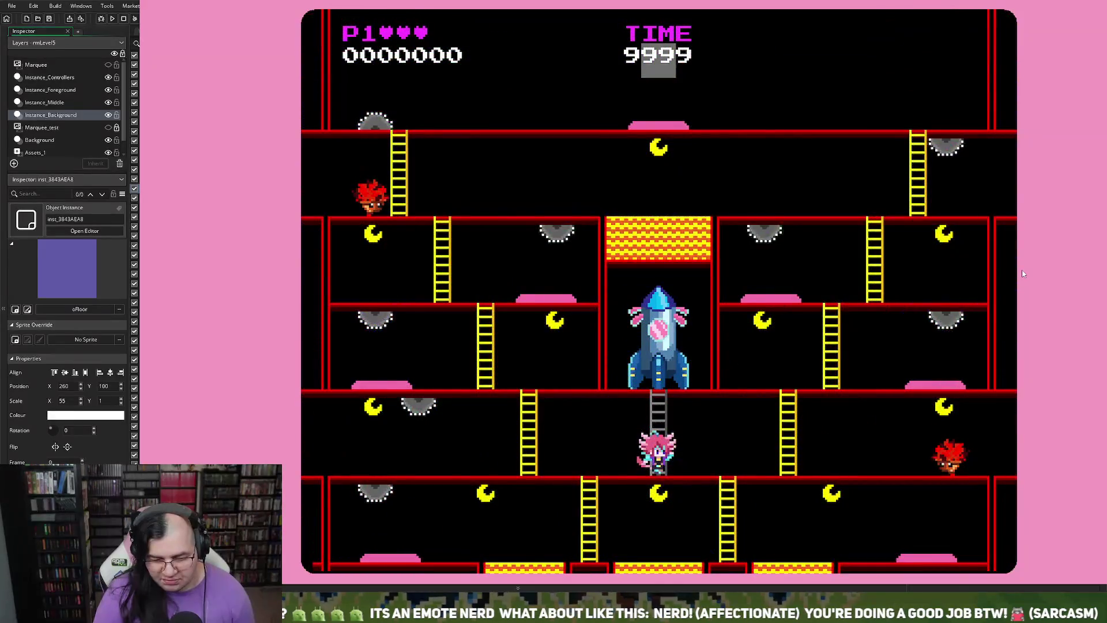
key(Left)
key(Down)
key(Left)
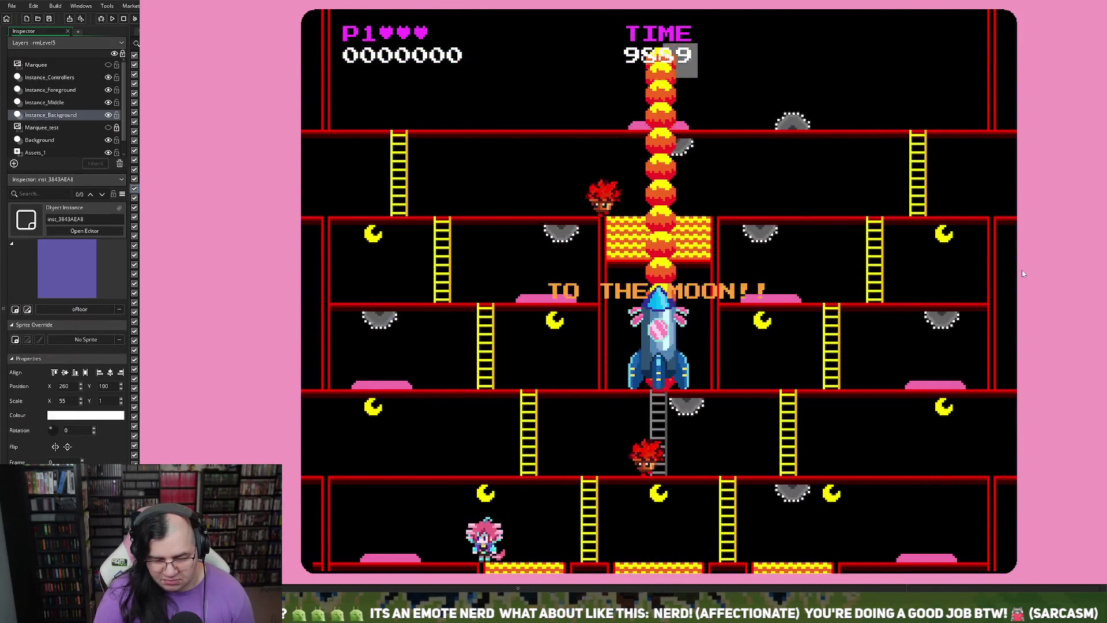
key(space)
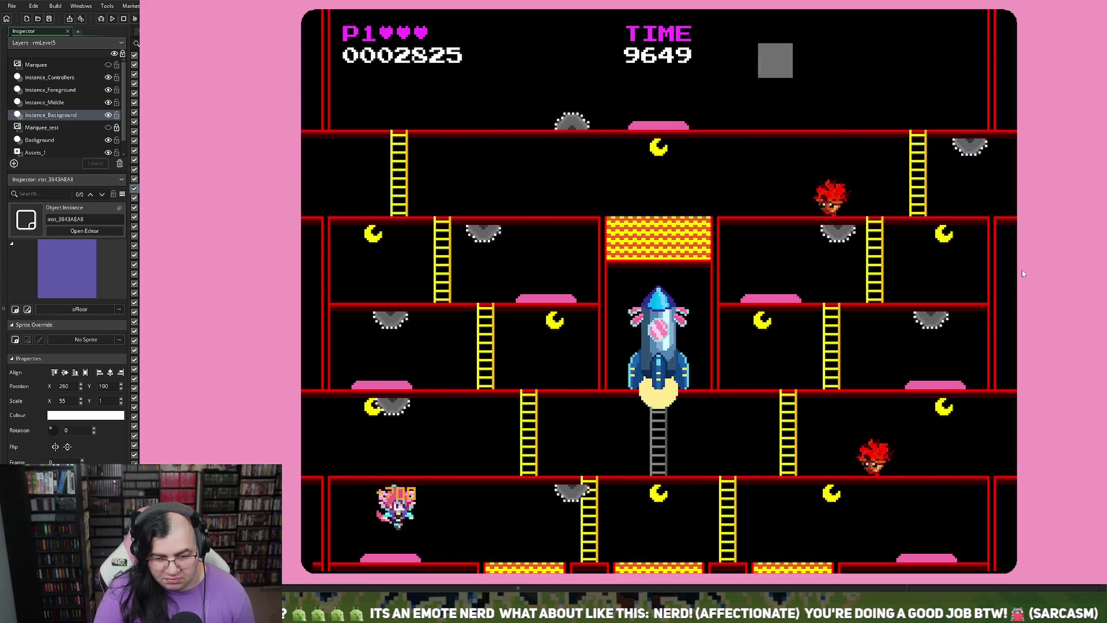
key(Right)
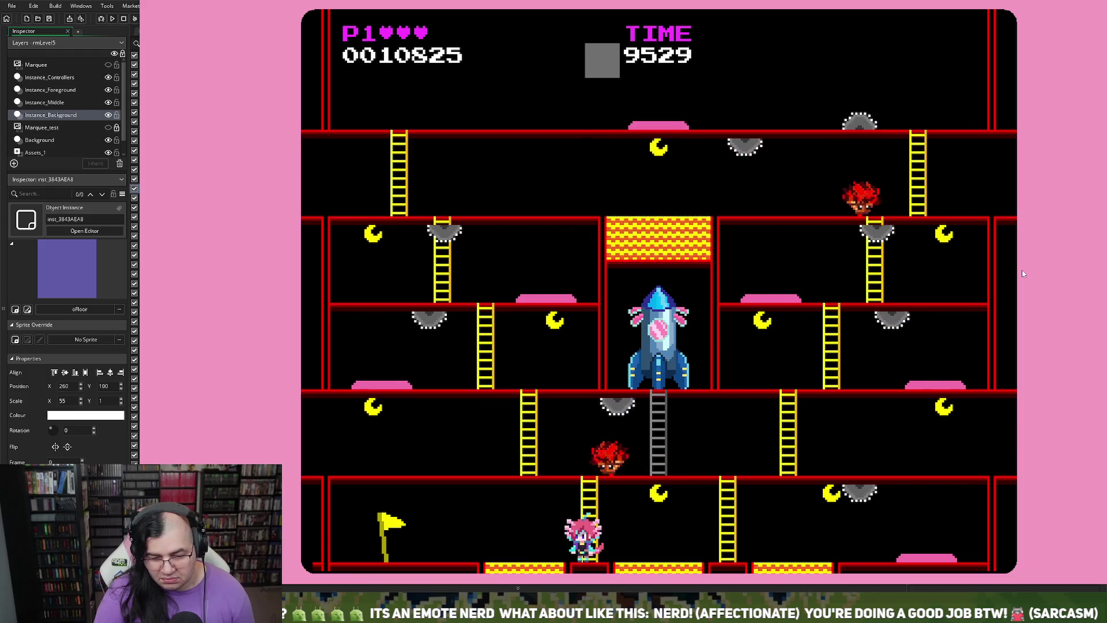
key(Right)
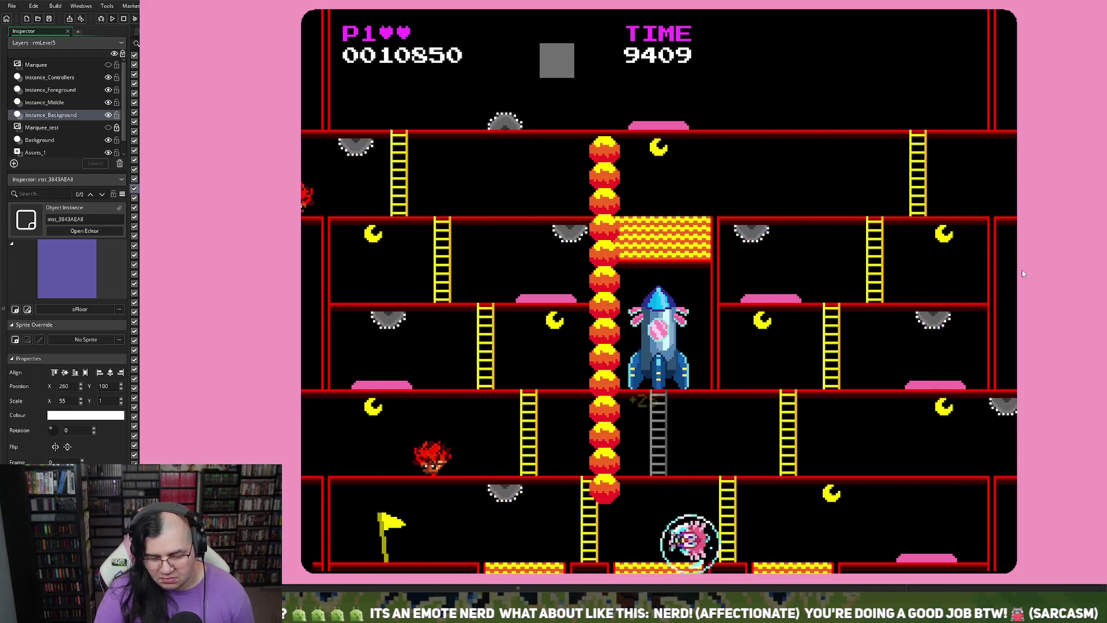
key(Down)
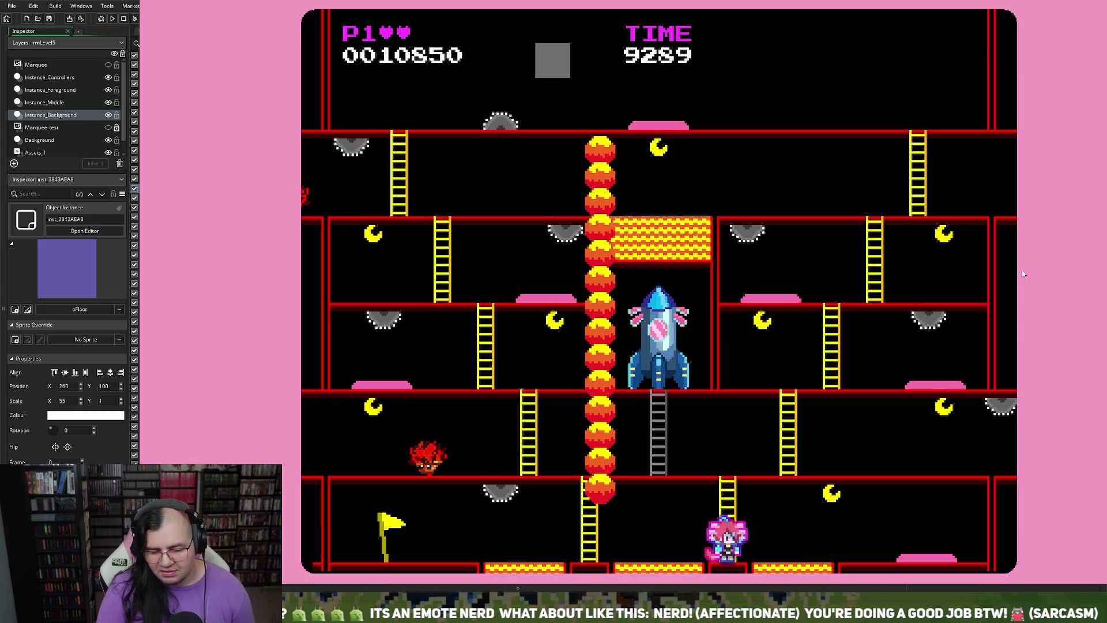
key(Right)
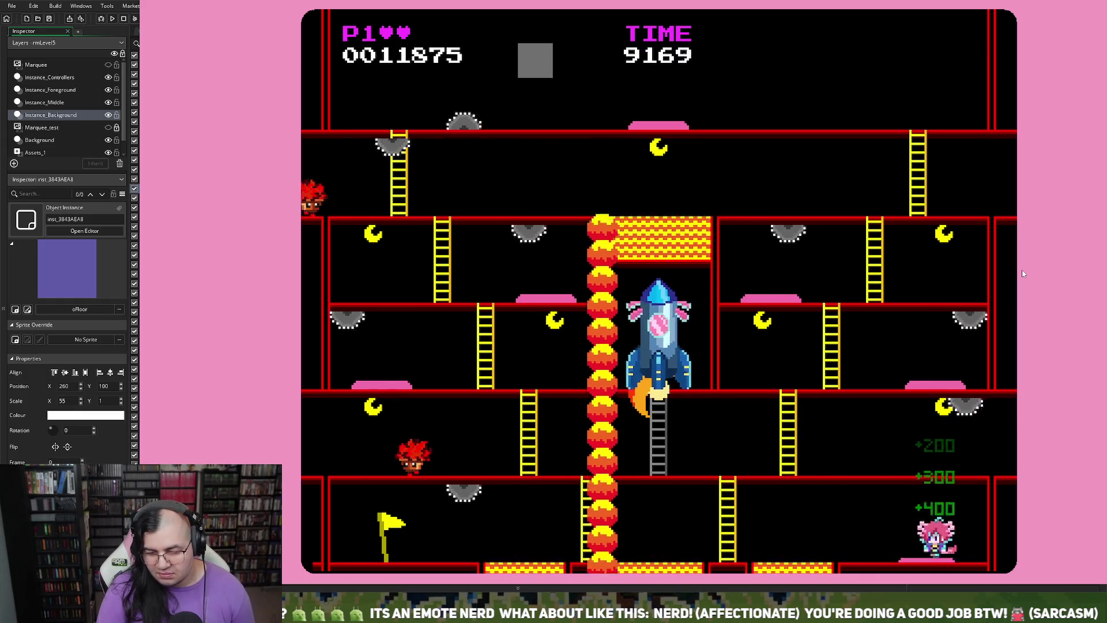
- Climb two floors collecting bonuses, leap to the higher floor, then quit to the rmLevel5 editor
key(Left)
key(Up)
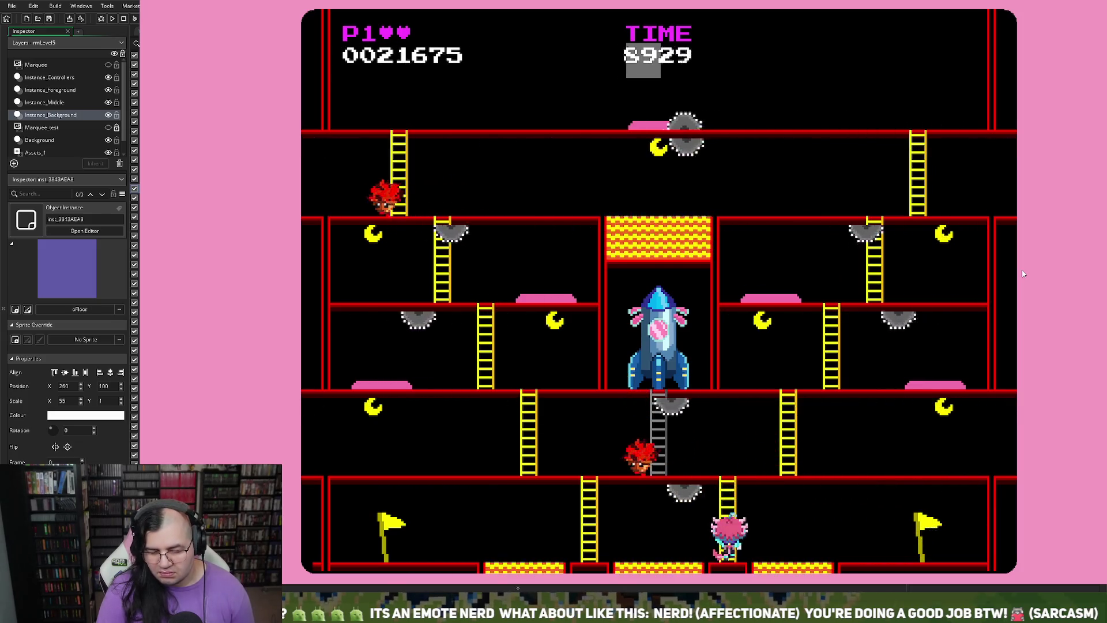
key(Right)
key(Up)
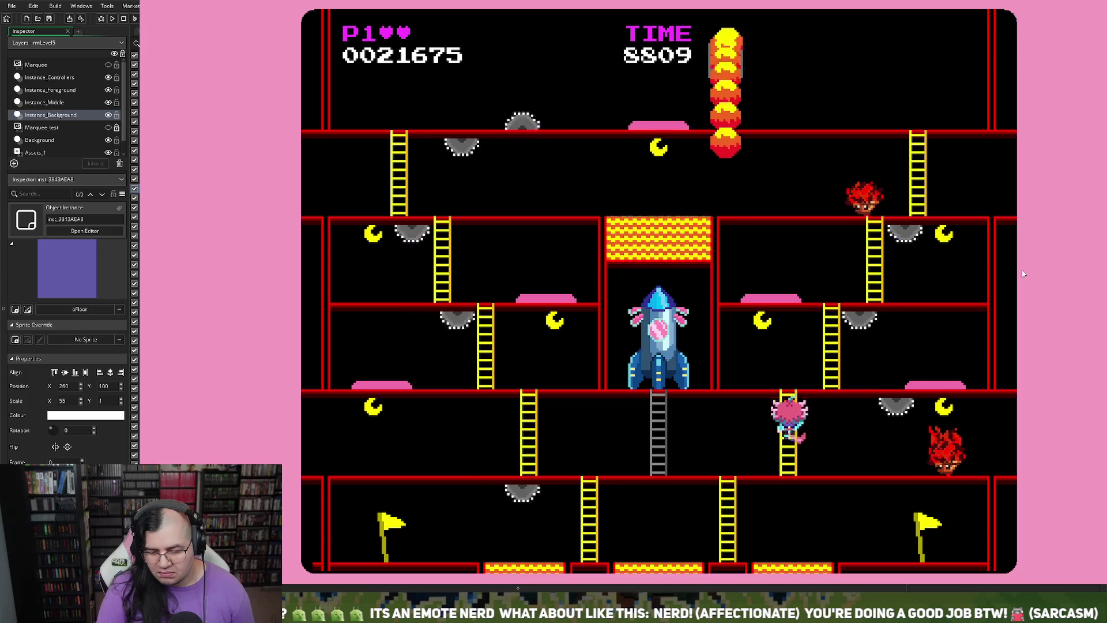
key(Right)
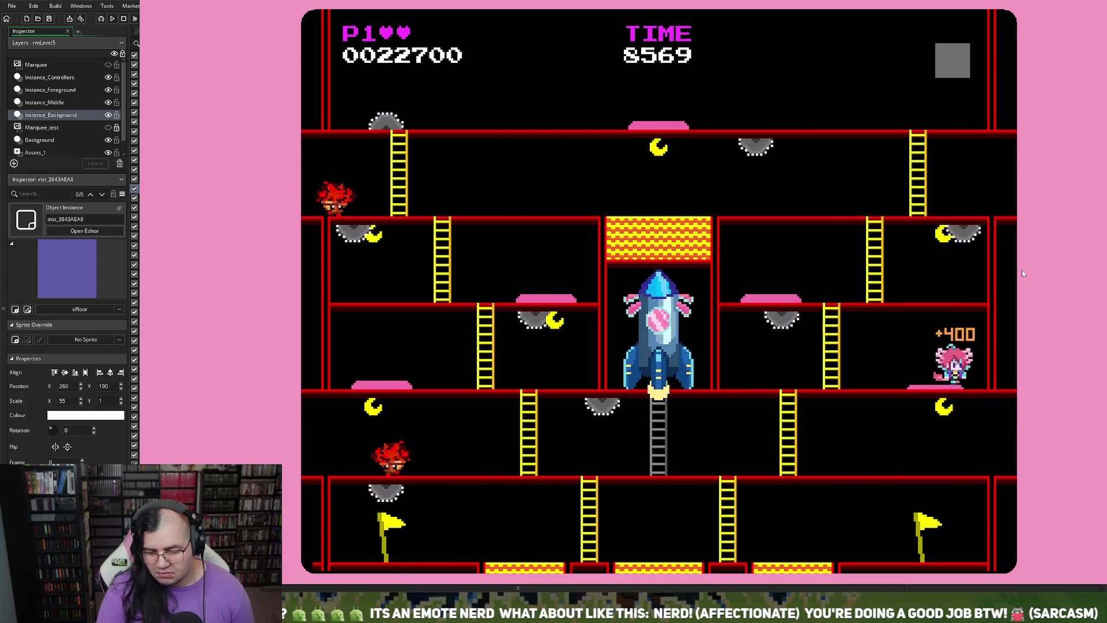
key(Left)
key(space)
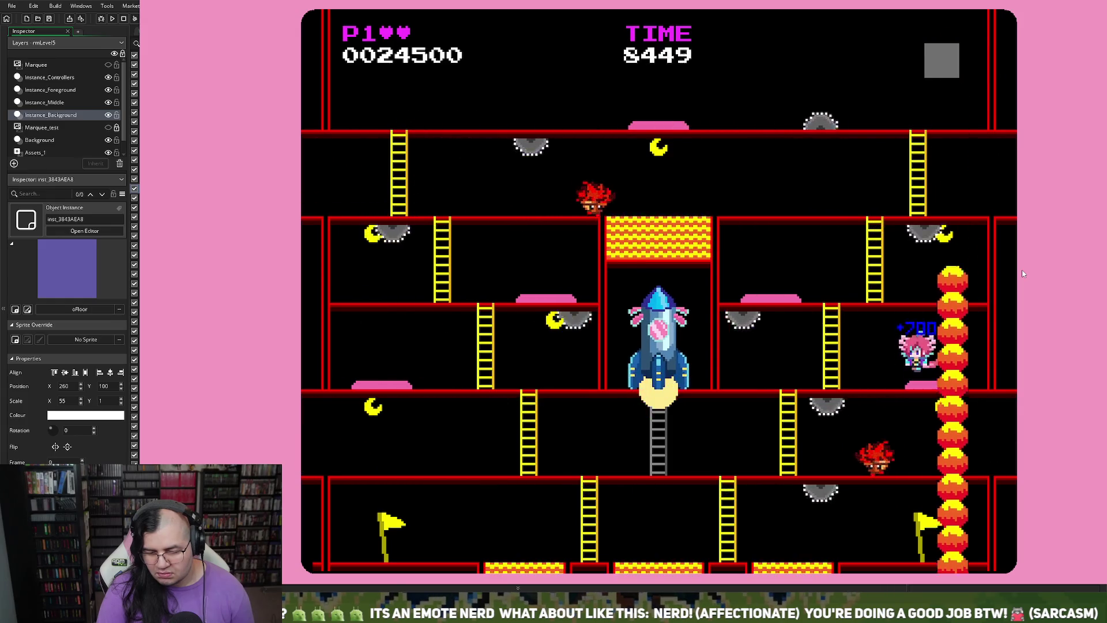
key(Left)
key(Left)
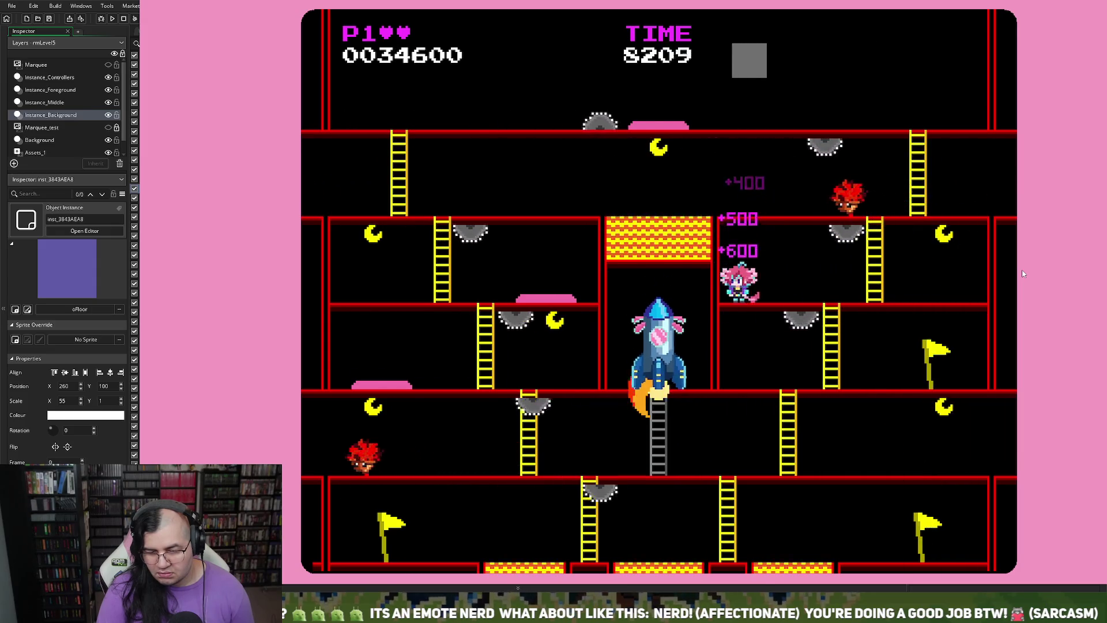
key(Right)
key(Left)
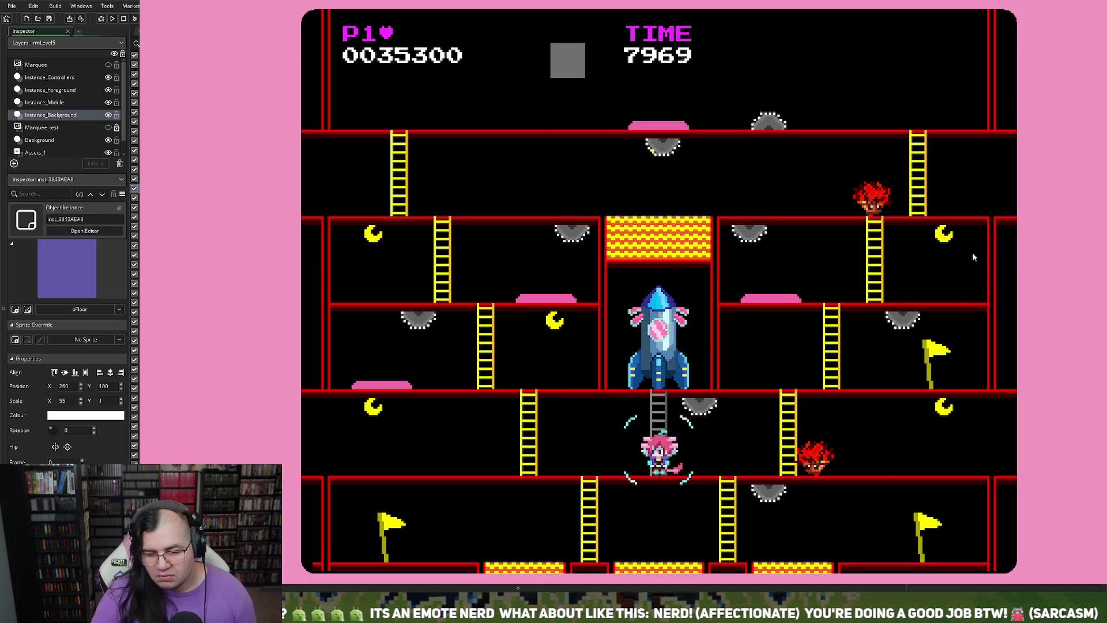
key(Escape)
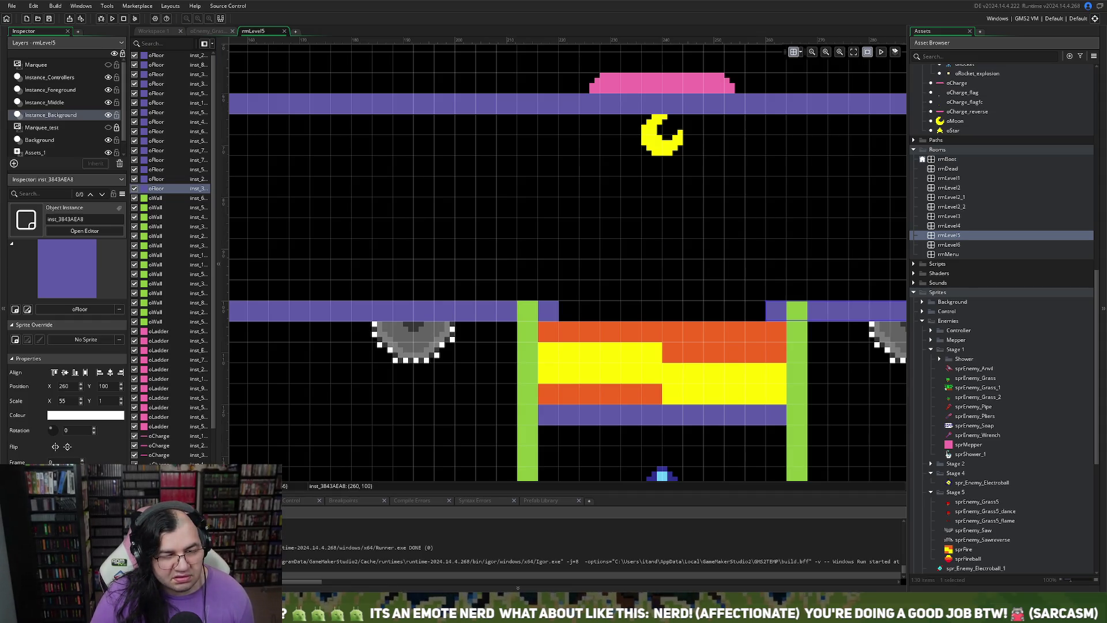
- Change global.difflevel from 1 to 2 in oGame_Control's Step event and run the game
scroll(568, 328, down, 3)
scroll(337, 140, up, 2)
scroll(329, 141, down, 4)
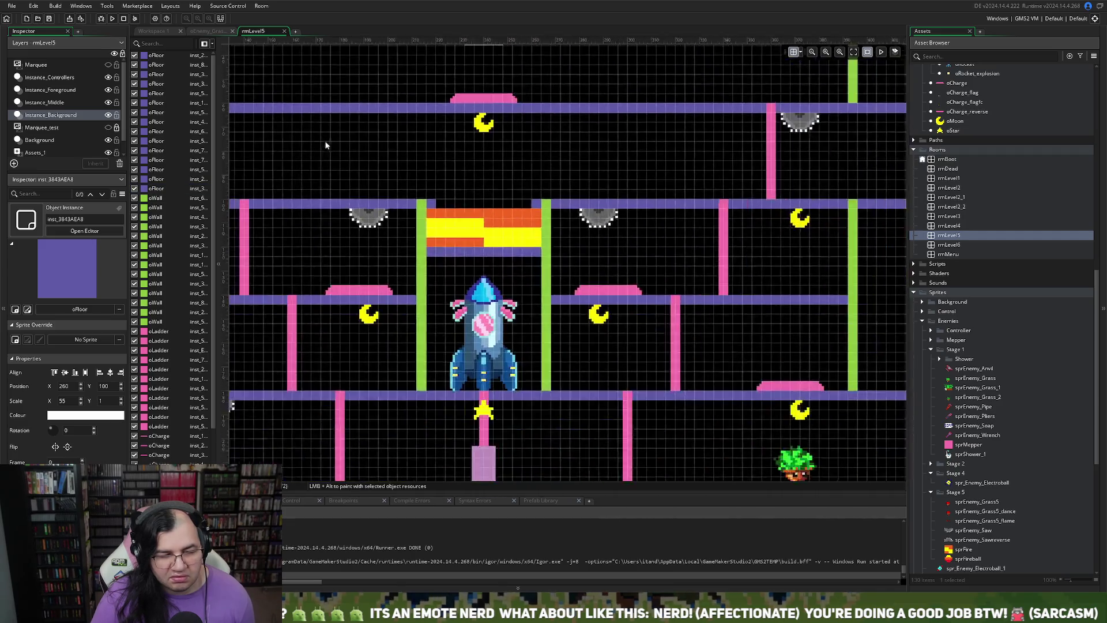
click(196, 31)
click(153, 31)
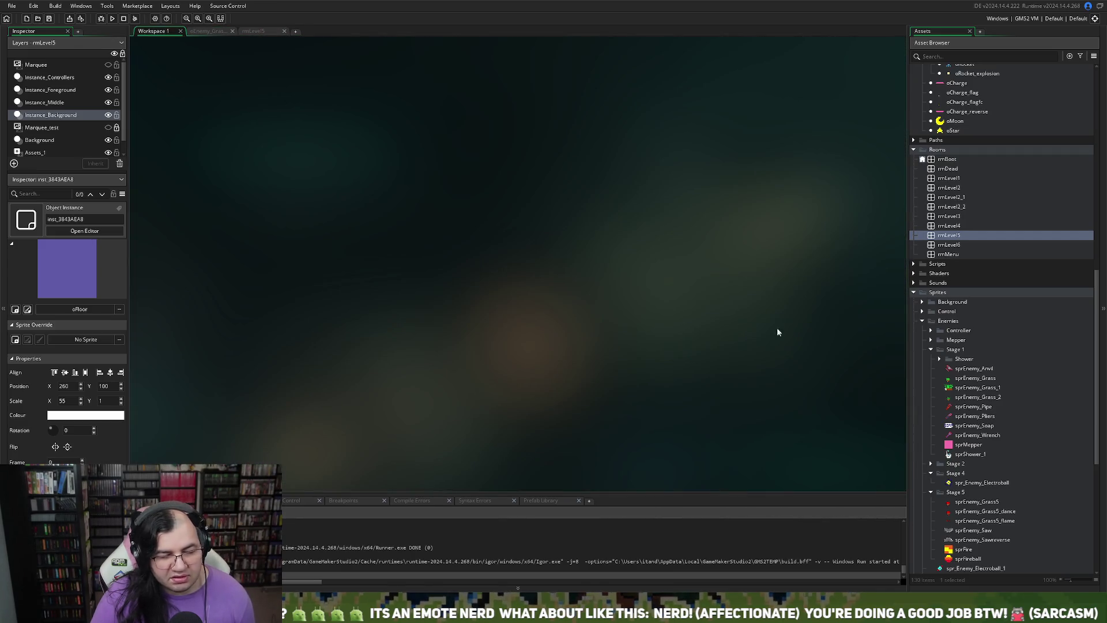
scroll(954, 189, up, 15)
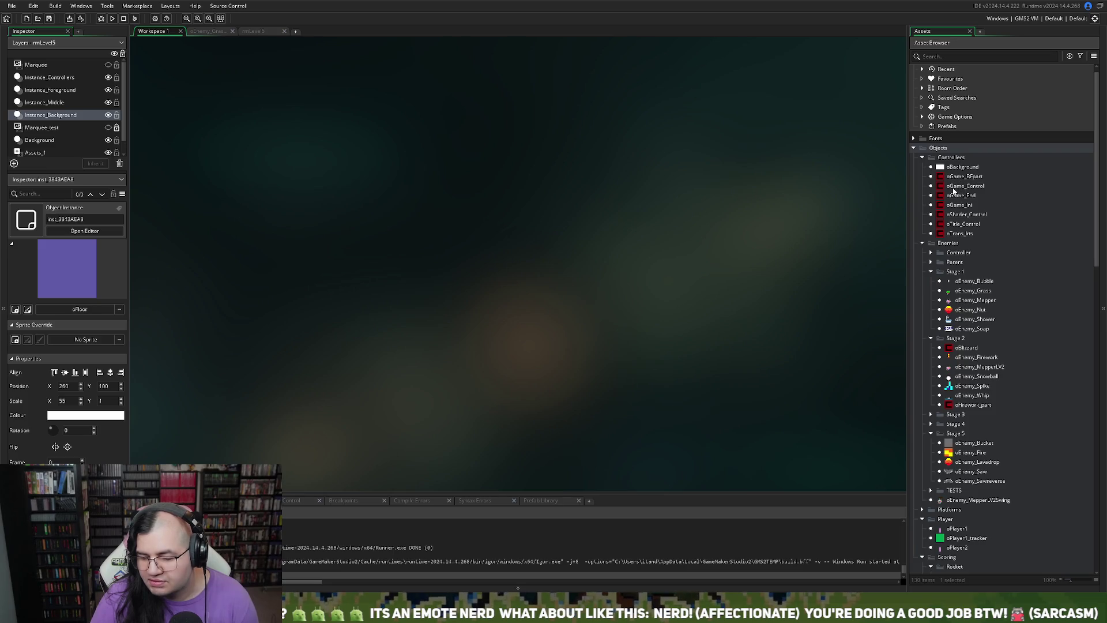
double_click(949, 187)
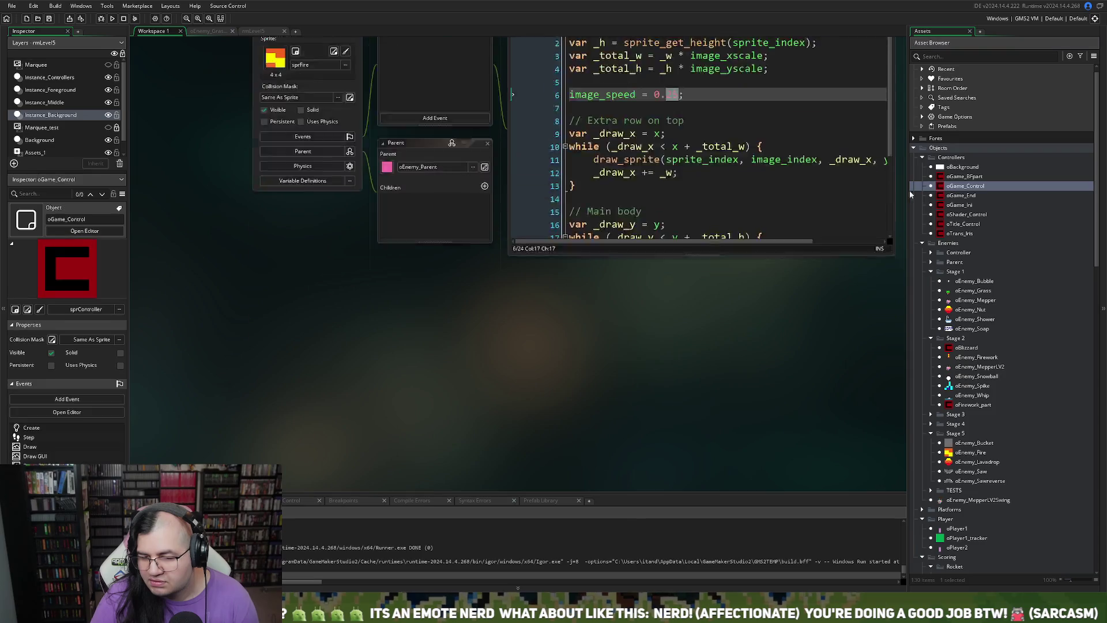
double_click(753, 225)
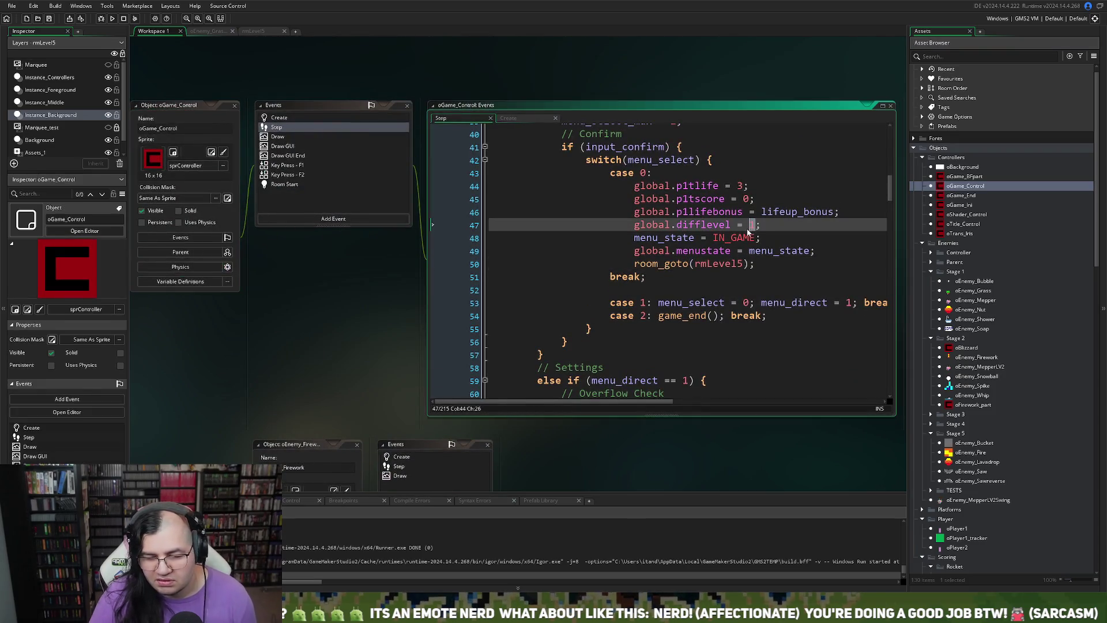
click(102, 19)
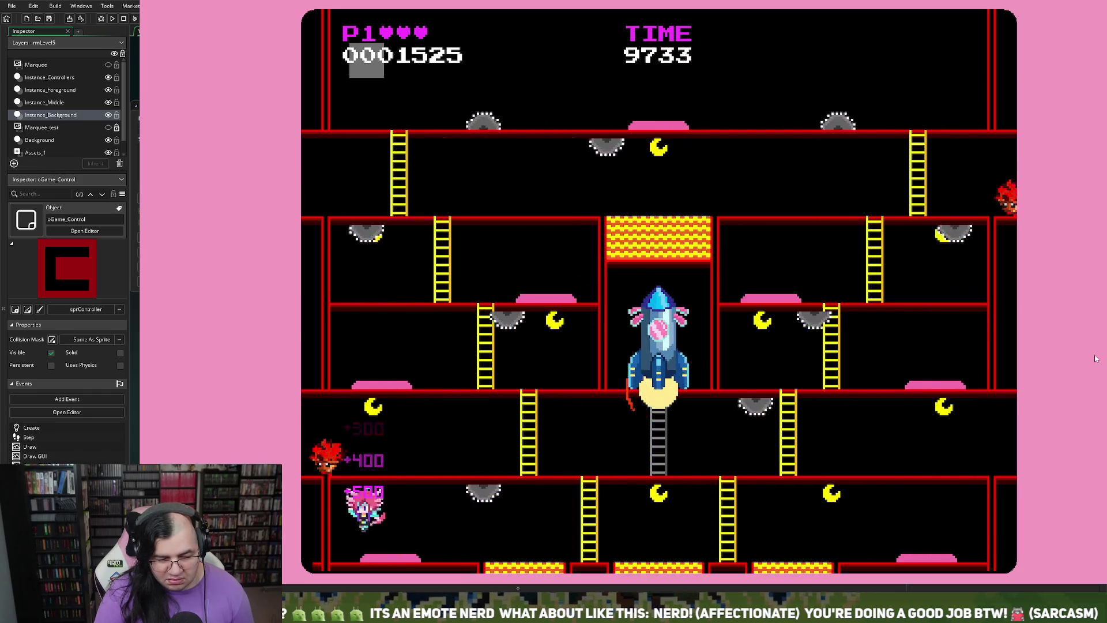
- Walk the bottom floor, then climb the ladders into the room above
key(Right)
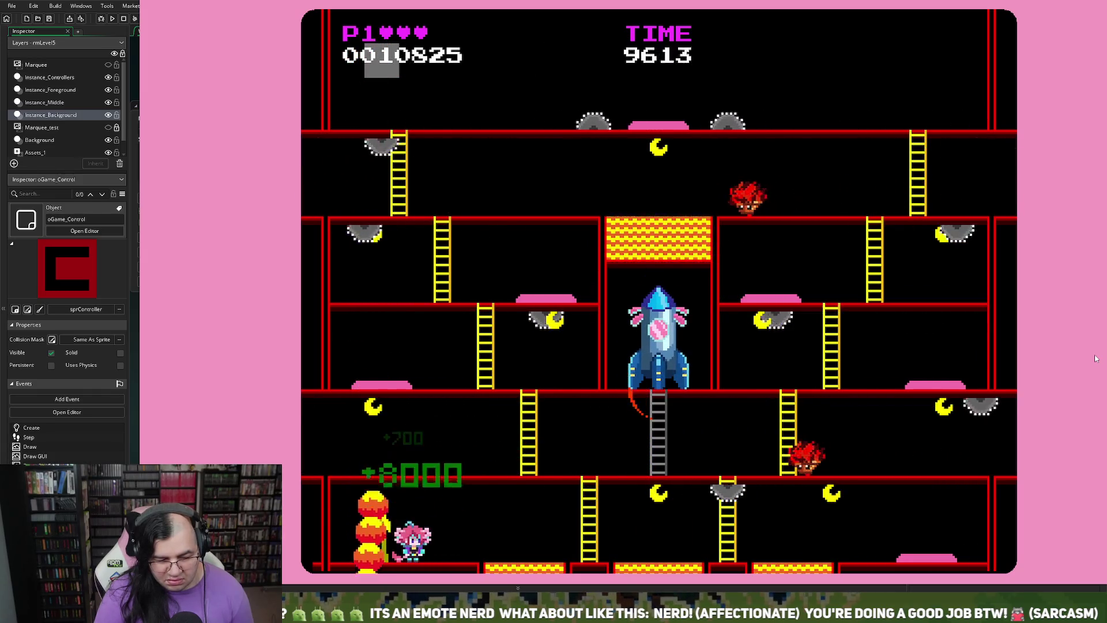
key(Left)
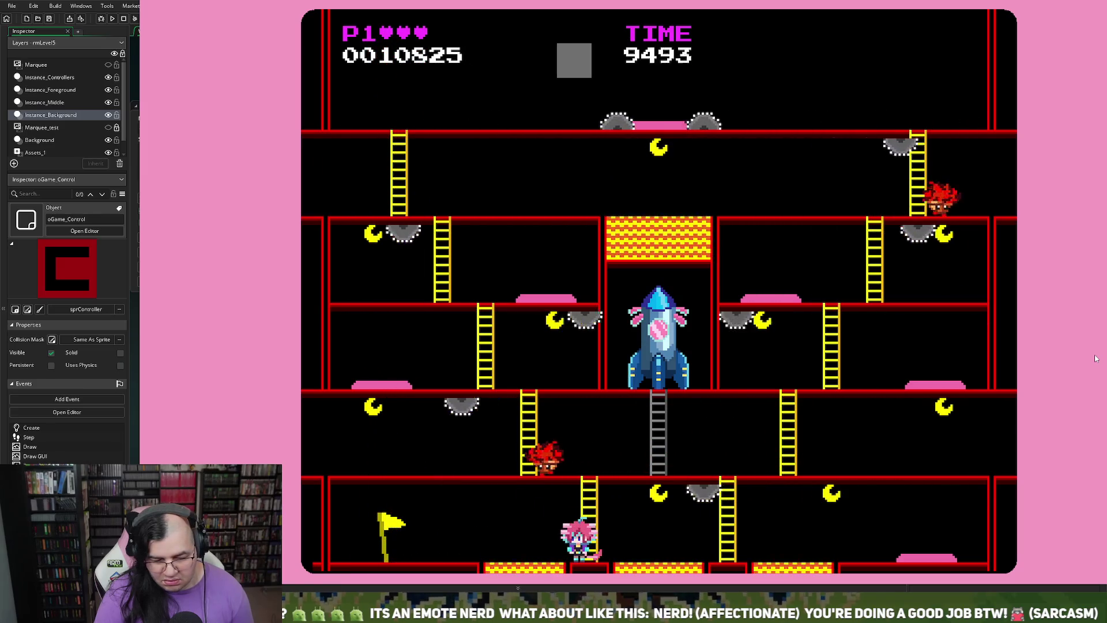
key(Right)
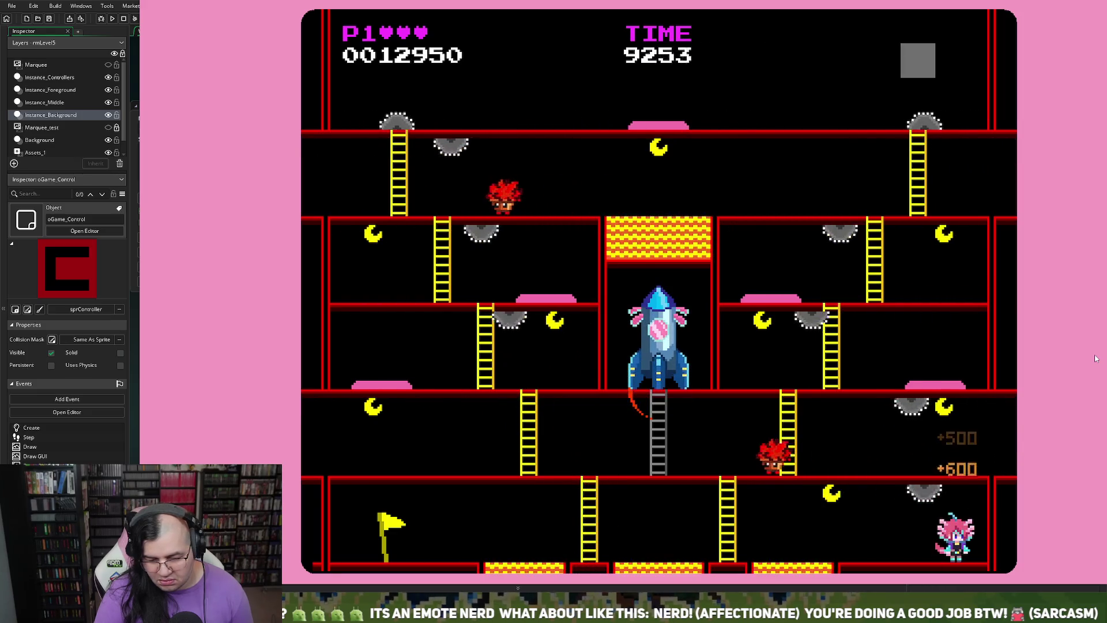
key(Left)
key(Left)
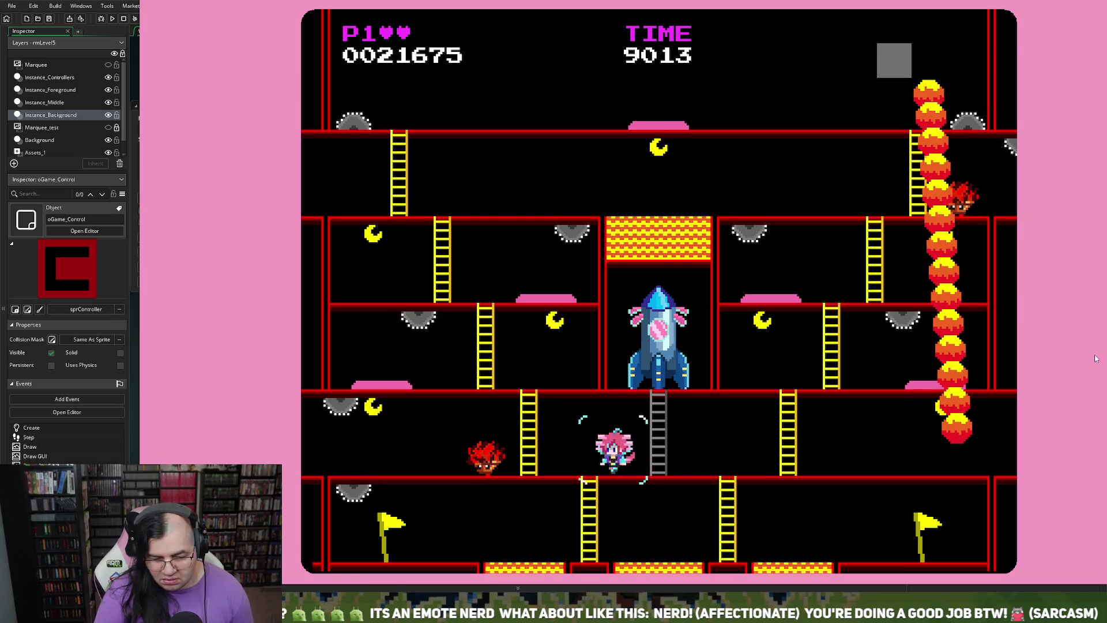
key(Up)
key(Left)
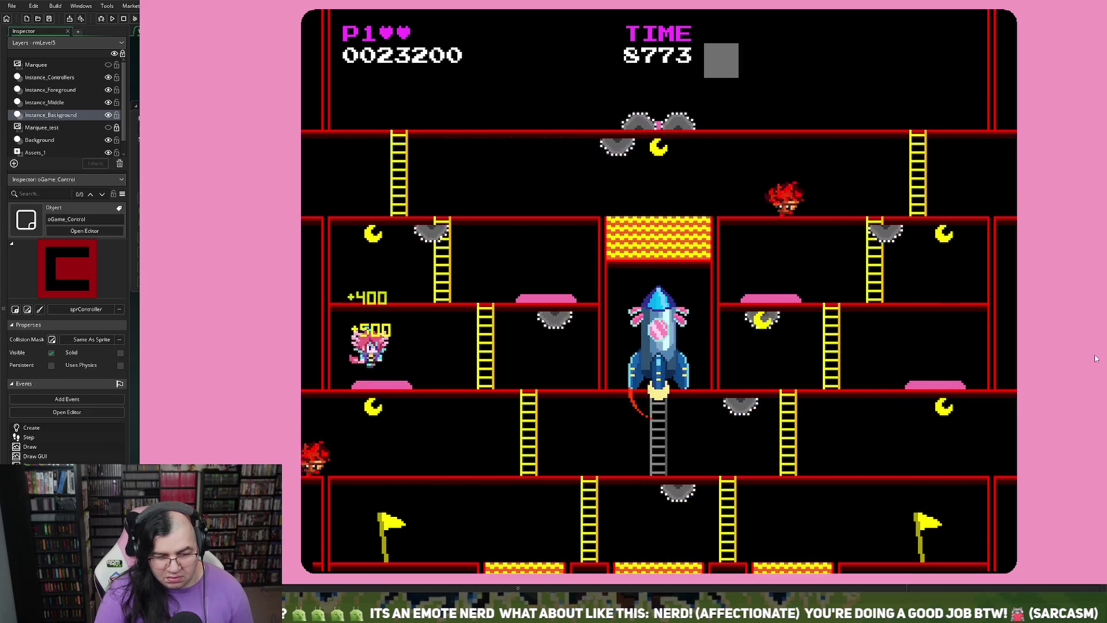
key(Right)
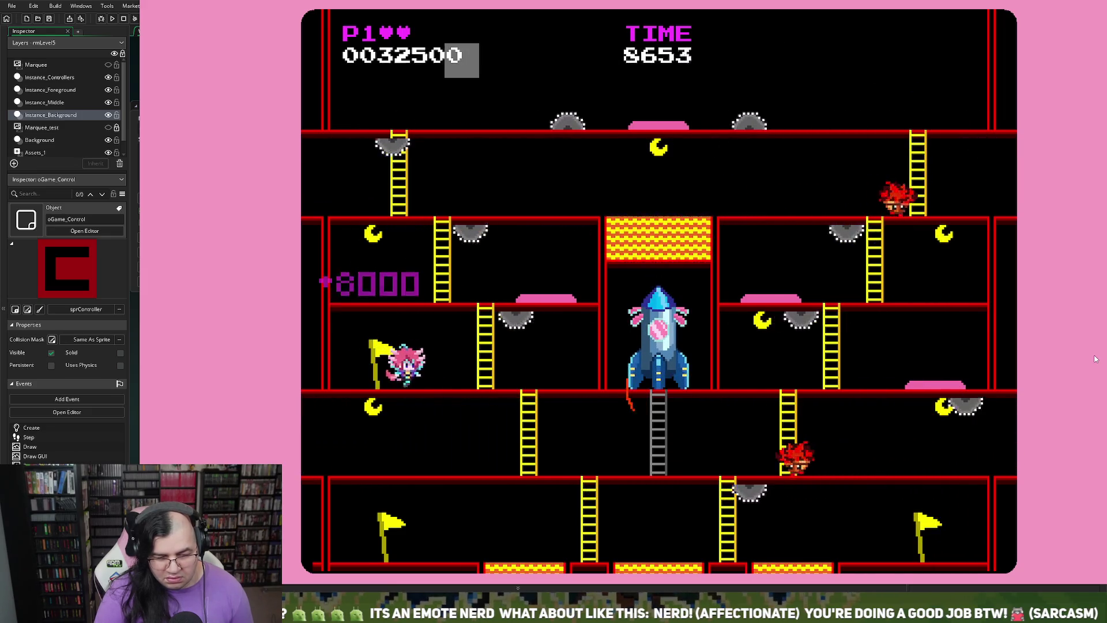
key(Up)
key(Left)
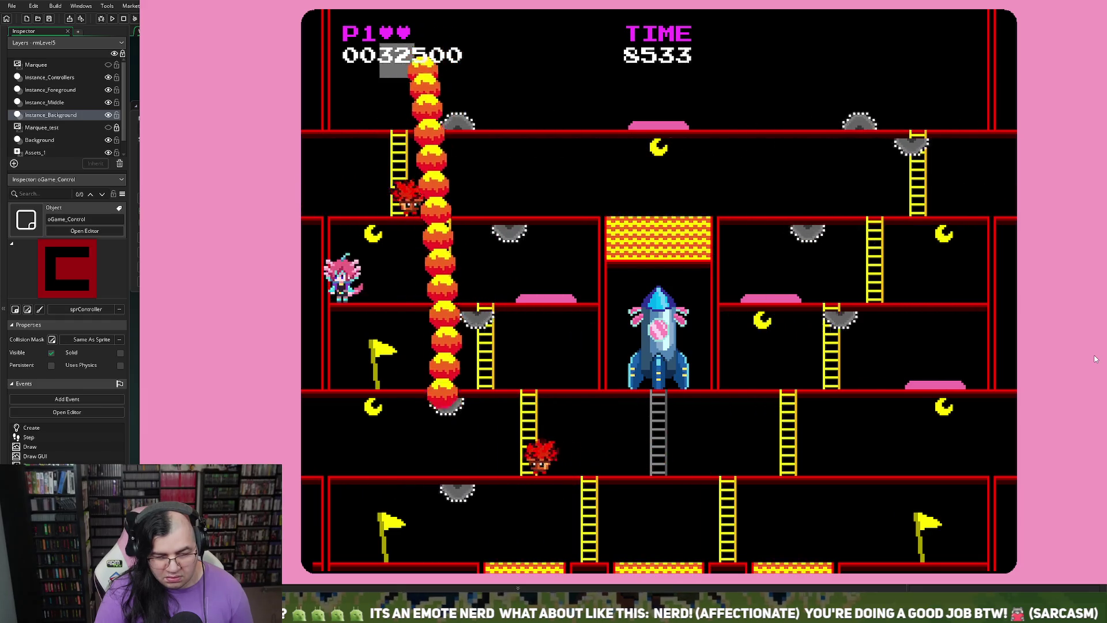
- Run the second floor past the sweeping fire column and climb the right ladder
key(Right)
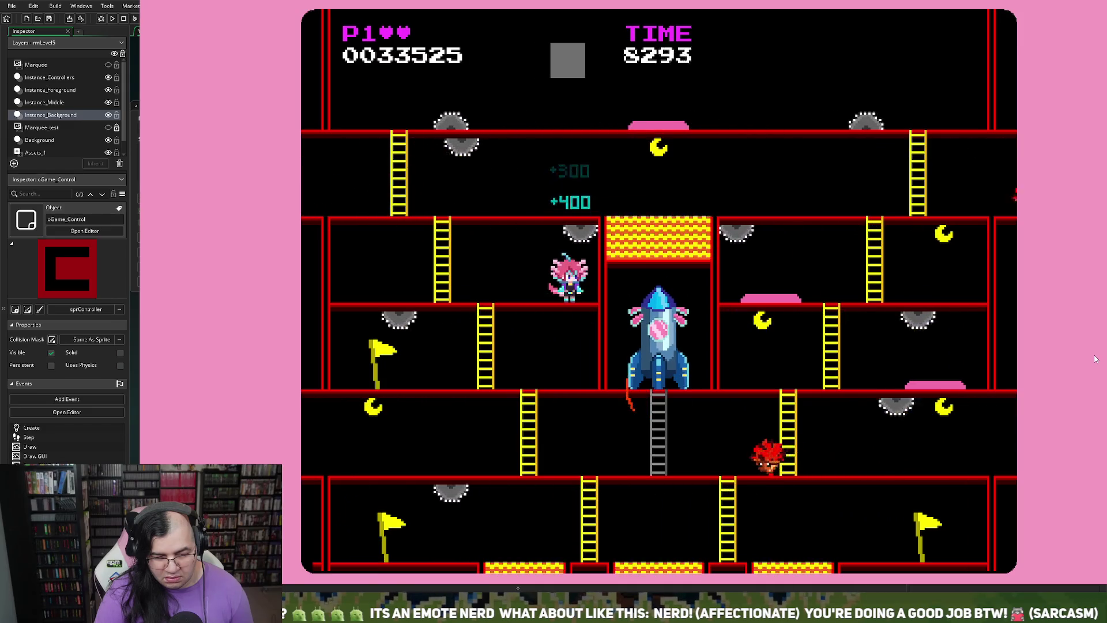
key(Left)
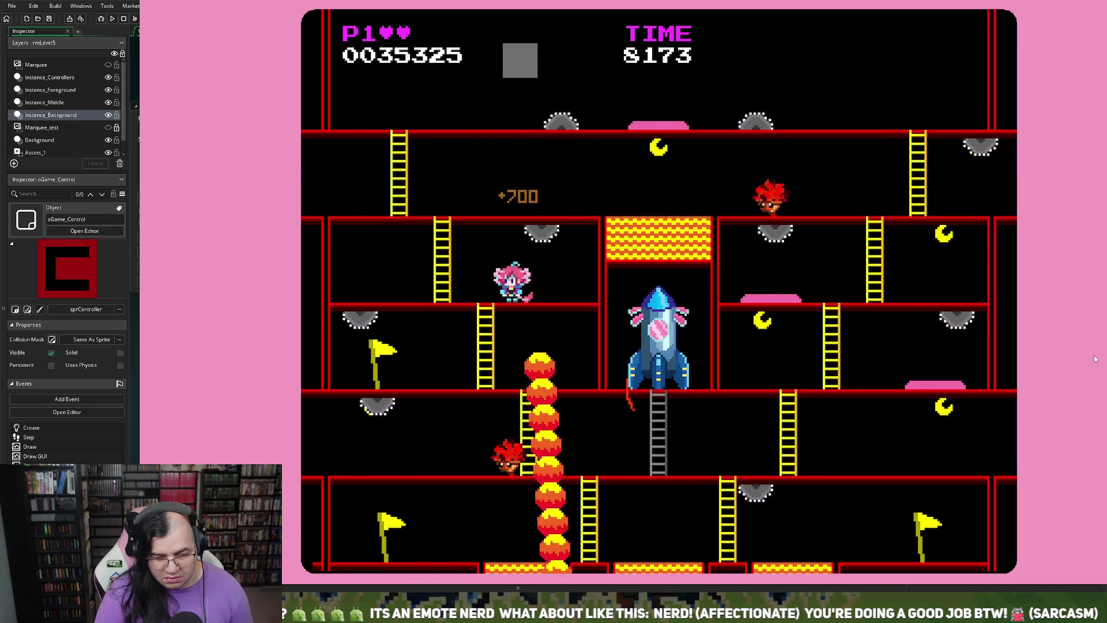
key(Right)
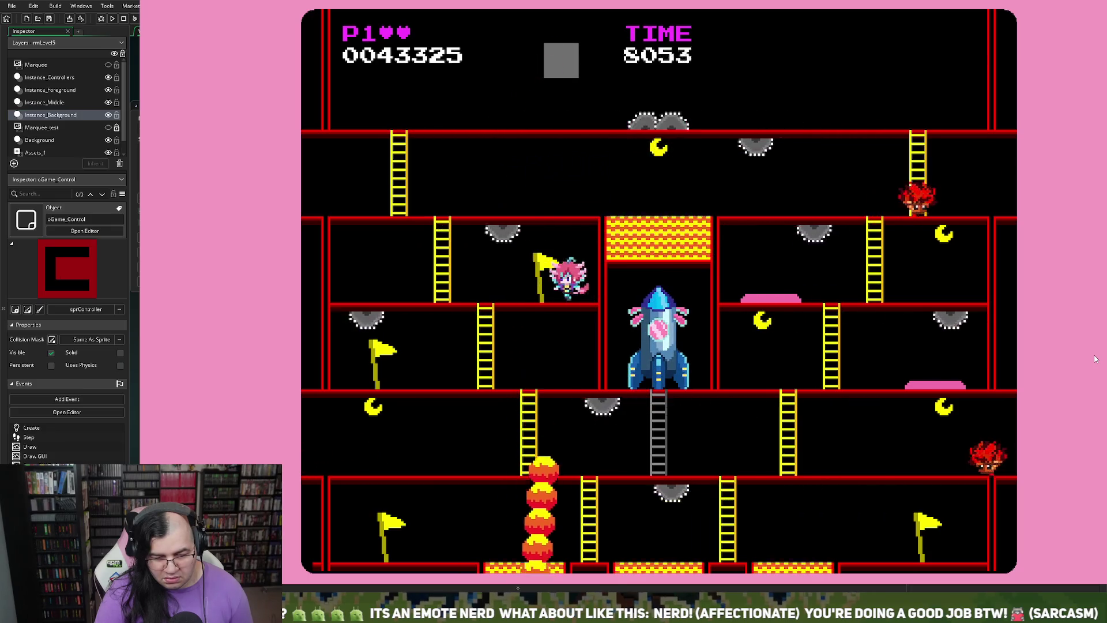
key(Left)
key(Up)
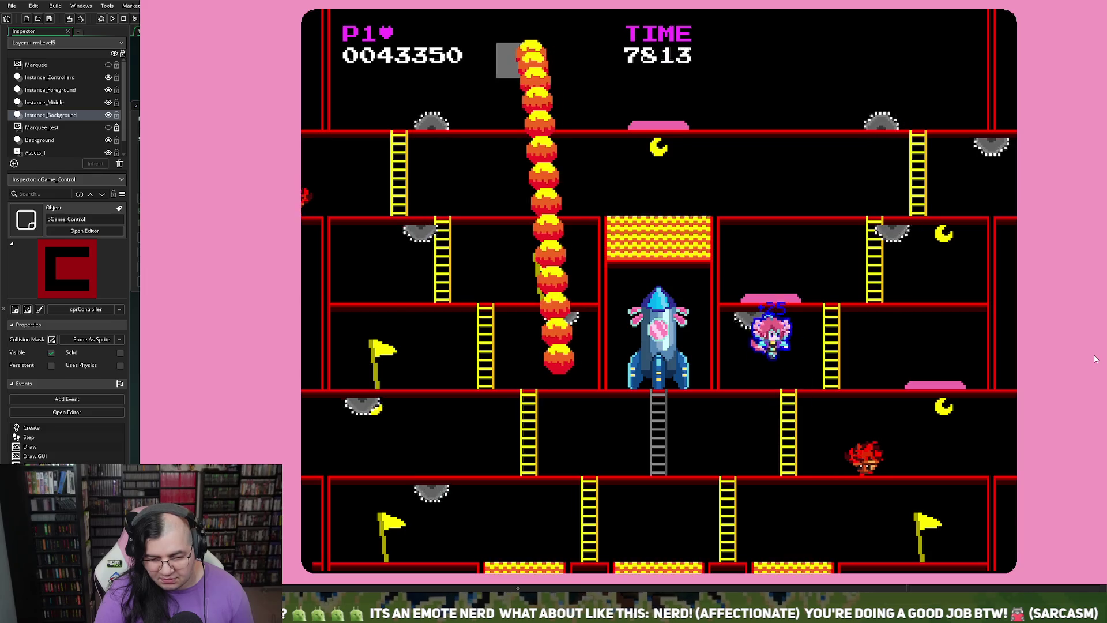
key(Right)
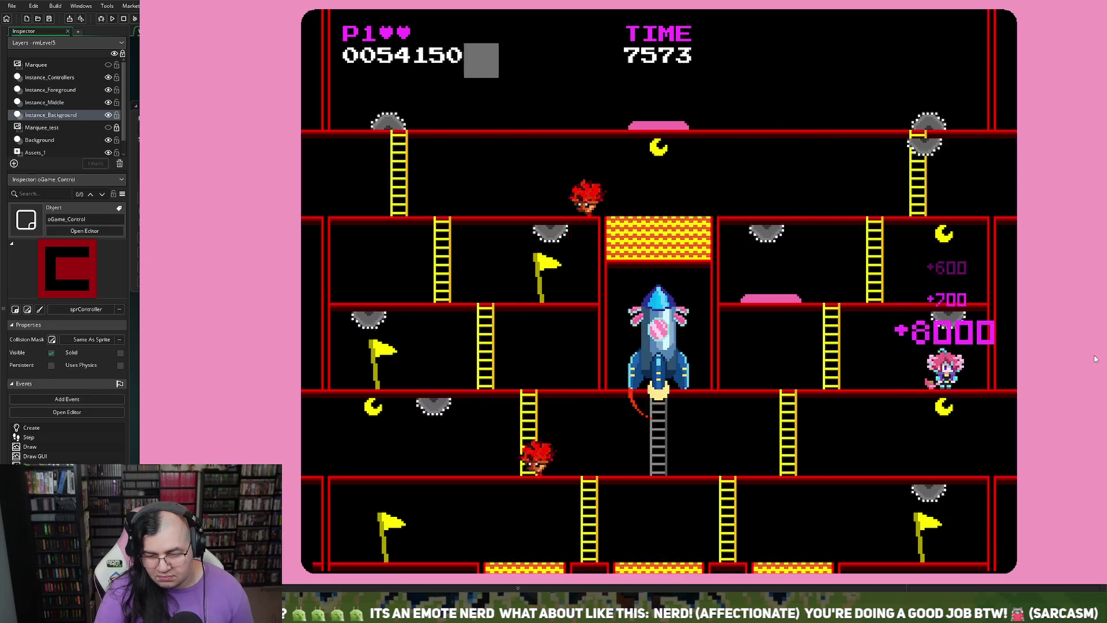
key(Left)
key(Up)
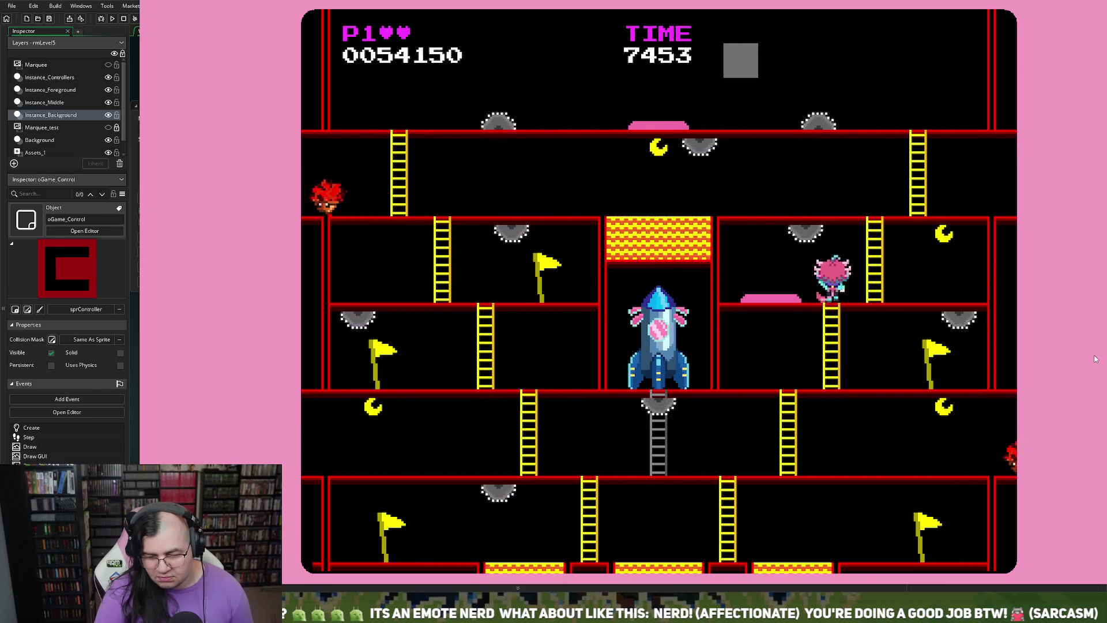
- Defeat the enemy above, jump across the floor and climb to the next upper floor
key(Left)
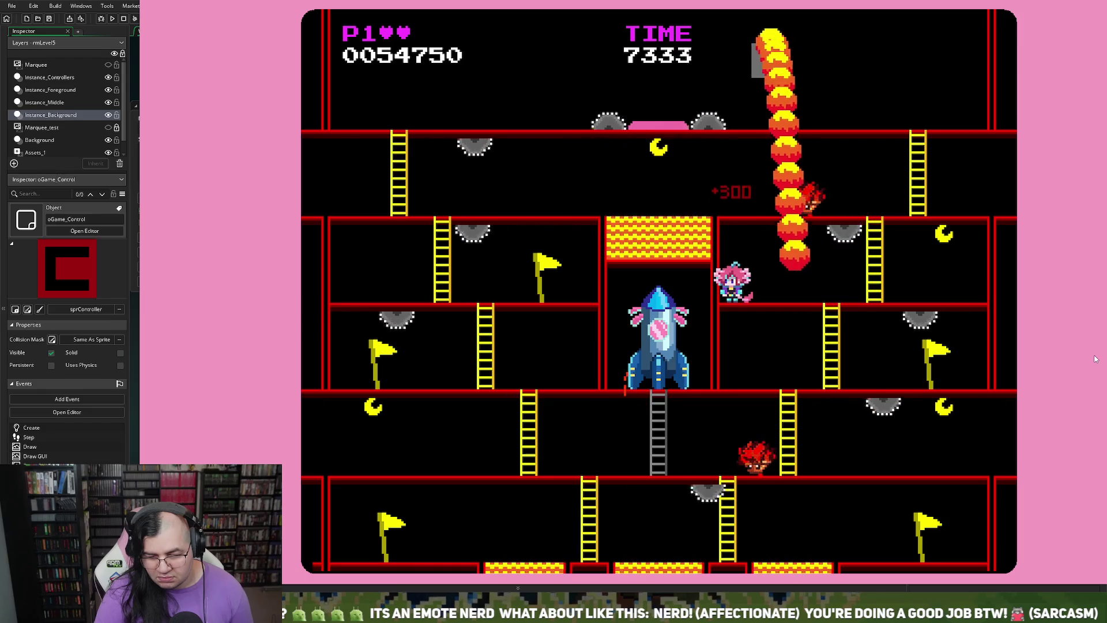
key(Right)
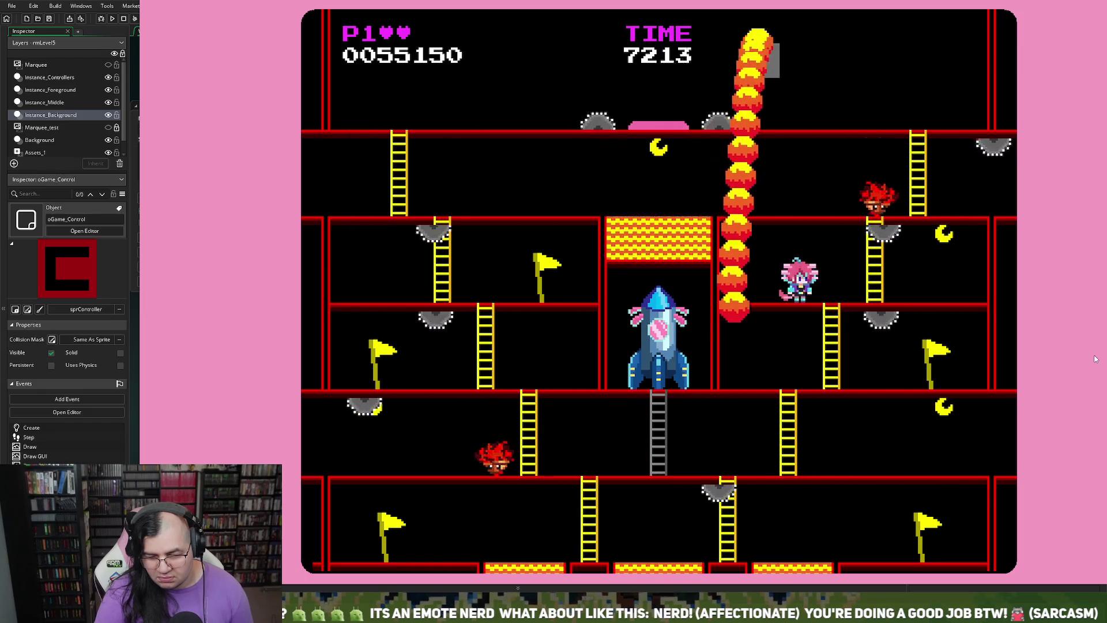
key(Left)
key(Left)
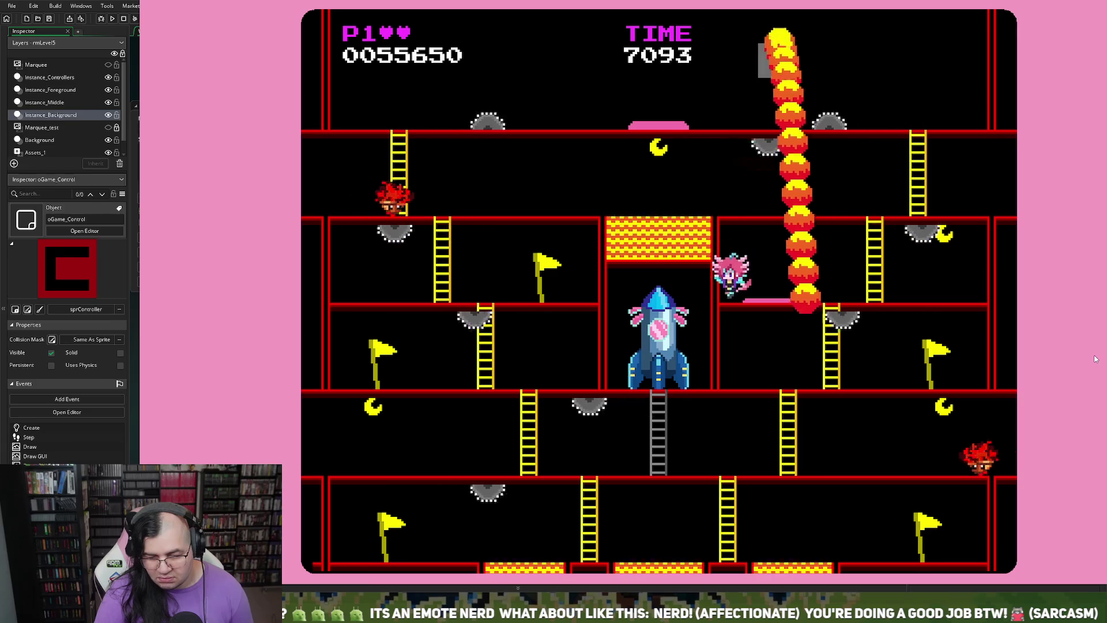
key(Right)
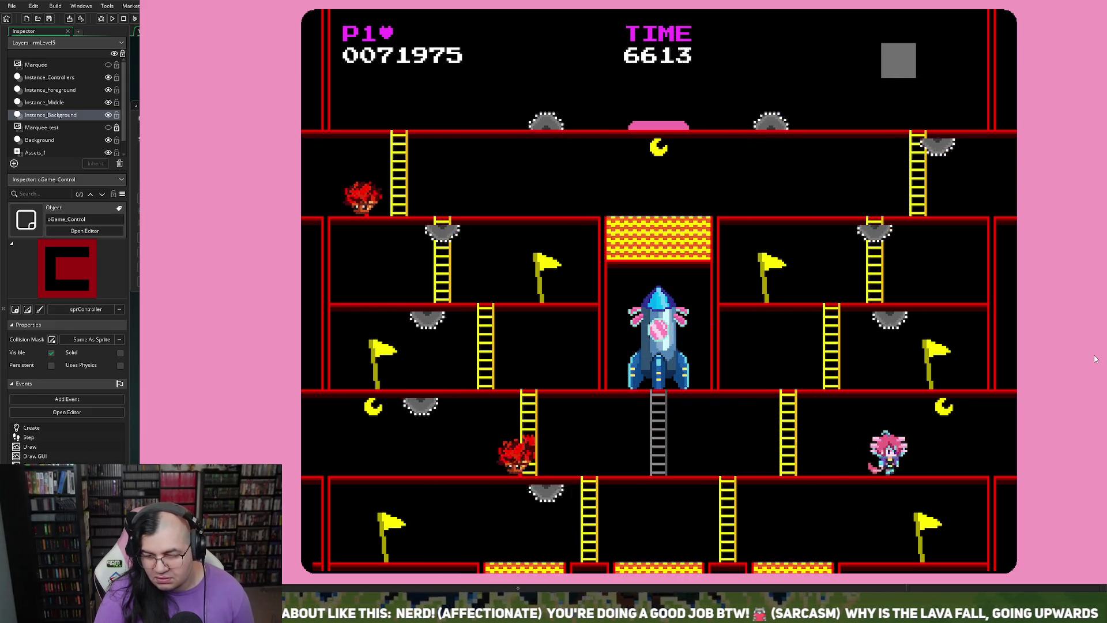
key(Right)
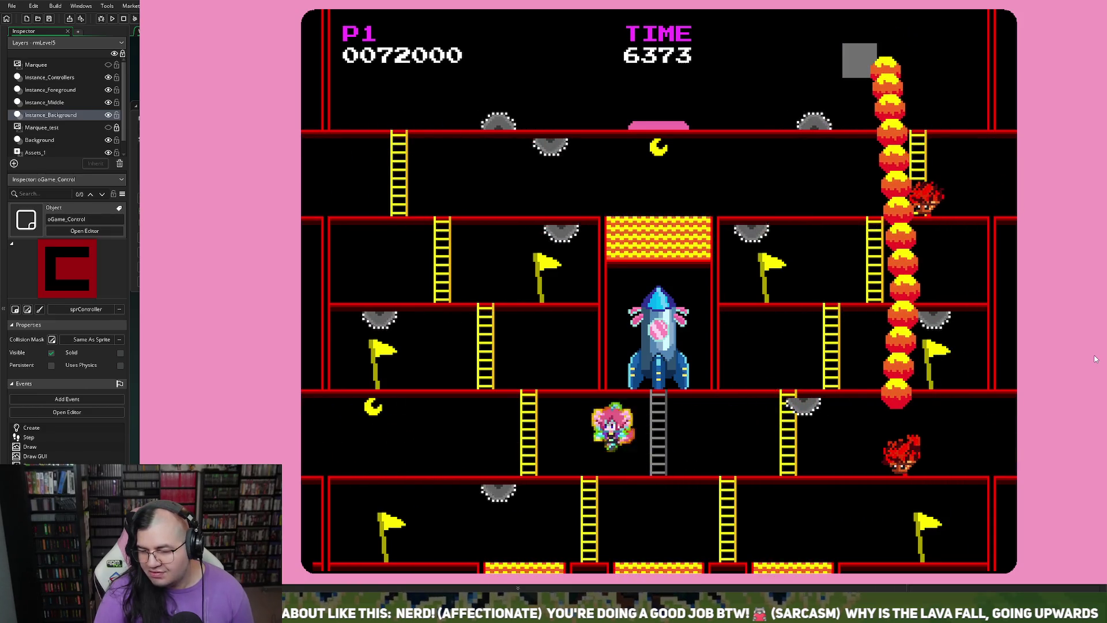
key(Left)
key(Up)
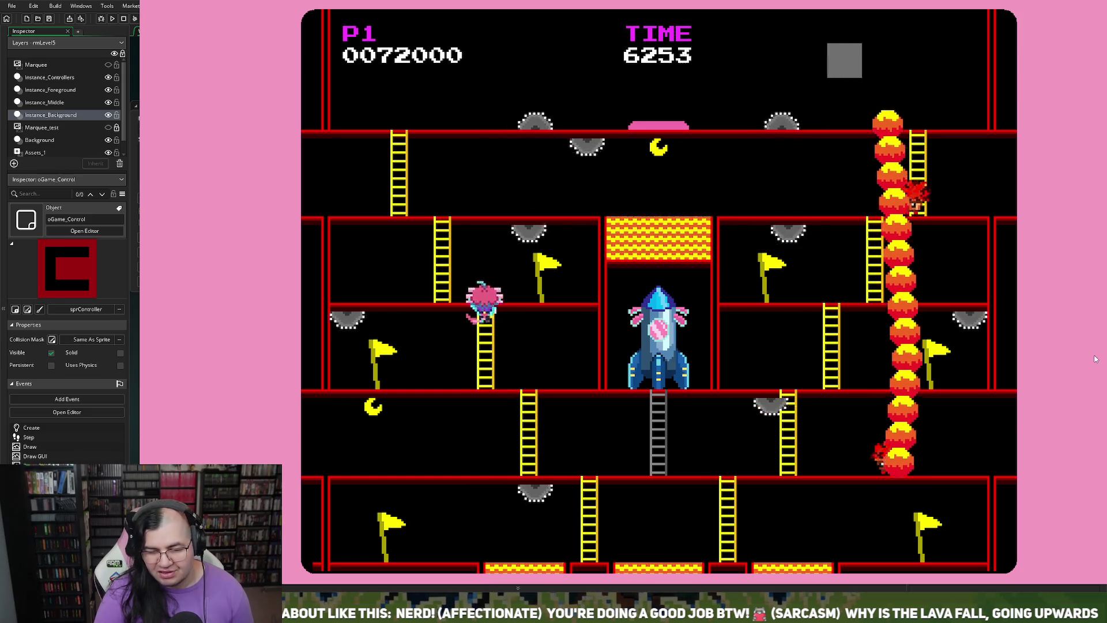
key(Left)
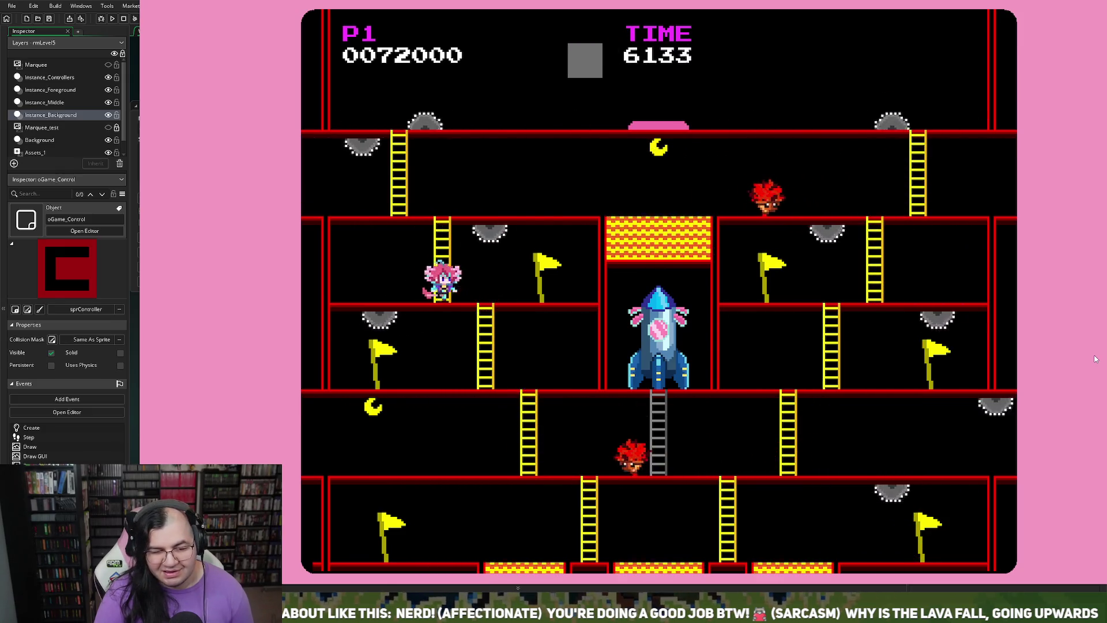
- Move toward the second-floor flag, then climb the ladders to the top floor
key(Right)
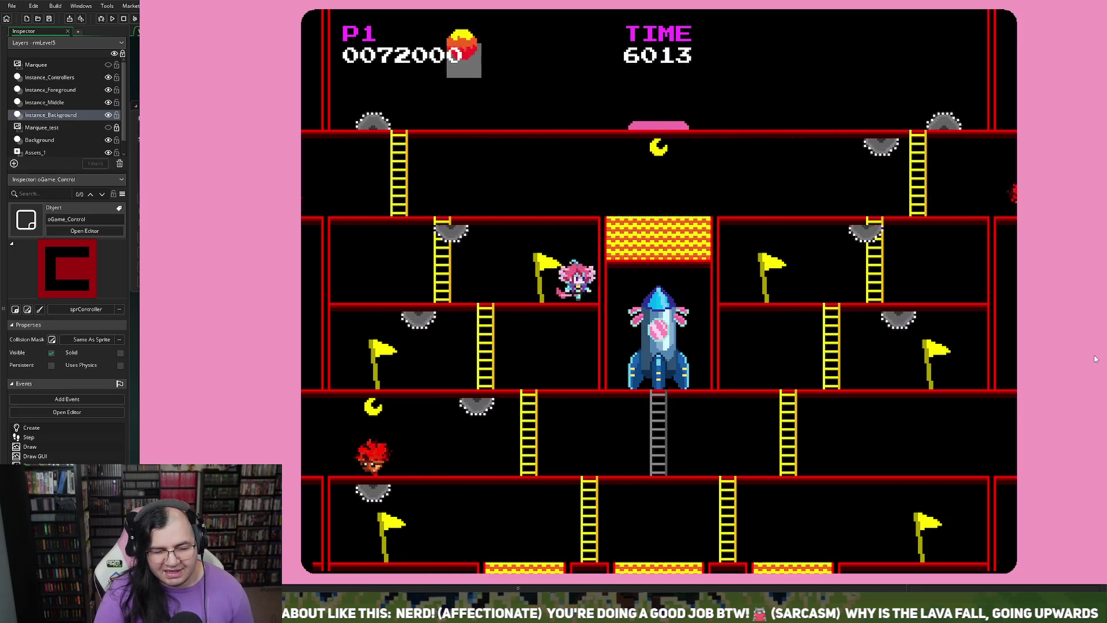
key(Left)
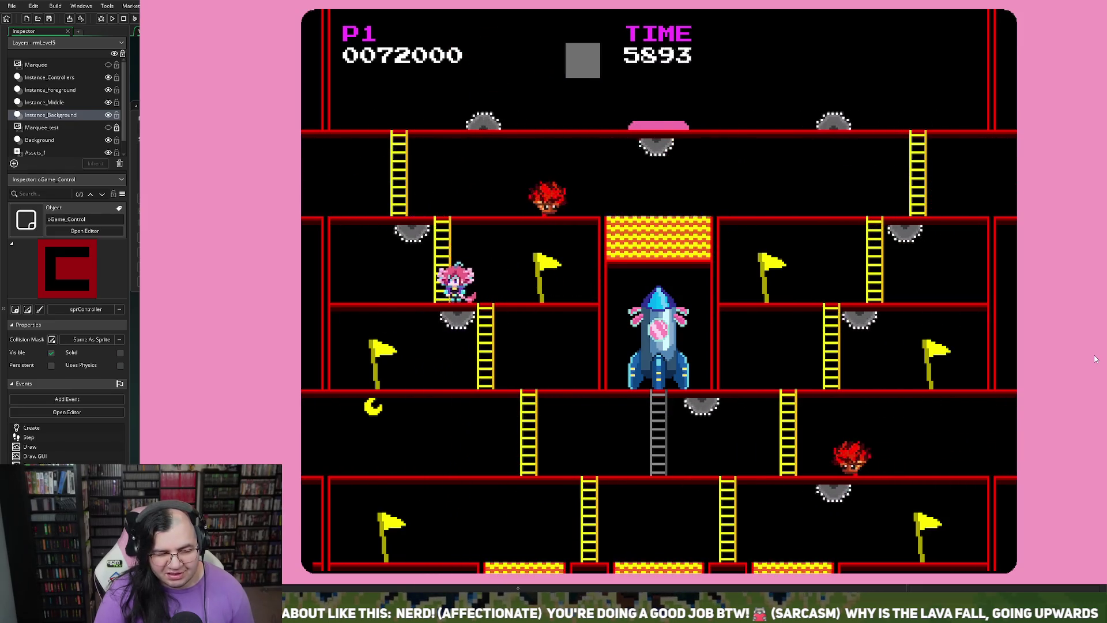
key(Right)
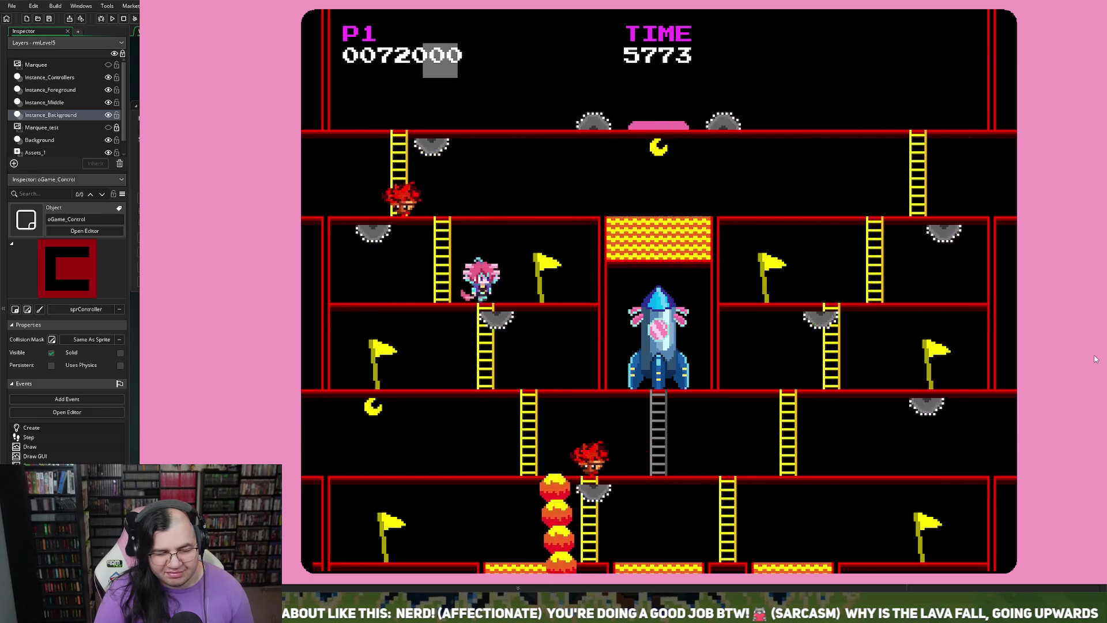
key(Right)
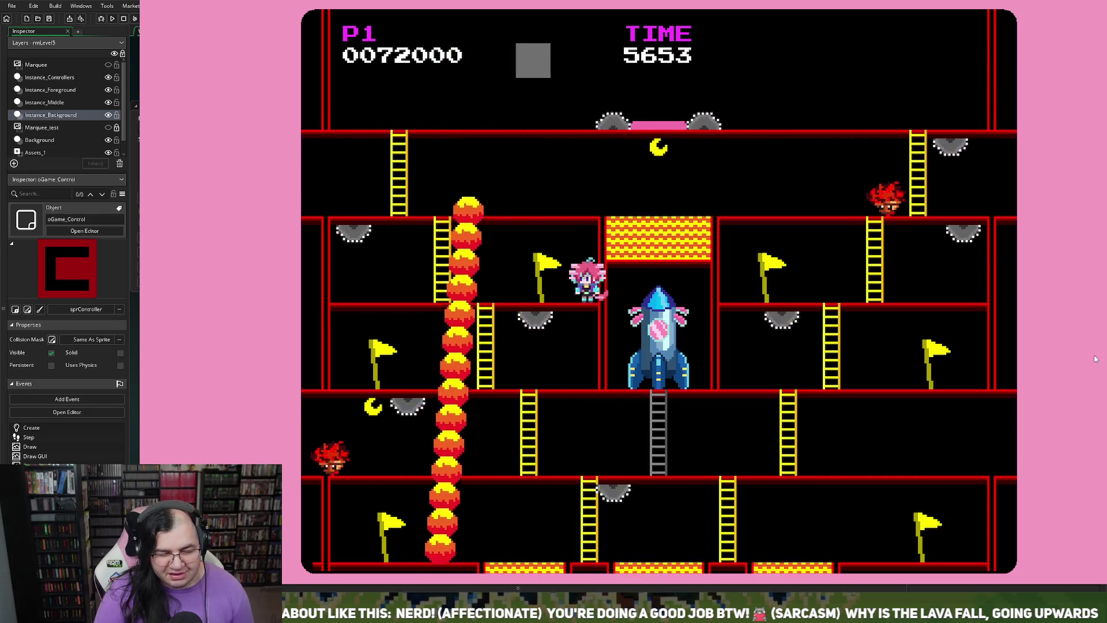
key(Left)
key(Up)
key(Left)
key(Up)
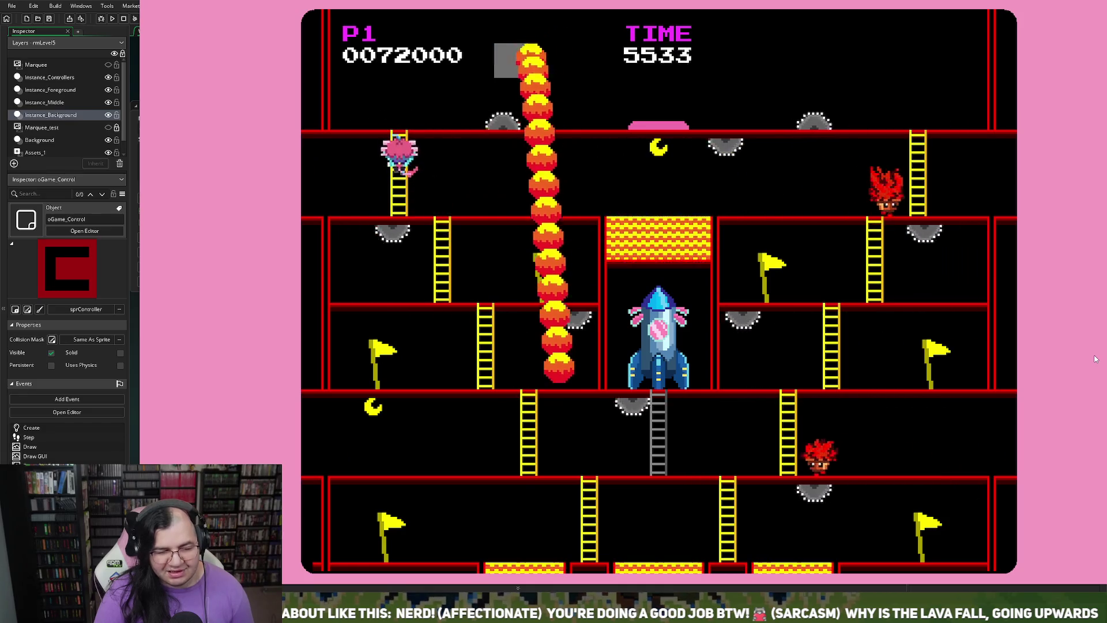
key(Right)
key(Right)
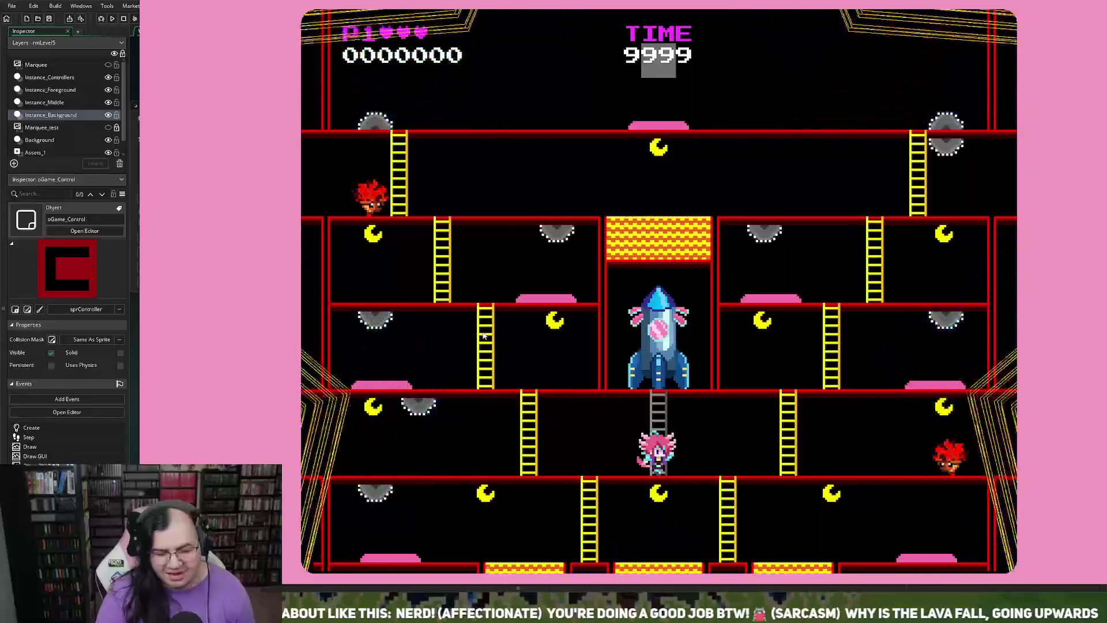
- Climb up and run the floors collecting crescents and jumping for bonus points
key(Left)
key(Up)
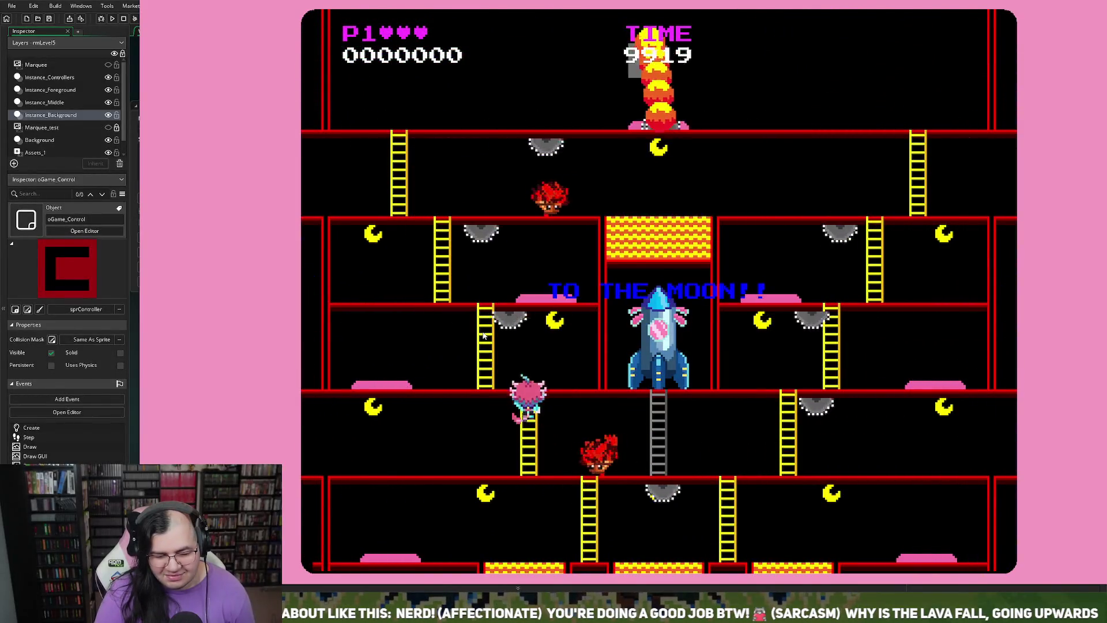
key(Right)
key(Left)
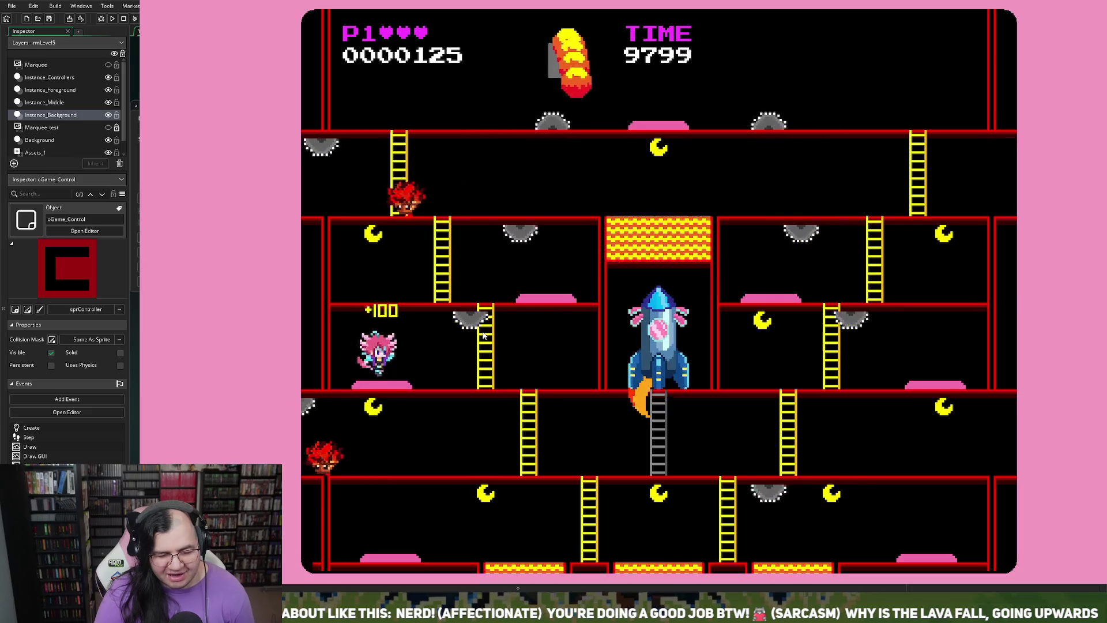
key(space)
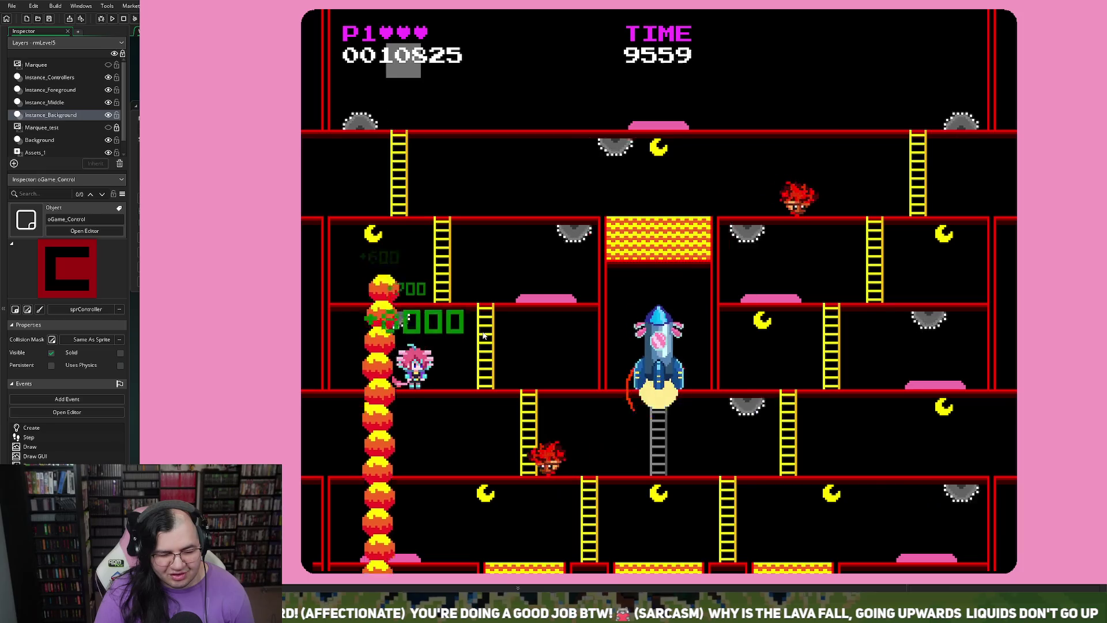
key(Right)
key(Up)
key(Left)
key(Right)
key(space)
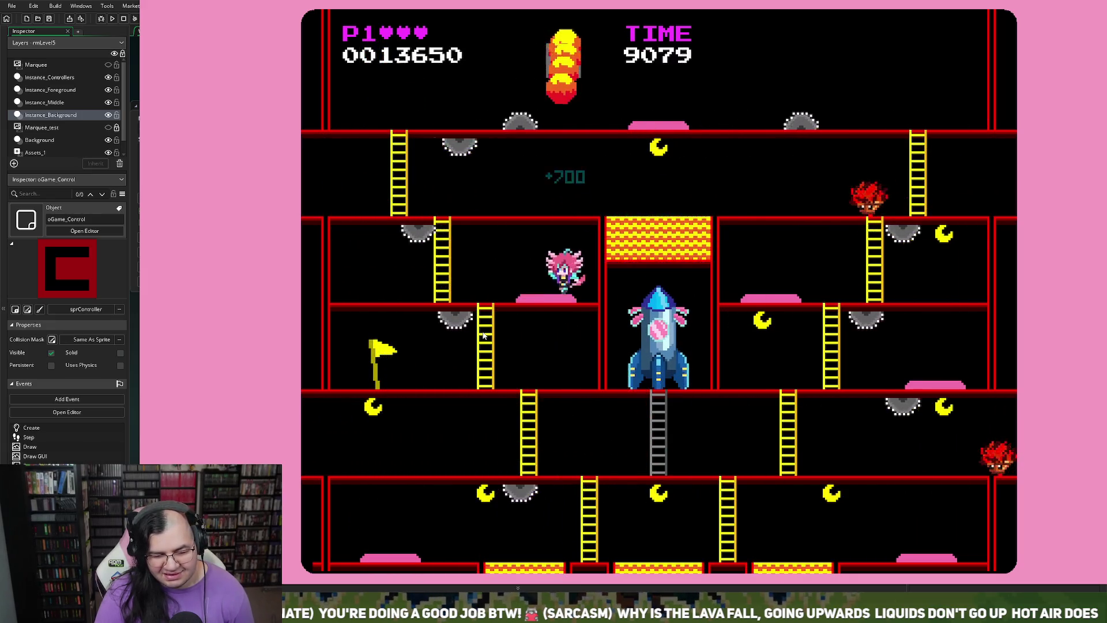
- Climb to the top, reach the pink pad, then take the ladder to the upper floor
key(Left)
key(Up)
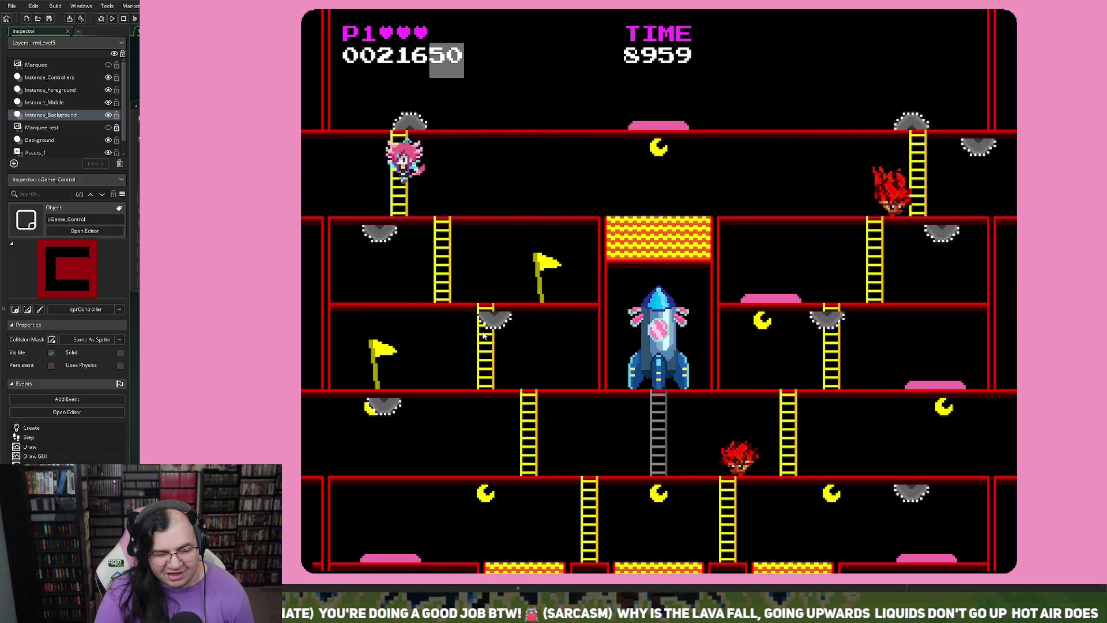
key(Up)
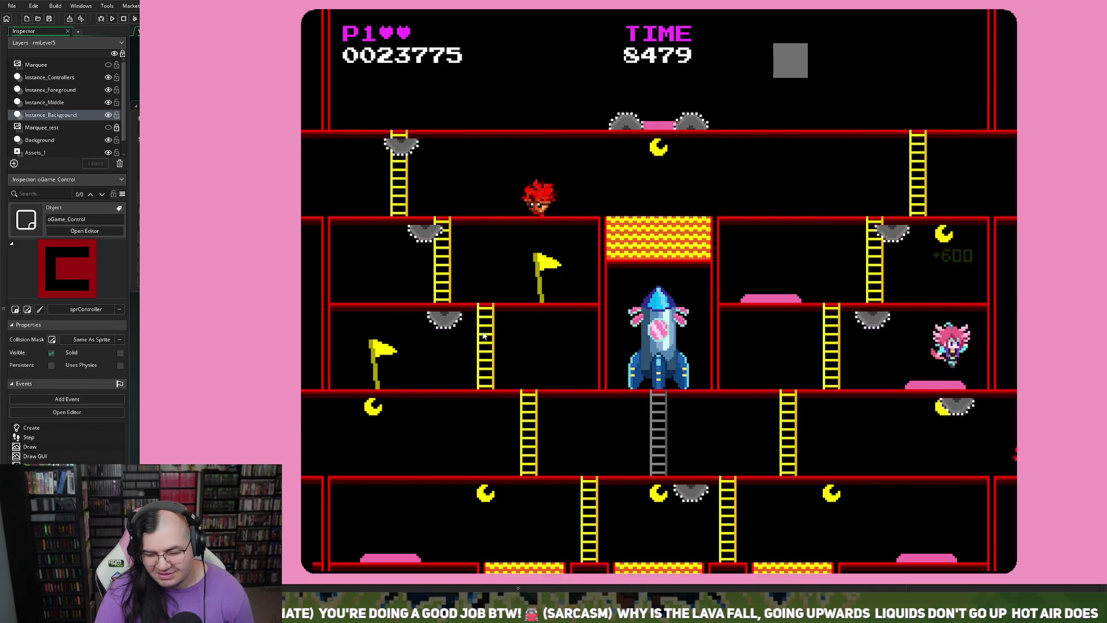
key(Left)
key(Up)
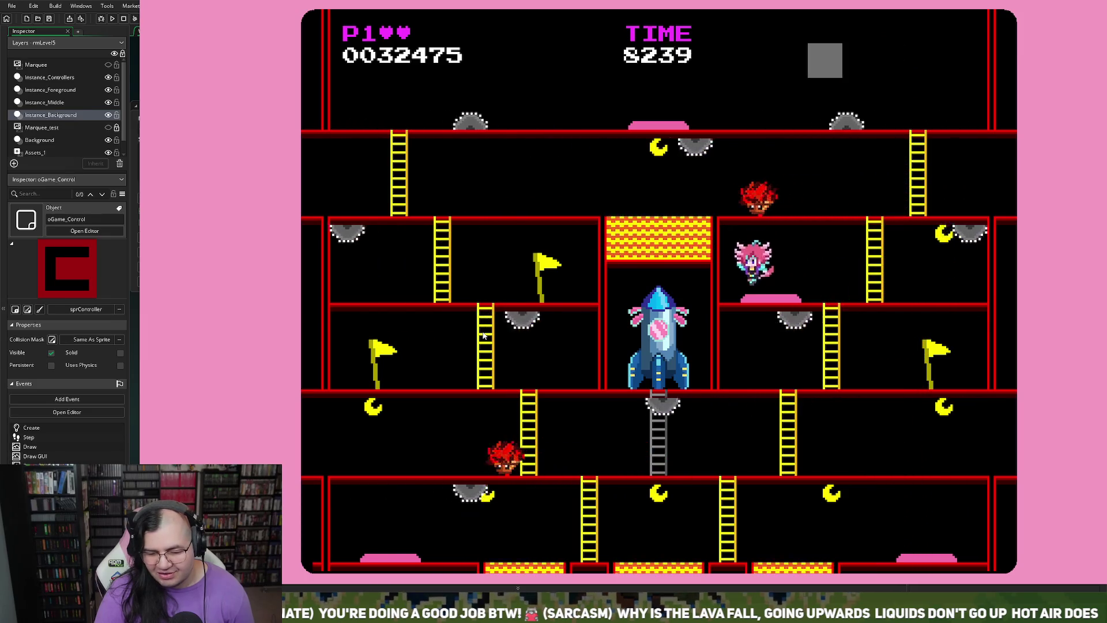
key(Right)
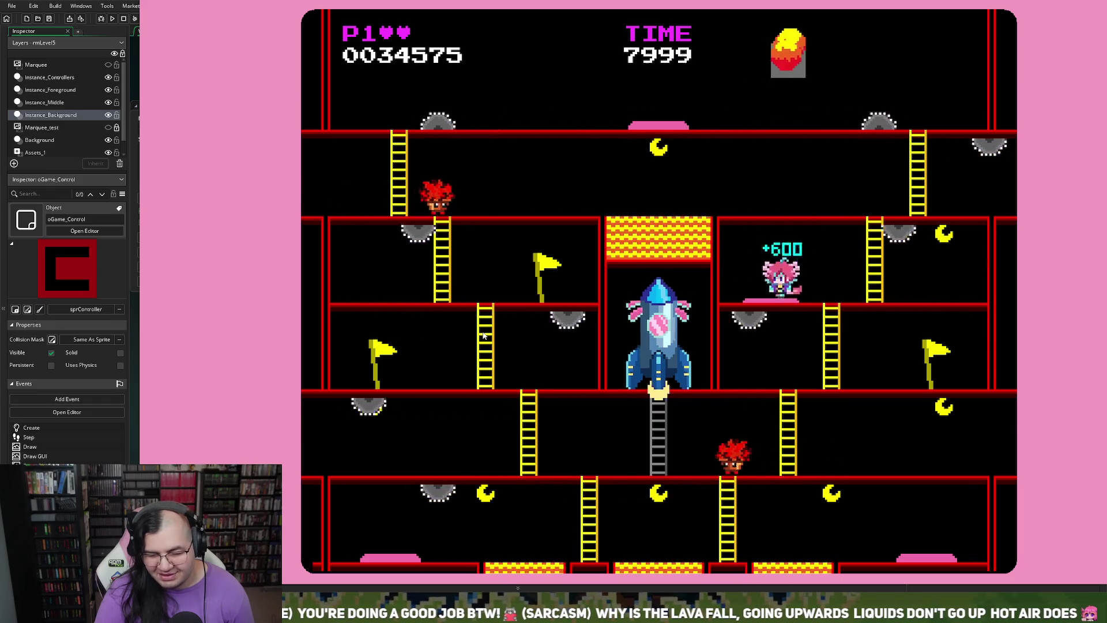
key(Left)
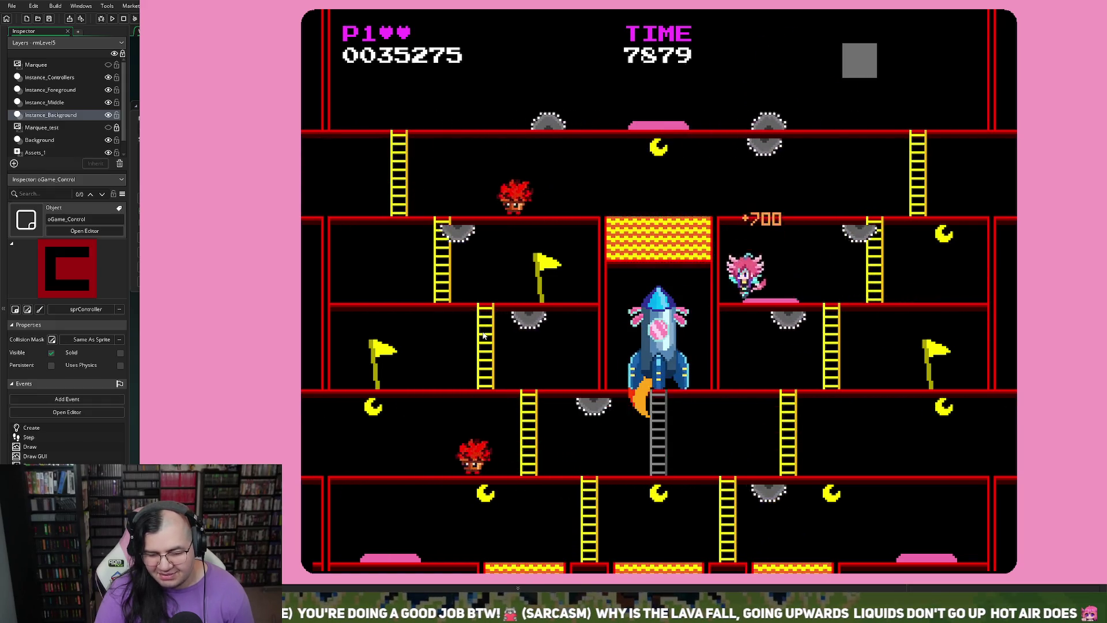
key(Right)
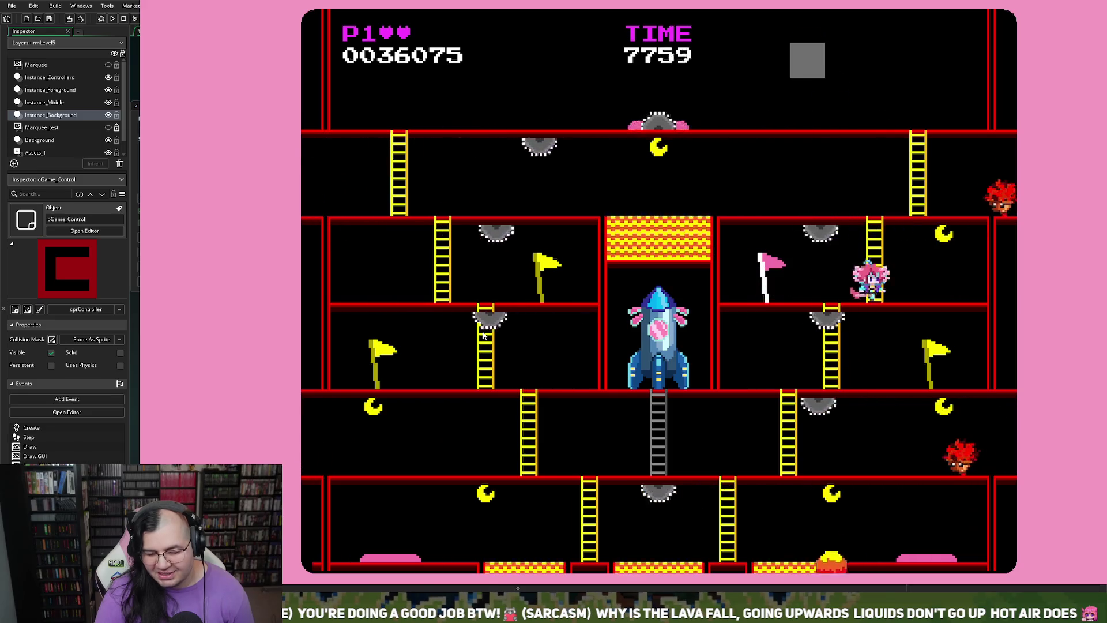
key(Up)
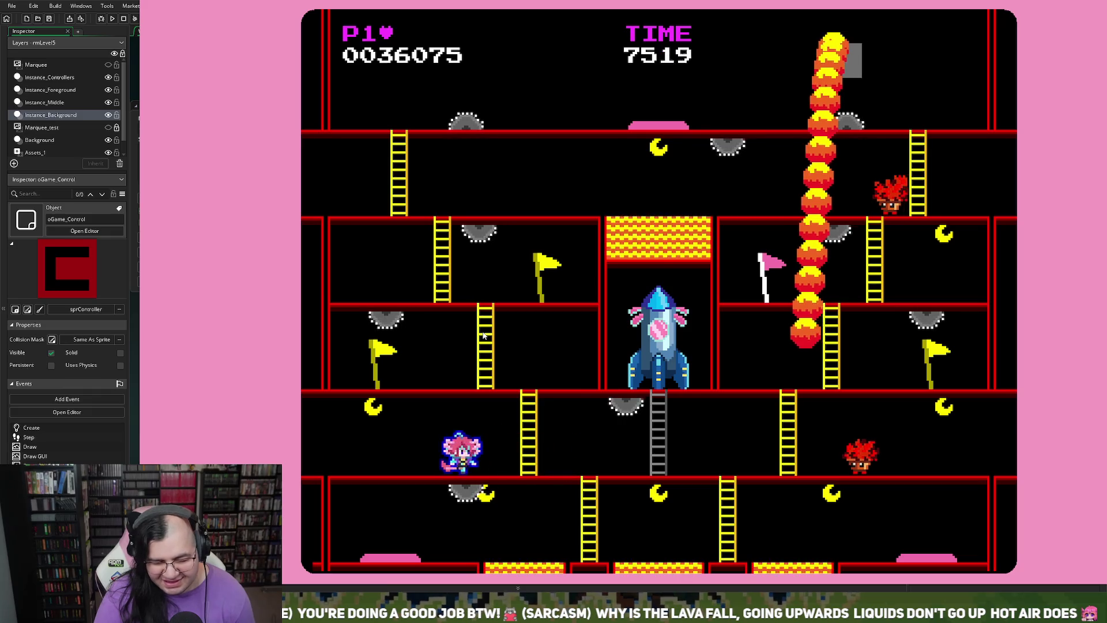
- Collect a crescent and defeat enemies along the bottom floor while dodging the lava
key(Down)
key(Left)
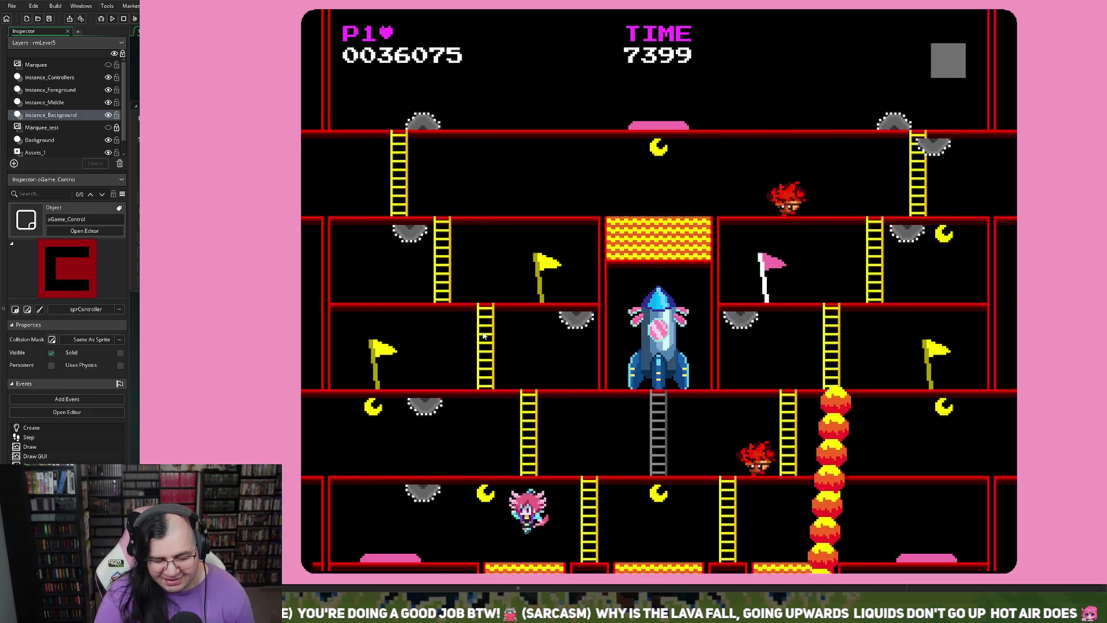
key(Right)
key(Left)
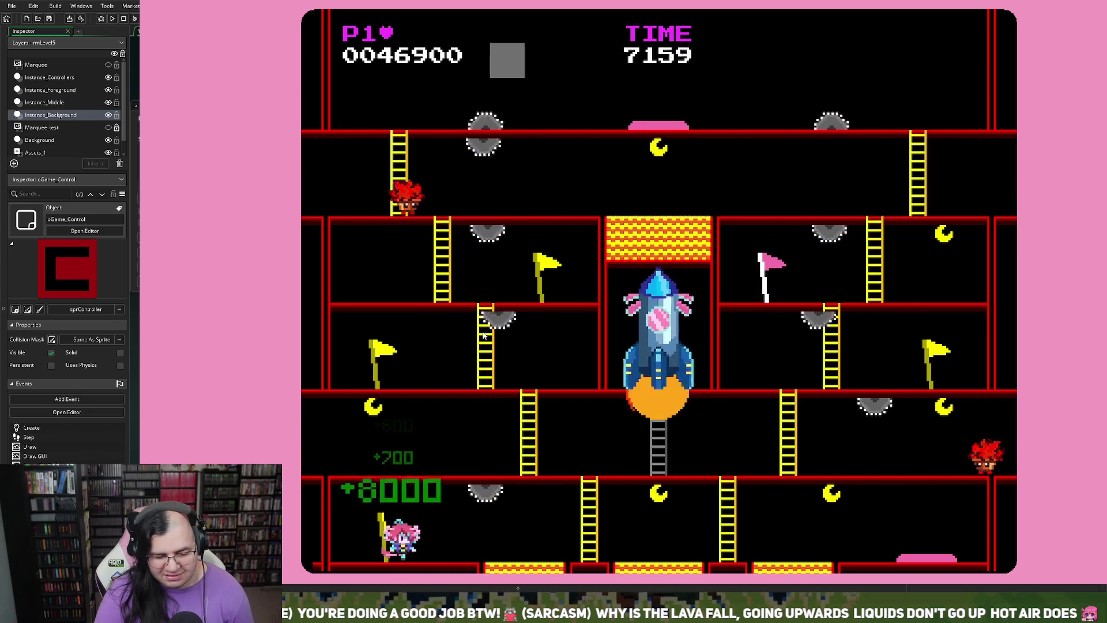
key(Right)
key(Right)
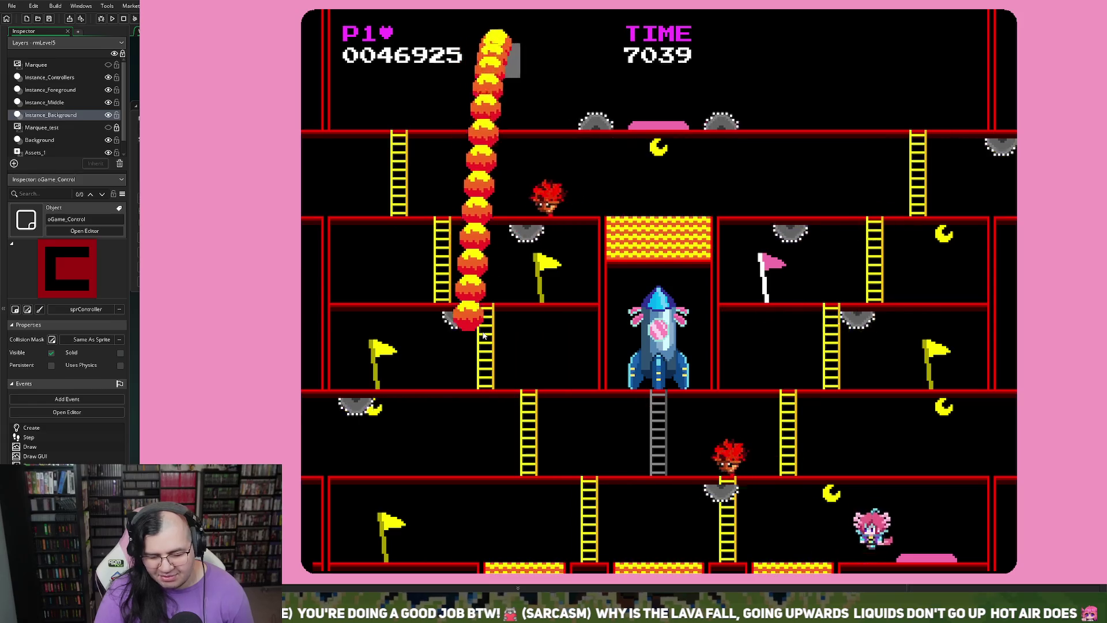
key(Left)
key(Right)
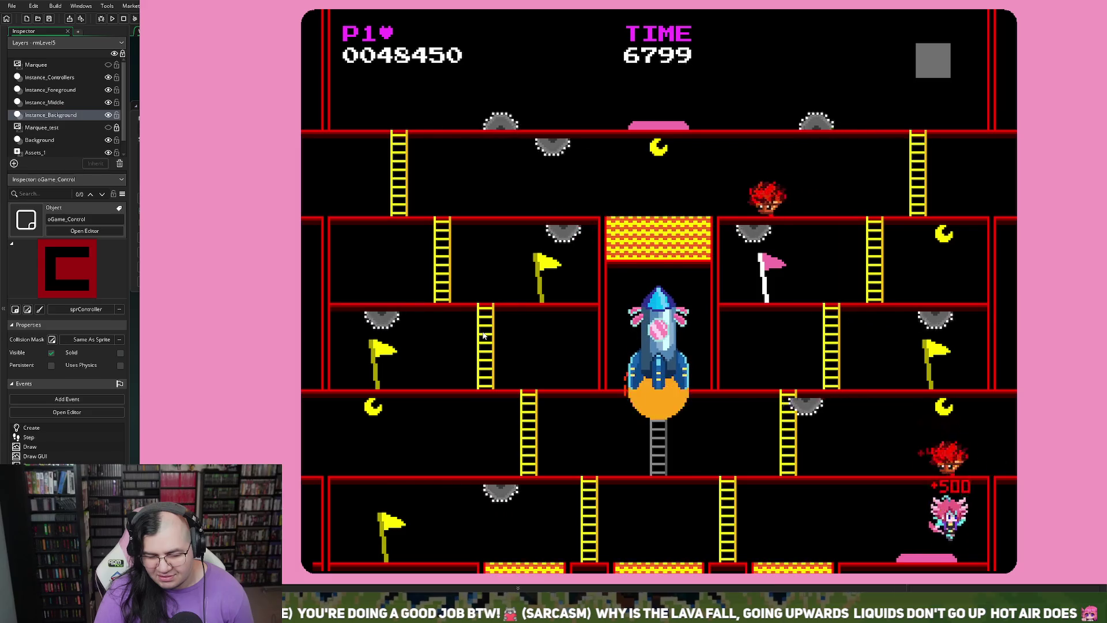
key(Left)
- Climb ladders for a bonus, run the lower floor, then climb to the top level
key(Left)
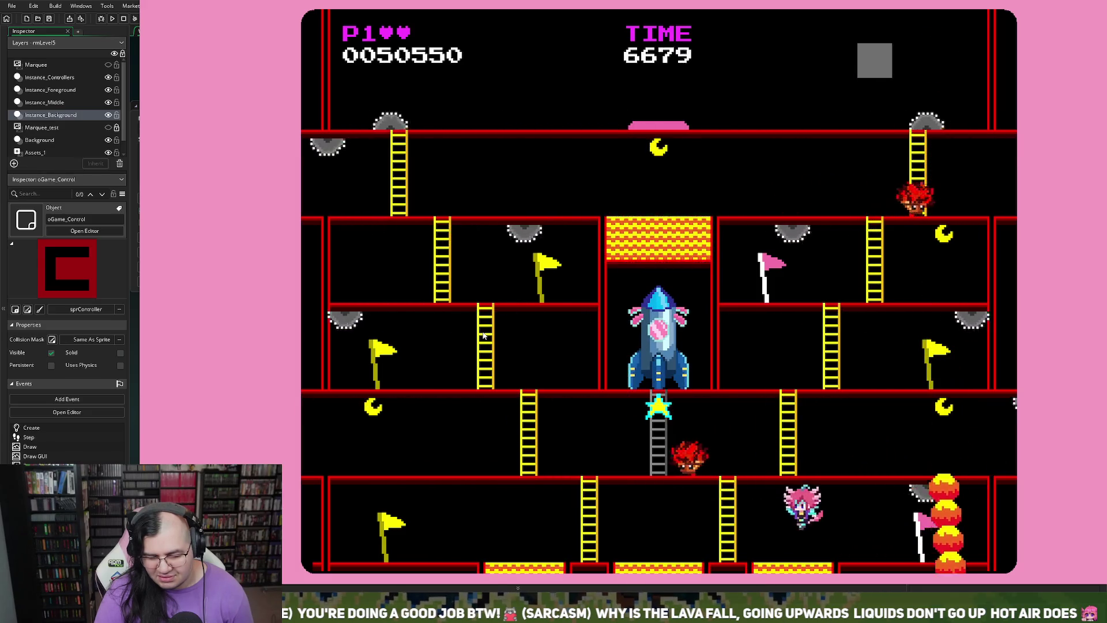
key(Up)
key(Left)
key(Up)
key(Down)
key(Left)
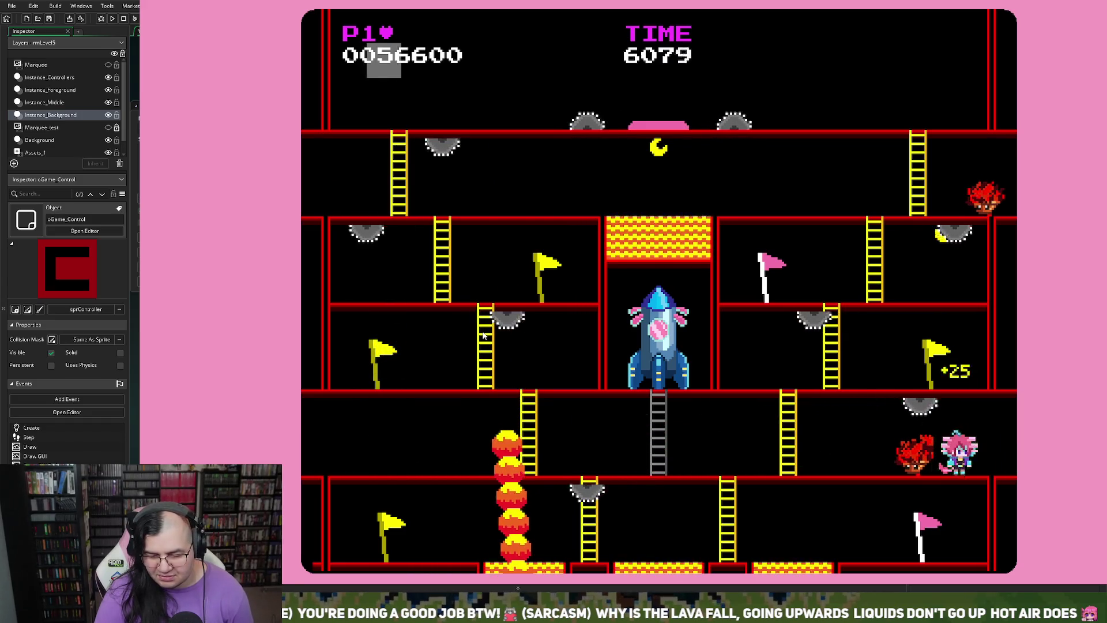
key(Left)
key(Up)
key(Right)
key(Up)
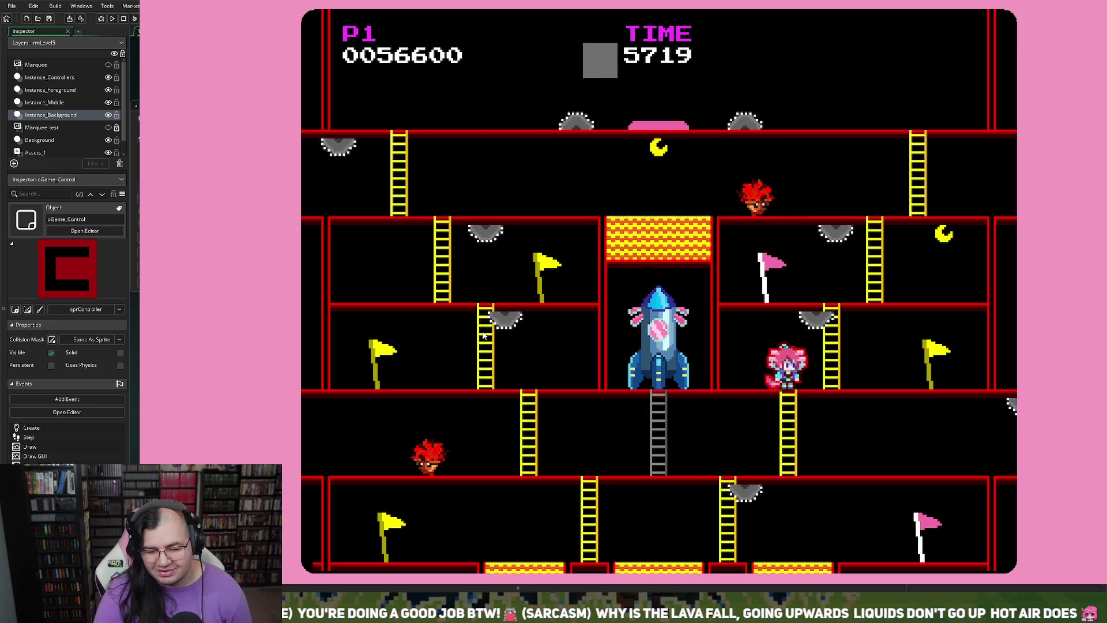
key(Right)
key(Up)
key(Left)
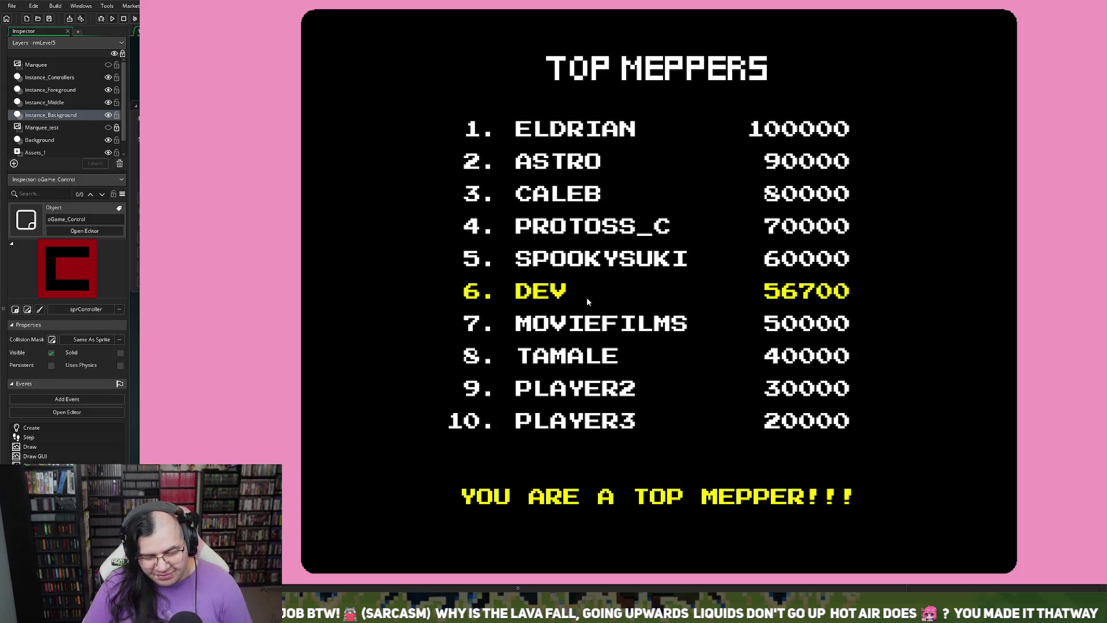
- Start a new run from the title screen and head left down the first ladder
key(Return)
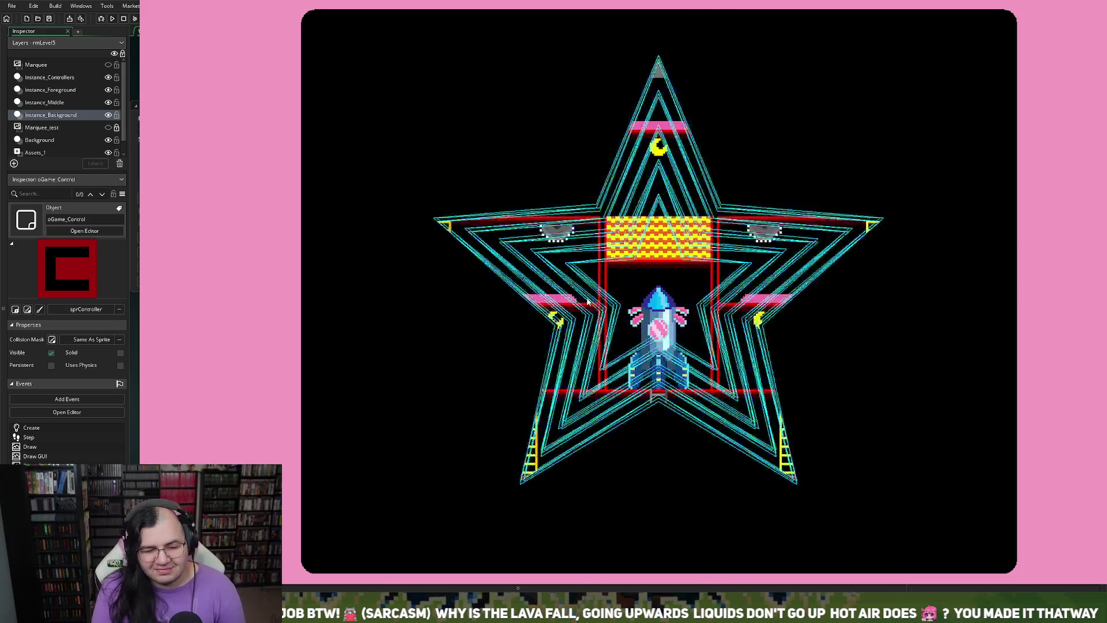
key(Left)
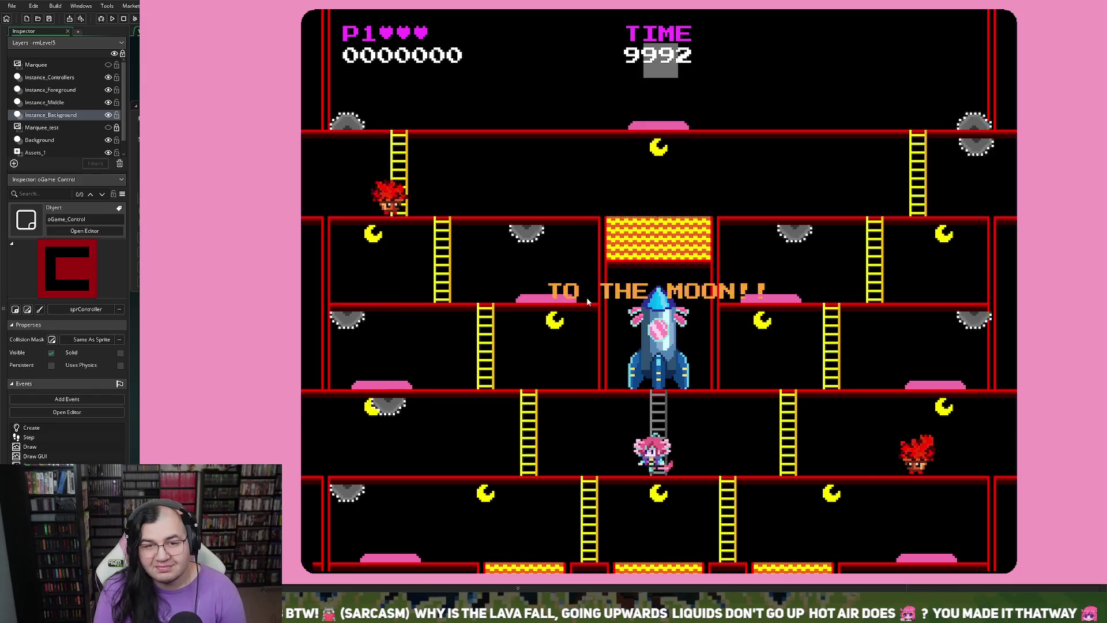
key(Down)
key(Left)
key(Left)
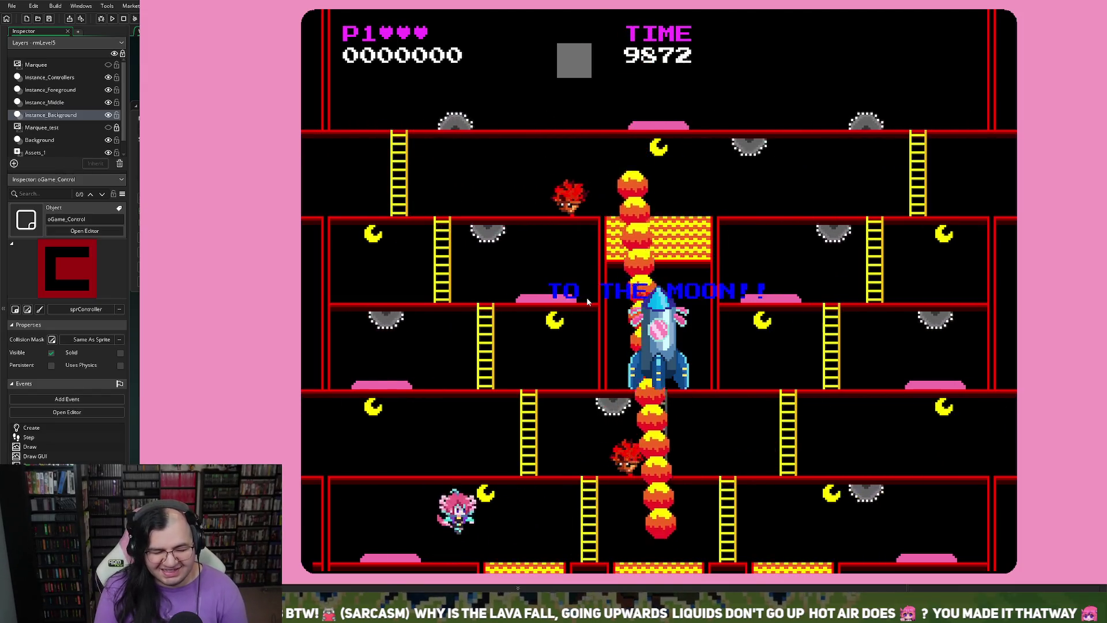